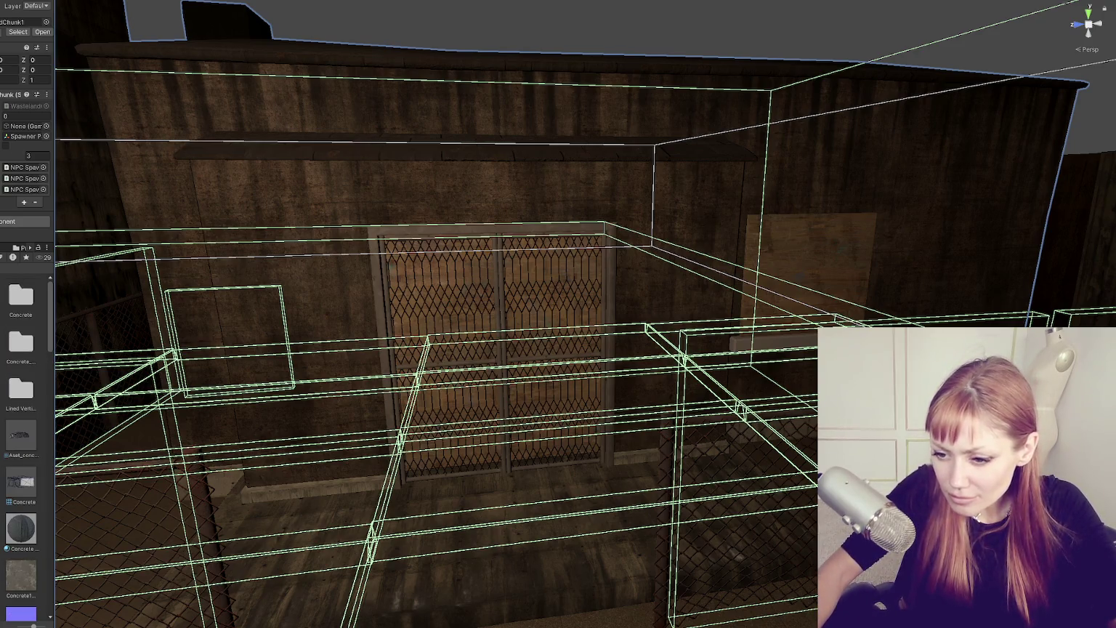
# Apply the Concrete material to the floor in front of the fenced warehouse doorway
pyautogui.moveTo(439, 602)
pyautogui.mouseDown()
pyautogui.moveTo(501, 605)
pyautogui.moveTo(14, 549)
pyautogui.moveTo(511, 591)
pyautogui.mouseUp()
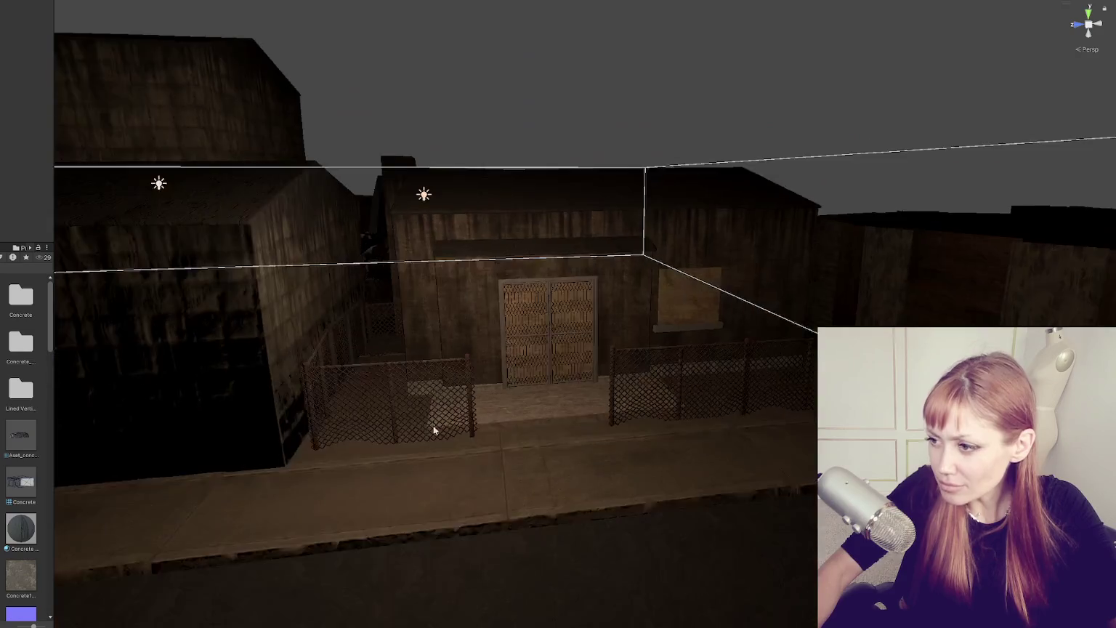
# Pull the Scene view back to a wide view of the whole warehouse street
pyautogui.moveTo(434, 399)
pyautogui.mouseDown()
pyautogui.moveTo(581, 342)
pyautogui.moveTo(643, 331)
pyautogui.moveTo(610, 312)
pyautogui.moveTo(703, 302)
pyautogui.moveTo(568, 302)
pyautogui.moveTo(775, 291)
pyautogui.moveTo(715, 304)
pyautogui.moveTo(588, 299)
pyautogui.moveTo(631, 300)
pyautogui.mouseUp()
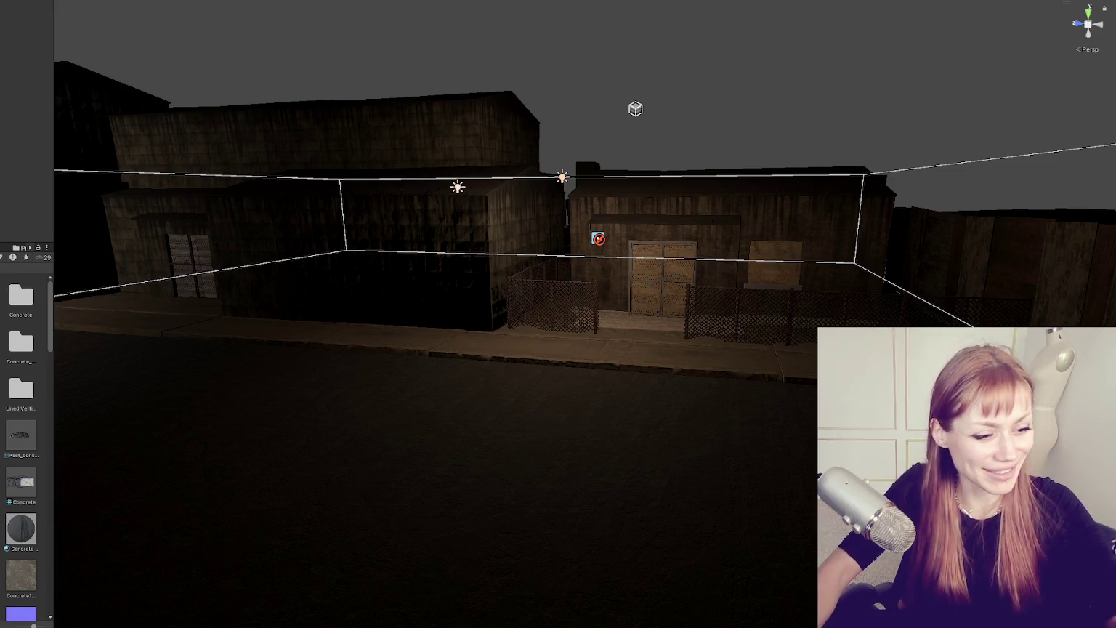
pyautogui.scroll(5, 466, 309)
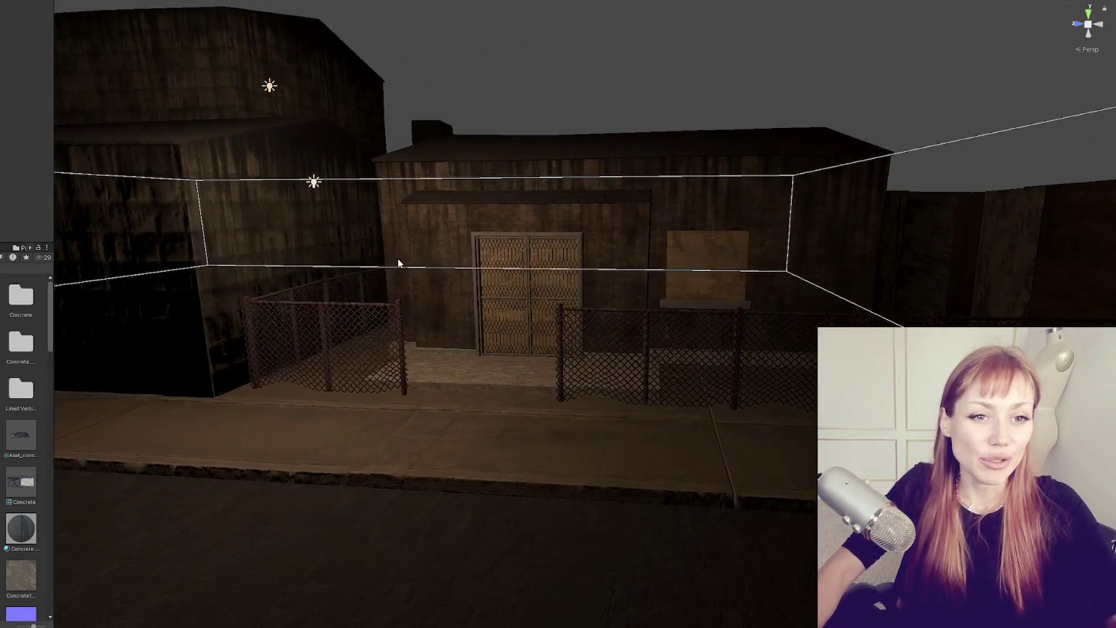
# Orbit around the street block and select the door frame, porch step and whole street chunk
pyautogui.moveTo(164, 237)
pyautogui.mouseDown()
pyautogui.moveTo(623, 243)
pyautogui.moveTo(671, 224)
pyautogui.moveTo(653, 229)
pyautogui.moveTo(820, 250)
pyautogui.mouseUp()
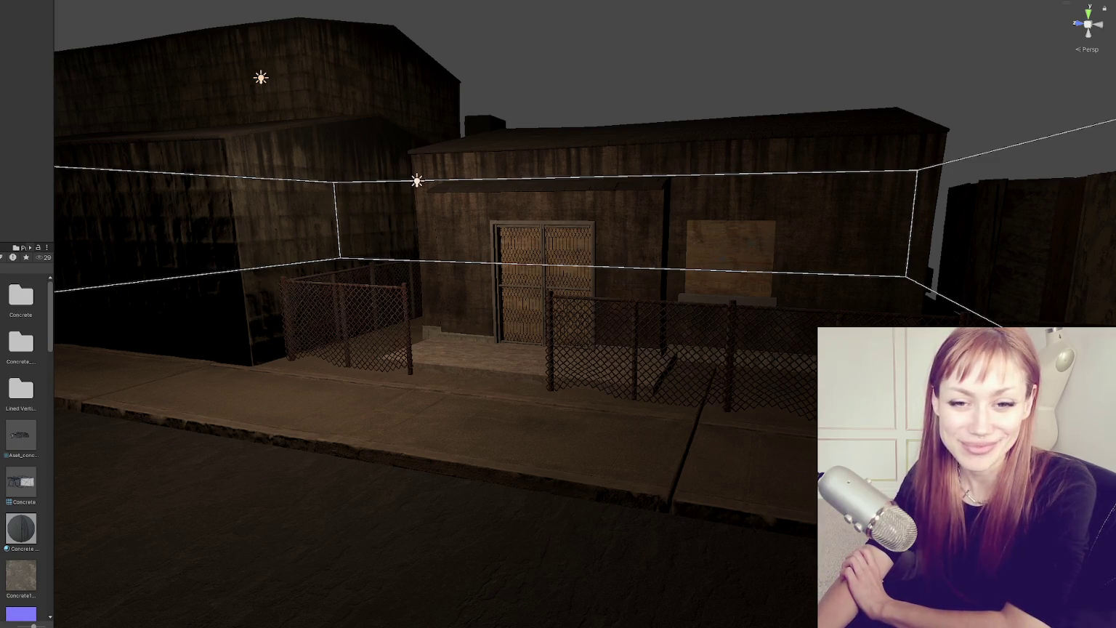
pyautogui.scroll(-5, 505, 426)
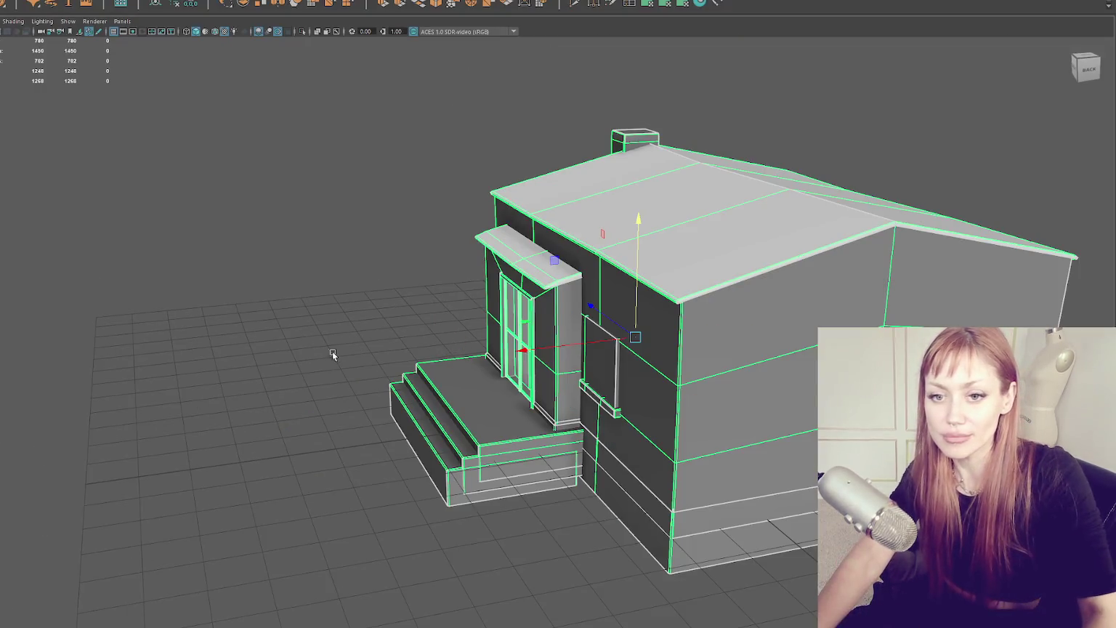
pyautogui.moveTo(332, 354)
pyautogui.mouseDown()
pyautogui.moveTo(407, 342)
pyautogui.moveTo(445, 311)
pyautogui.mouseUp()
pyautogui.click(445, 311)
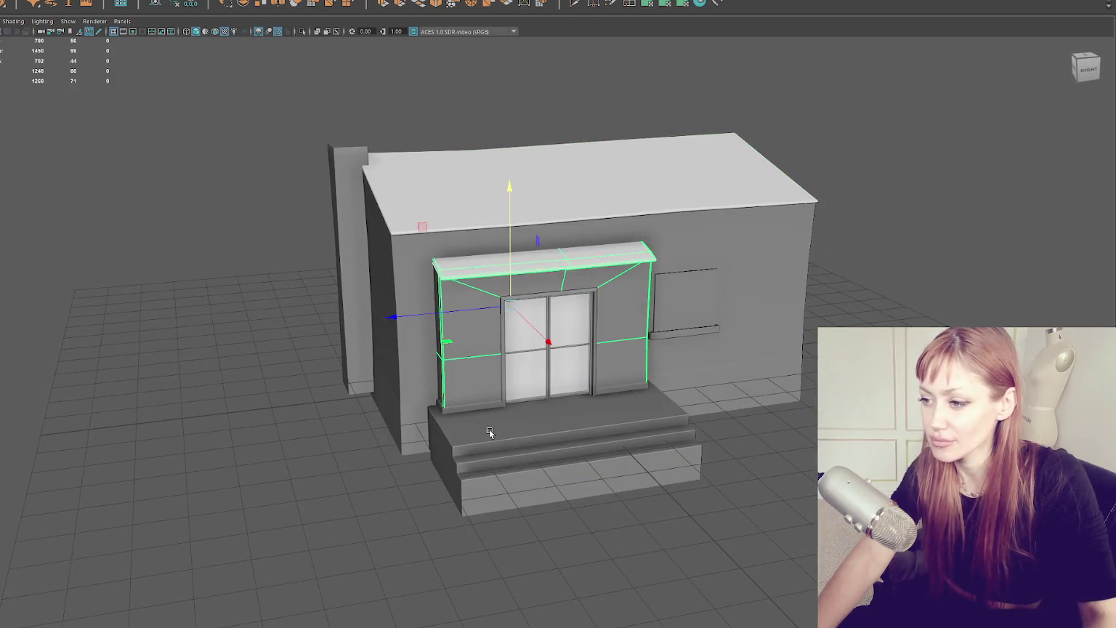
pyautogui.click(489, 433)
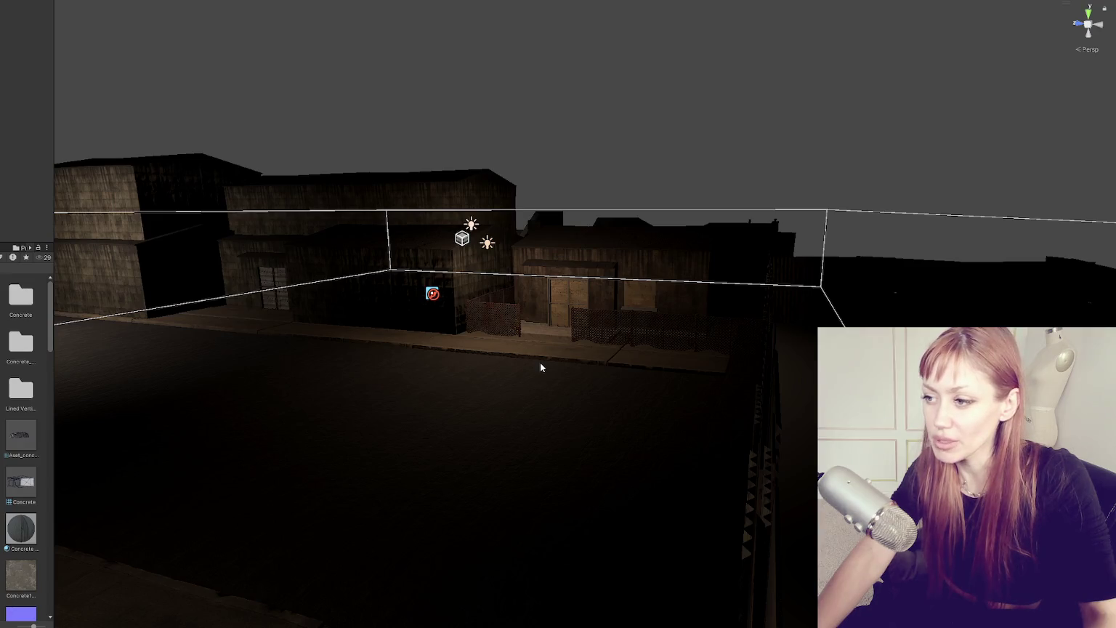
pyautogui.scroll(2, 590, 276)
pyautogui.click(590, 276)
# Raise the building group and the door piece so the porch steps sit above the sidewalk
pyautogui.click(590, 241)
pyautogui.press('f')
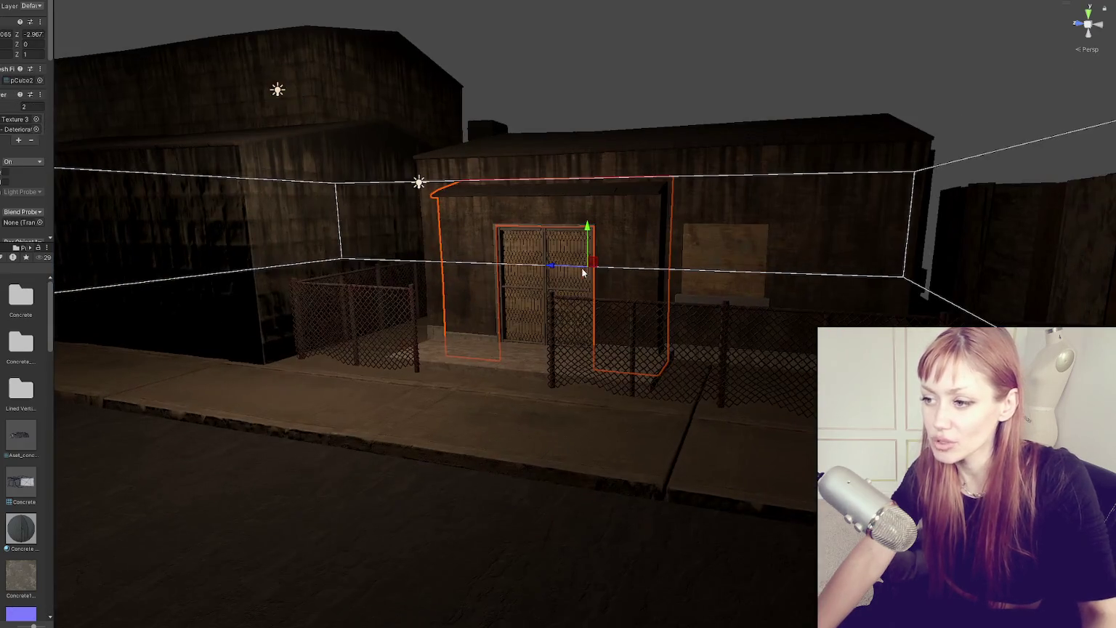
pyautogui.click(584, 273)
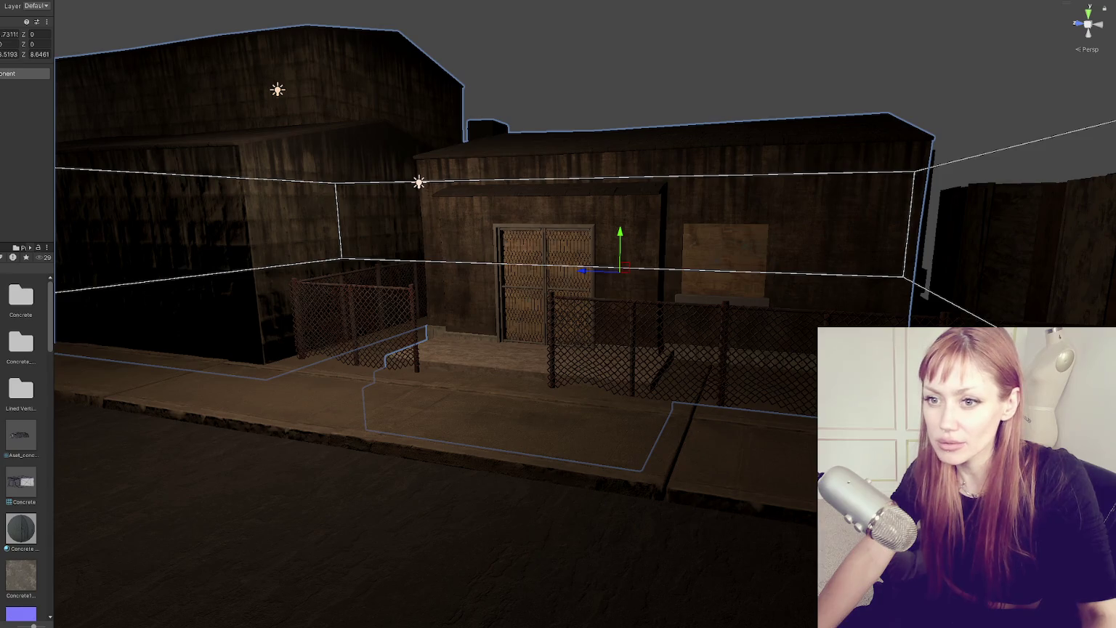
pyautogui.moveTo(627, 236); pyautogui.dragTo(626, 225)
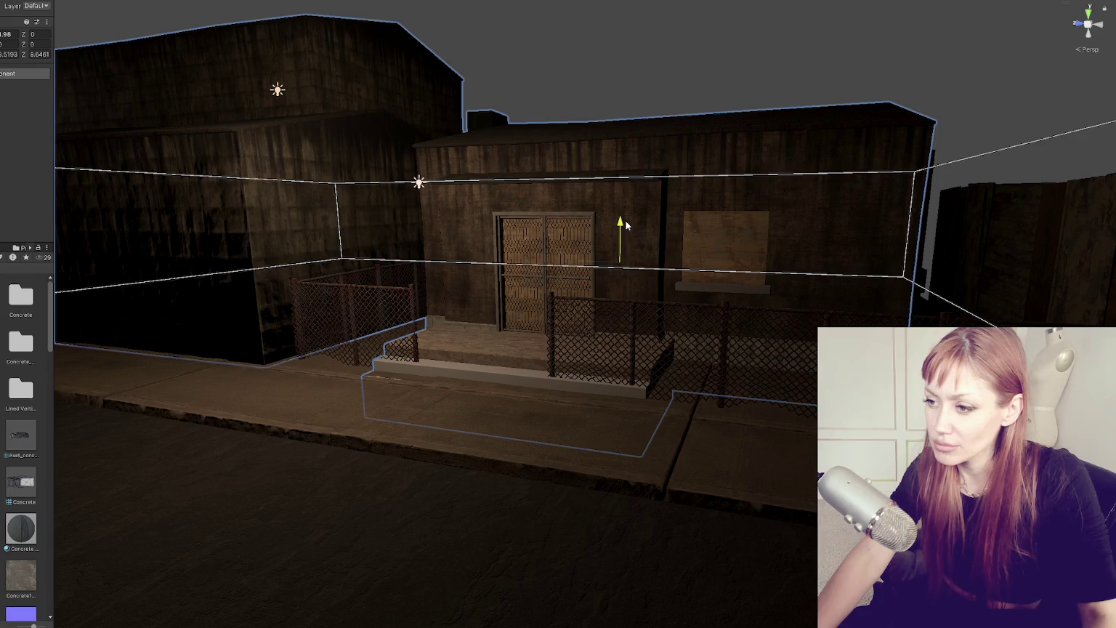
pyautogui.click(557, 231)
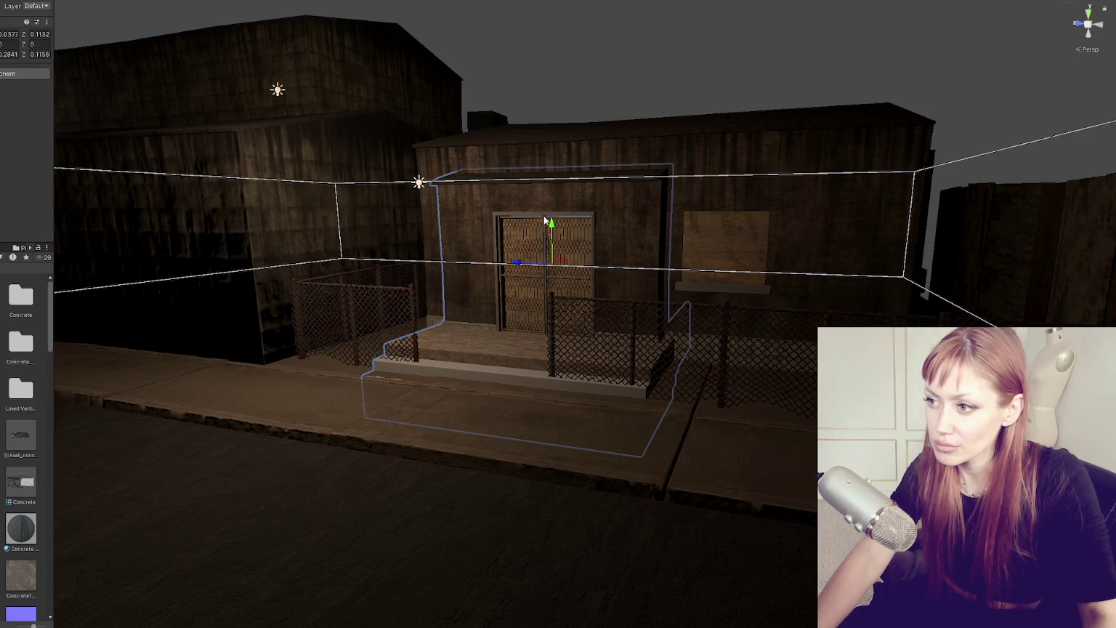
pyautogui.moveTo(558, 230)
pyautogui.mouseDown()
pyautogui.moveTo(557, 218)
pyautogui.moveTo(640, 291)
pyautogui.moveTo(677, 402)
pyautogui.mouseUp()
# Apply the Concrete material to the porch steps and fence, then frame them
pyautogui.click(694, 417)
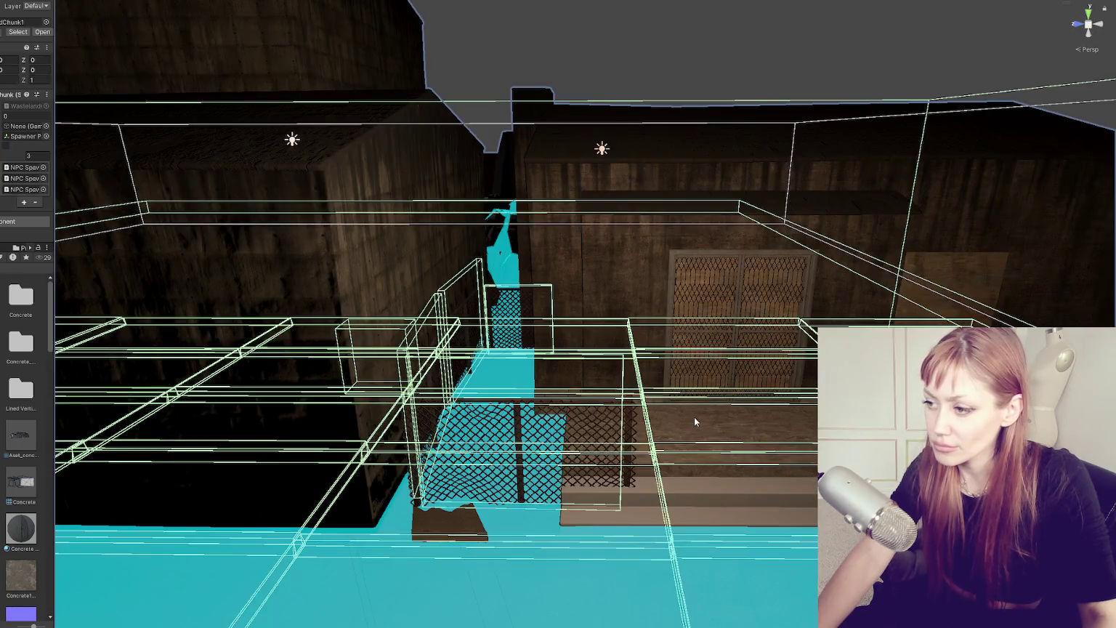
pyautogui.scroll(-3, 26, 181)
pyautogui.moveTo(20, 527)
pyautogui.mouseDown()
pyautogui.moveTo(535, 428)
pyautogui.moveTo(683, 492)
pyautogui.moveTo(77, 219)
pyautogui.moveTo(3, 218)
pyautogui.moveTo(700, 518)
pyautogui.moveTo(785, 481)
pyautogui.moveTo(760, 485)
pyautogui.mouseUp()
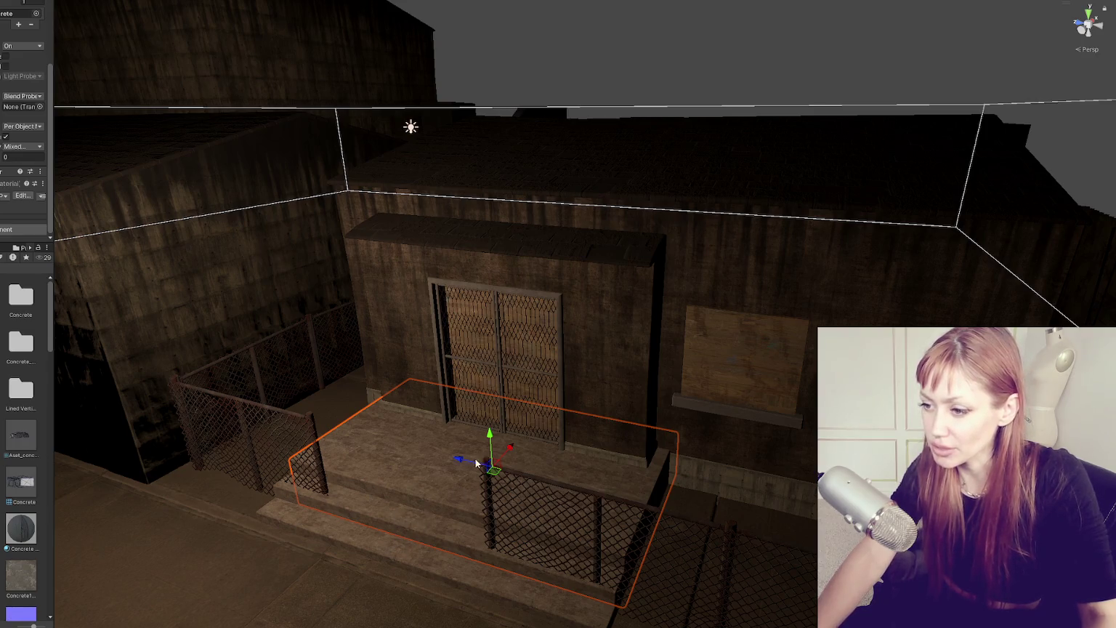
pyautogui.press('f')
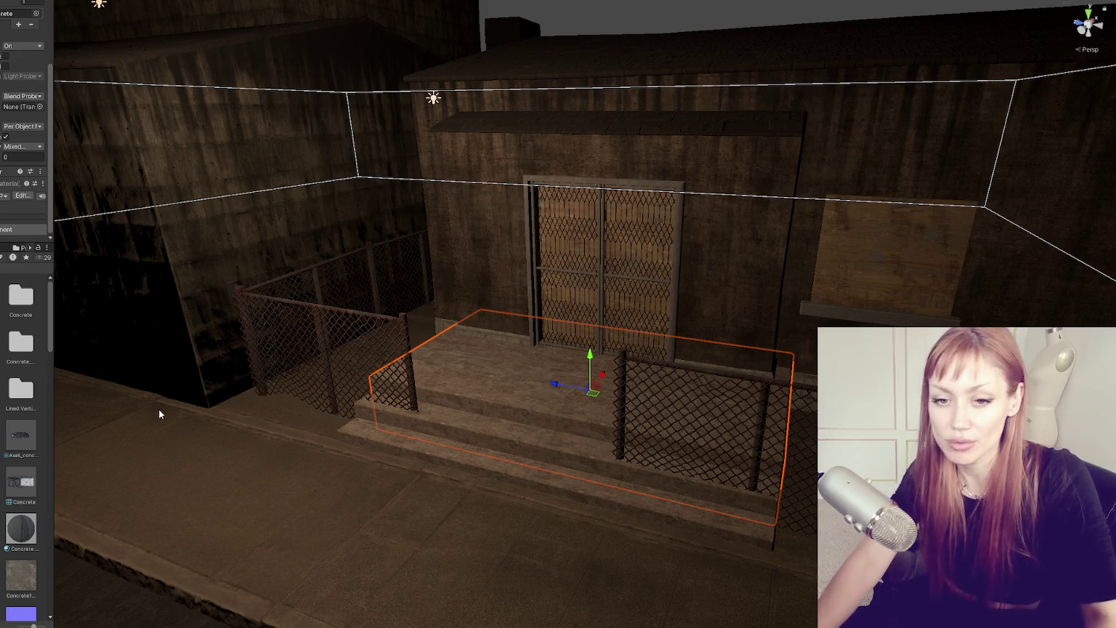
pyautogui.moveTo(53, 390); pyautogui.dragTo(98, 390)
pyautogui.moveTo(523, 436)
pyautogui.mouseDown()
pyautogui.moveTo(605, 444)
pyautogui.moveTo(469, 456)
pyautogui.moveTo(541, 468)
pyautogui.moveTo(679, 418)
pyautogui.moveTo(456, 323)
pyautogui.moveTo(433, 389)
pyautogui.mouseUp()
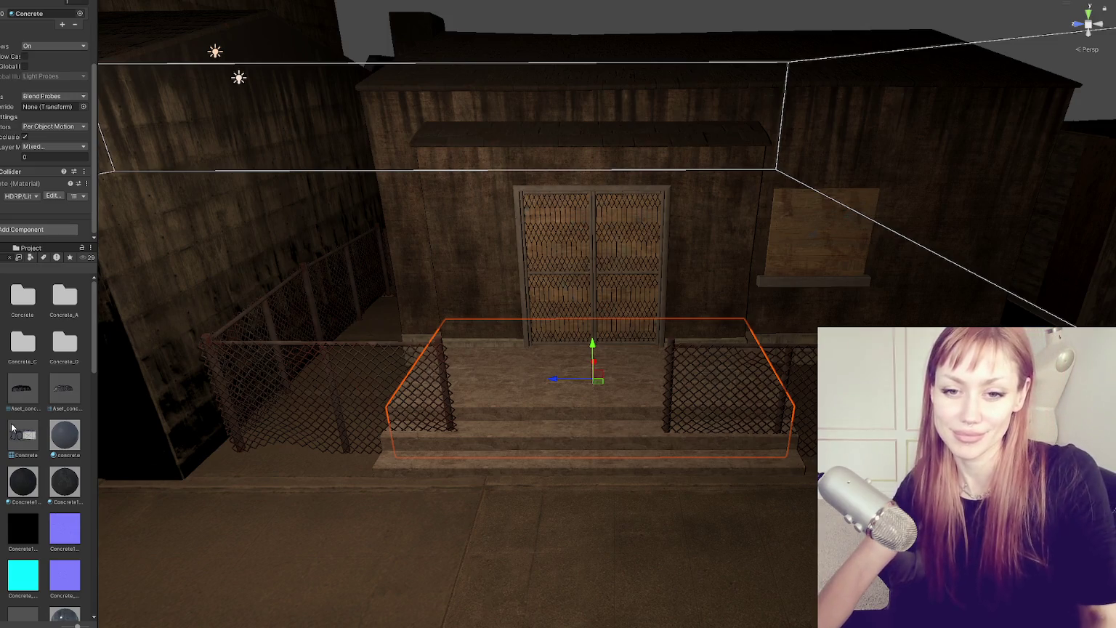
# Apply the dark mesh material to the left and right door panels, then deselect and pull back
pyautogui.scroll(-5, 378, 389)
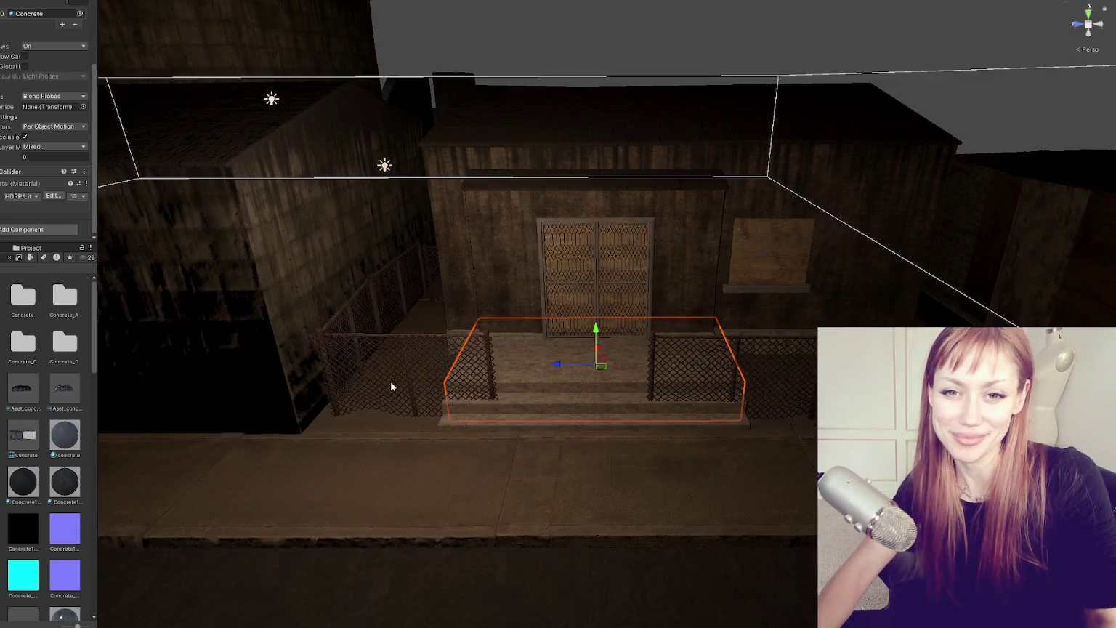
pyautogui.scroll(4, 387, 367)
pyautogui.moveTo(374, 367)
pyautogui.mouseDown()
pyautogui.moveTo(379, 344)
pyautogui.moveTo(478, 344)
pyautogui.mouseUp()
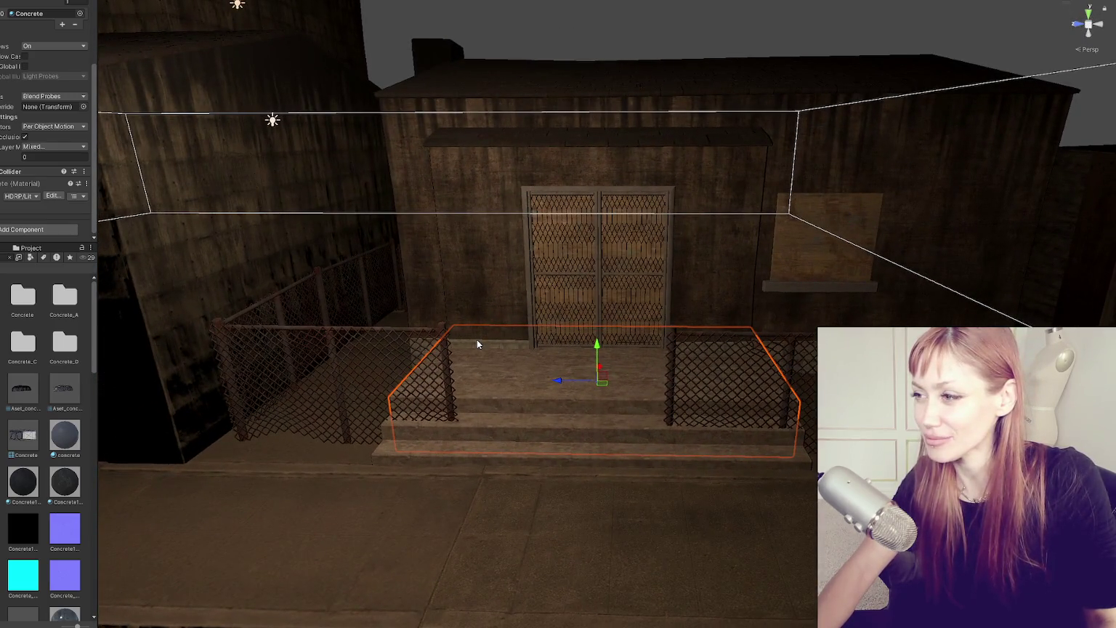
pyautogui.scroll(-2, 478, 344)
pyautogui.scroll(2, 478, 344)
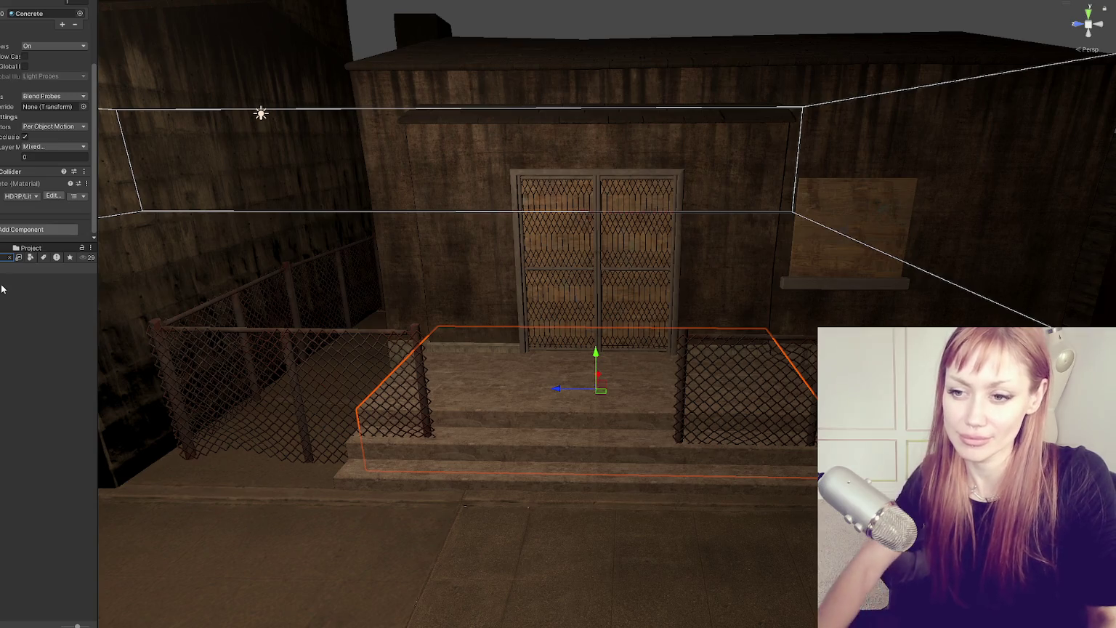
pyautogui.moveTo(2, 289); pyautogui.dragTo(543, 269)
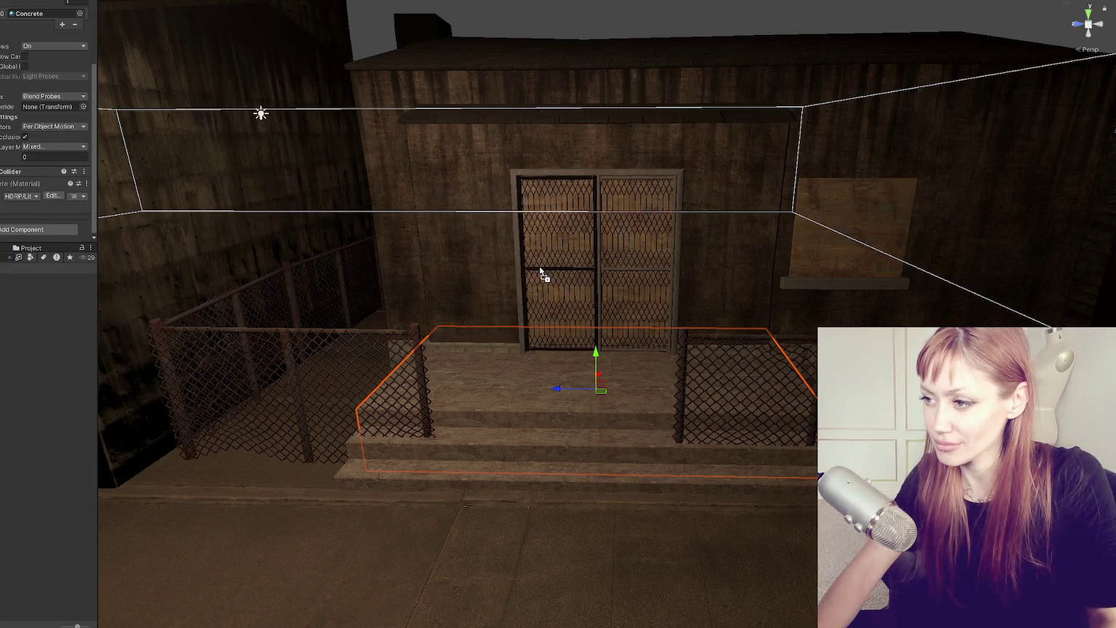
pyautogui.moveTo(12, 294)
pyautogui.mouseDown()
pyautogui.moveTo(457, 227)
pyautogui.moveTo(575, 166)
pyautogui.moveTo(589, 261)
pyautogui.moveTo(603, 274)
pyautogui.mouseUp()
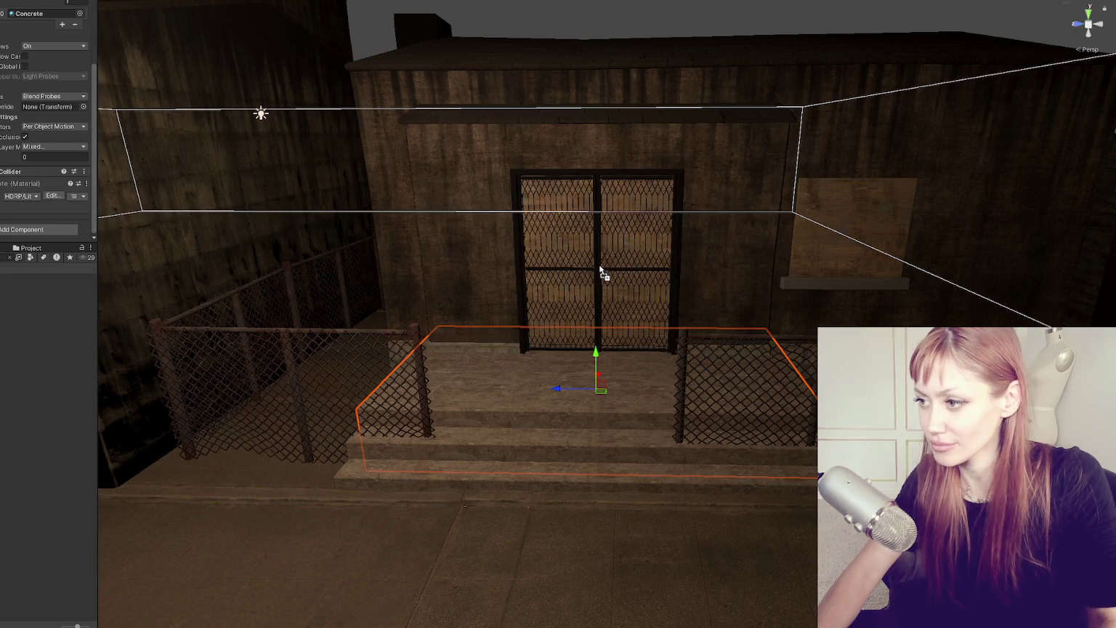
pyautogui.click(78, 417)
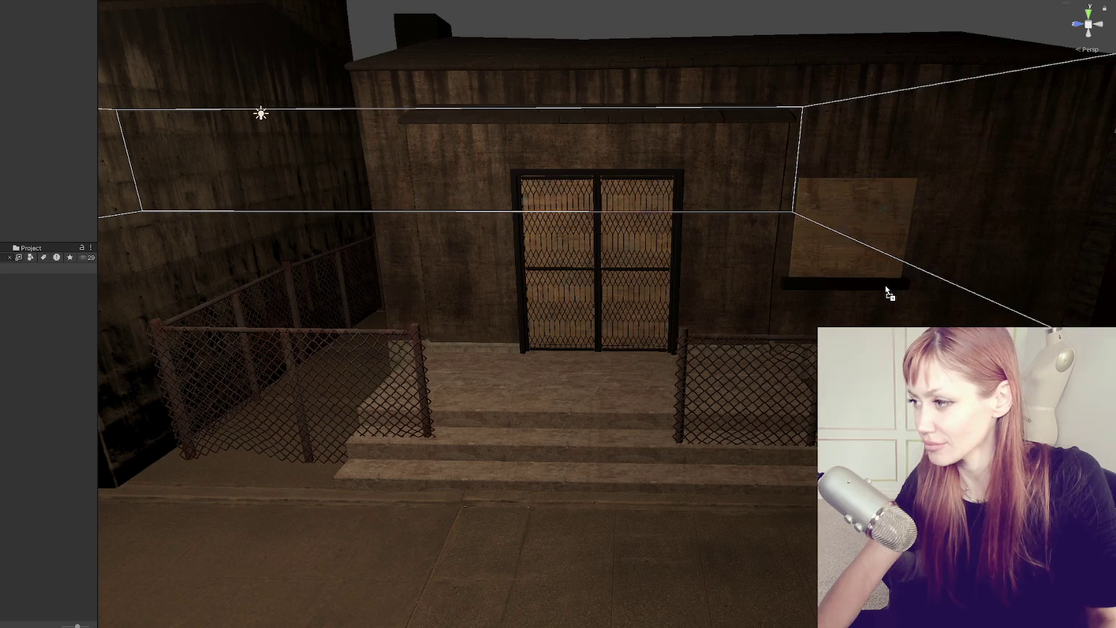
pyautogui.scroll(-3, 889, 294)
pyautogui.moveTo(889, 293)
pyautogui.mouseDown()
pyautogui.moveTo(814, 321)
pyautogui.moveTo(623, 298)
pyautogui.moveTo(702, 301)
pyautogui.mouseUp()
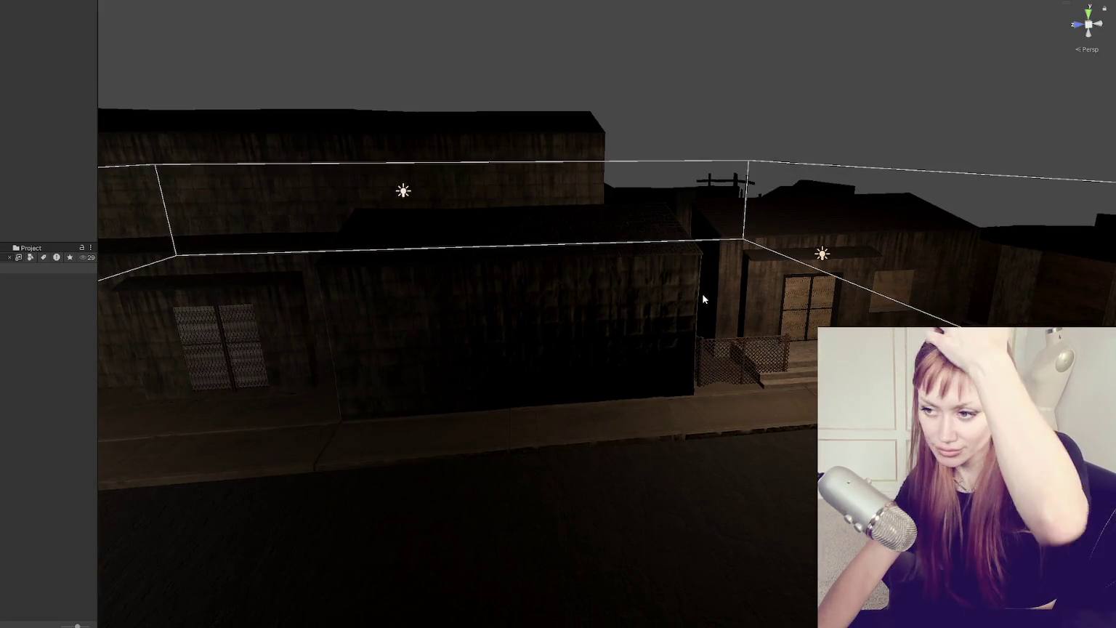
# Select the dark warehouse and enter -0.7 as its Normal Map strength
pyautogui.click(627, 296)
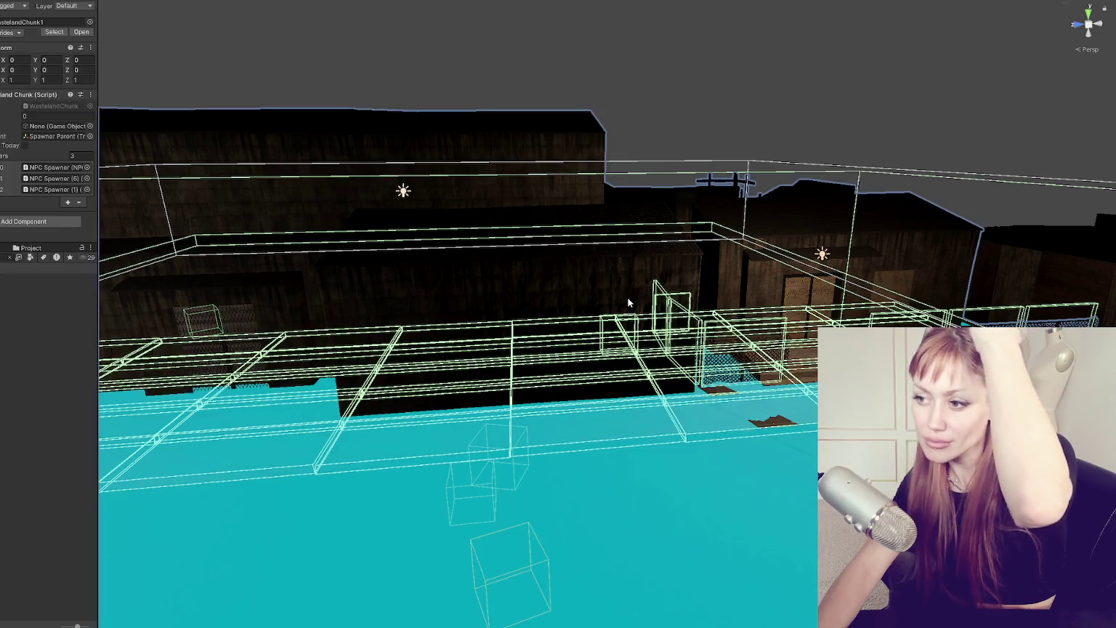
pyautogui.scroll(-10, 10, 146)
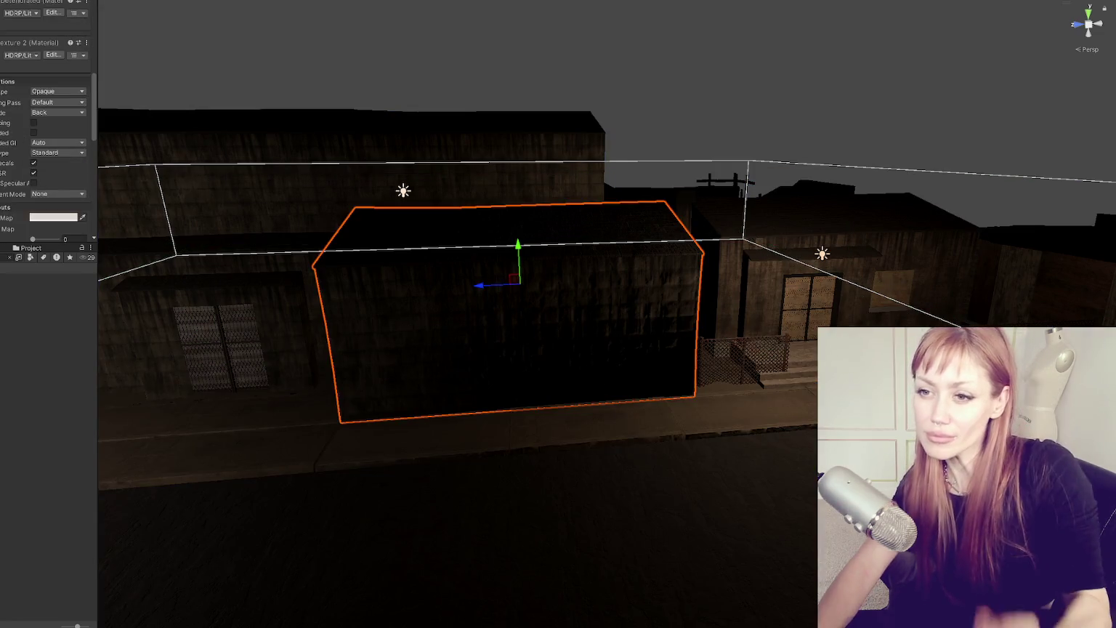
pyautogui.click(66, 135)
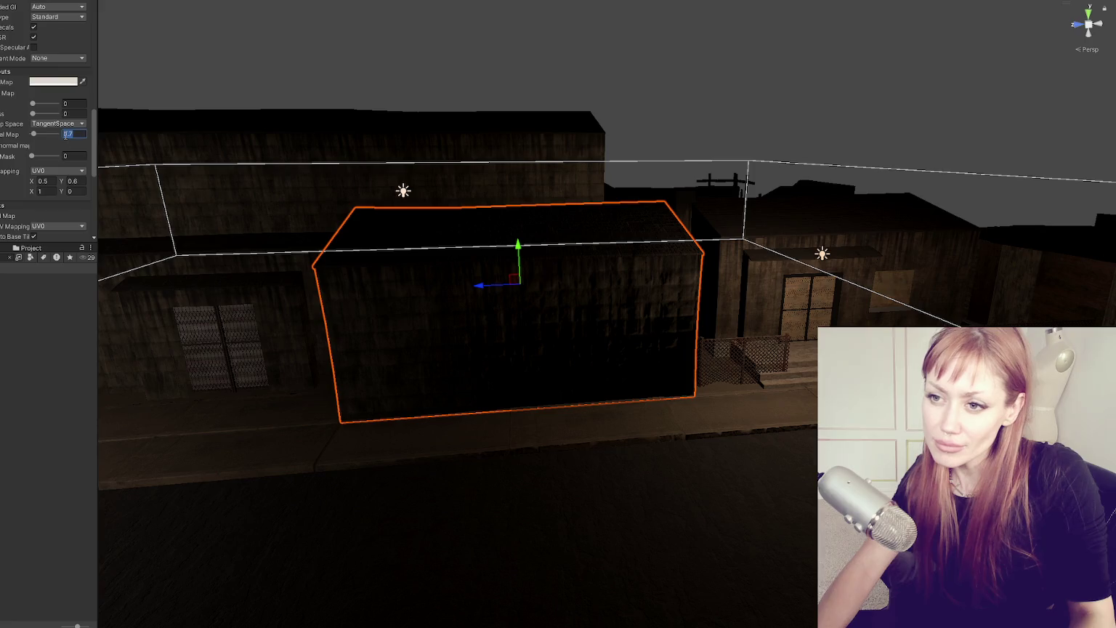
pyautogui.write('-0.7')
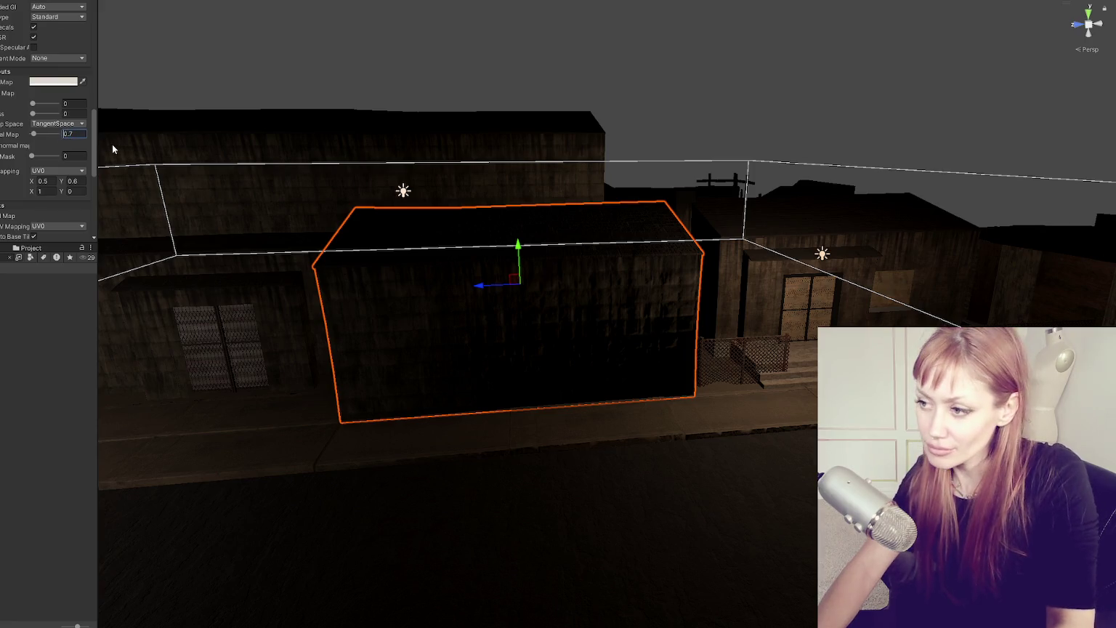
pyautogui.click(385, 75)
pyautogui.scroll(5, 688, 196)
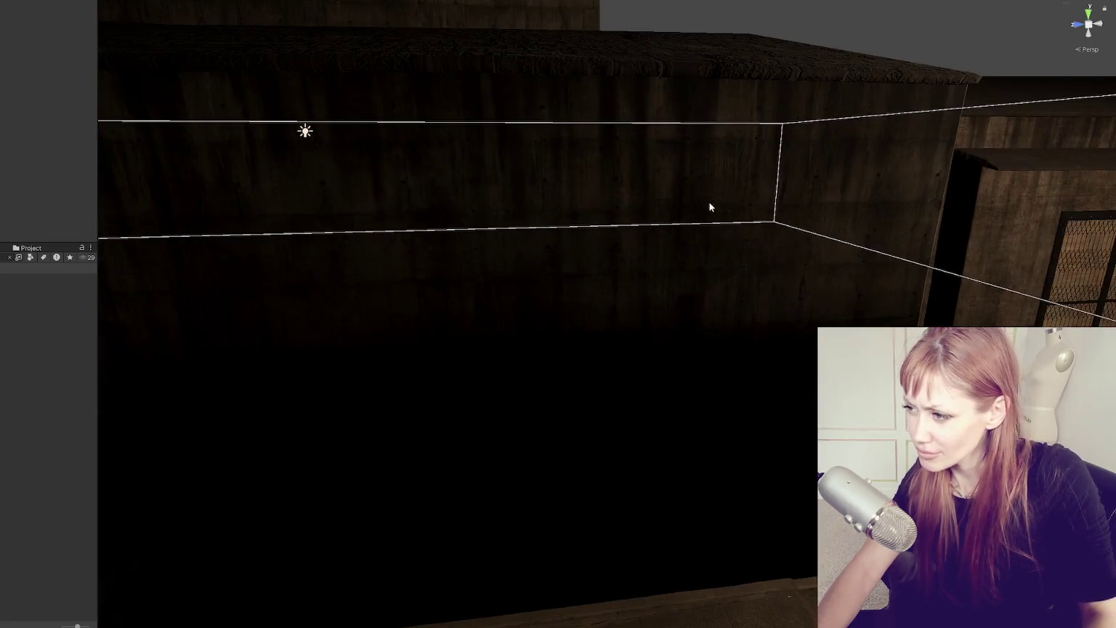
pyautogui.scroll(-5, 710, 204)
pyautogui.scroll(-3, 733, 221)
# Toggle the building's selection and zoom in and out to judge its surface
pyautogui.hotkey('ctrl', 'z')
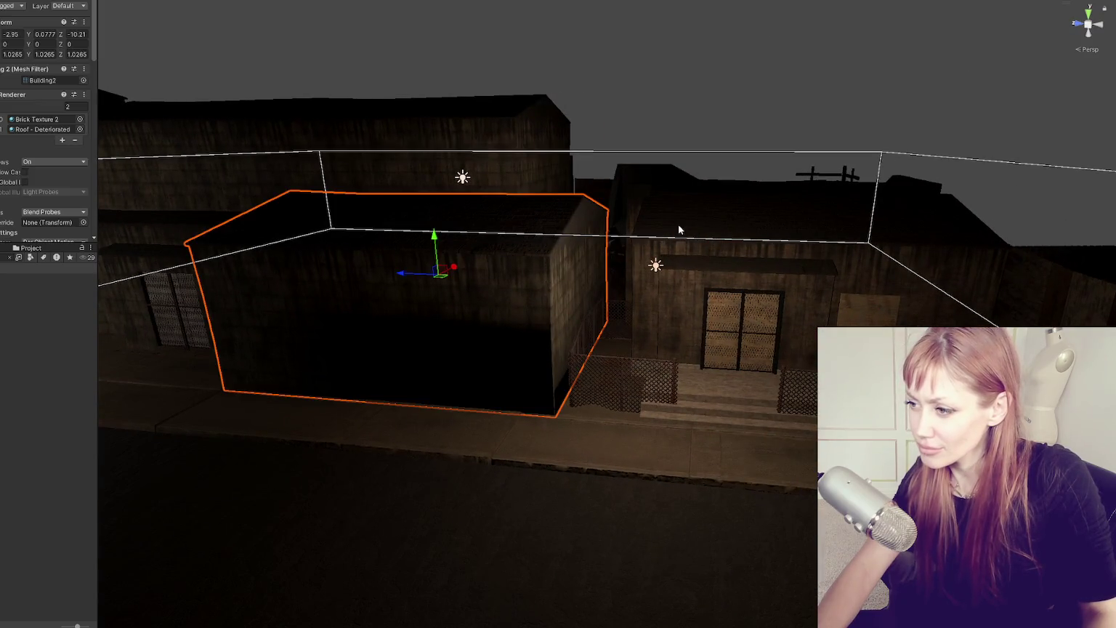
pyautogui.click(694, 145)
pyautogui.scroll(3, 693, 142)
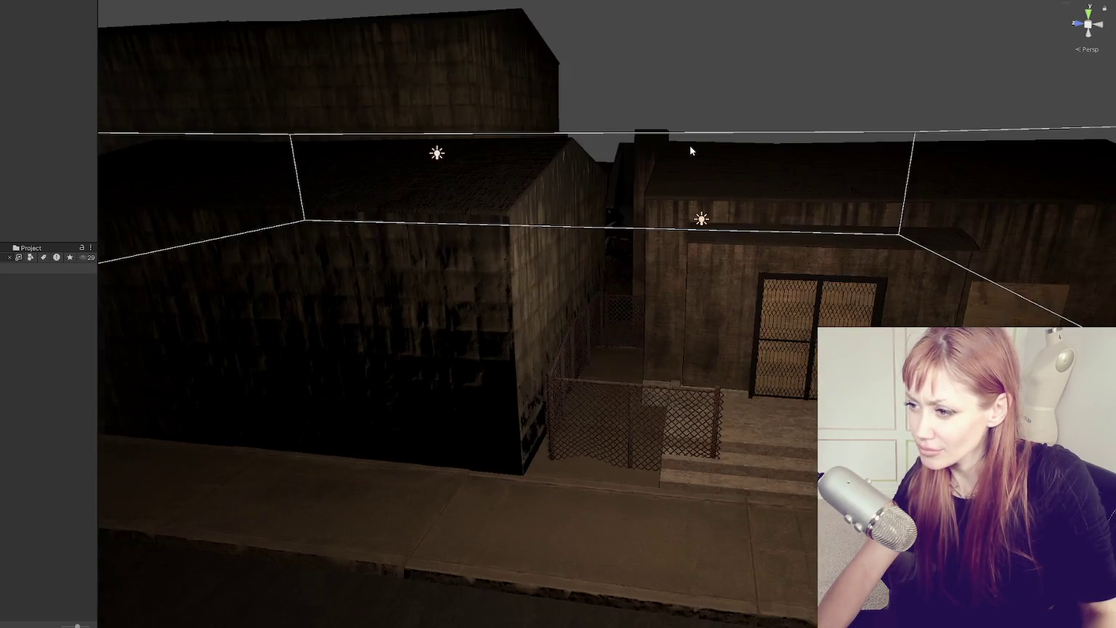
pyautogui.scroll(-3, 731, 144)
pyautogui.scroll(3, 731, 143)
pyautogui.scroll(-6, 827, 253)
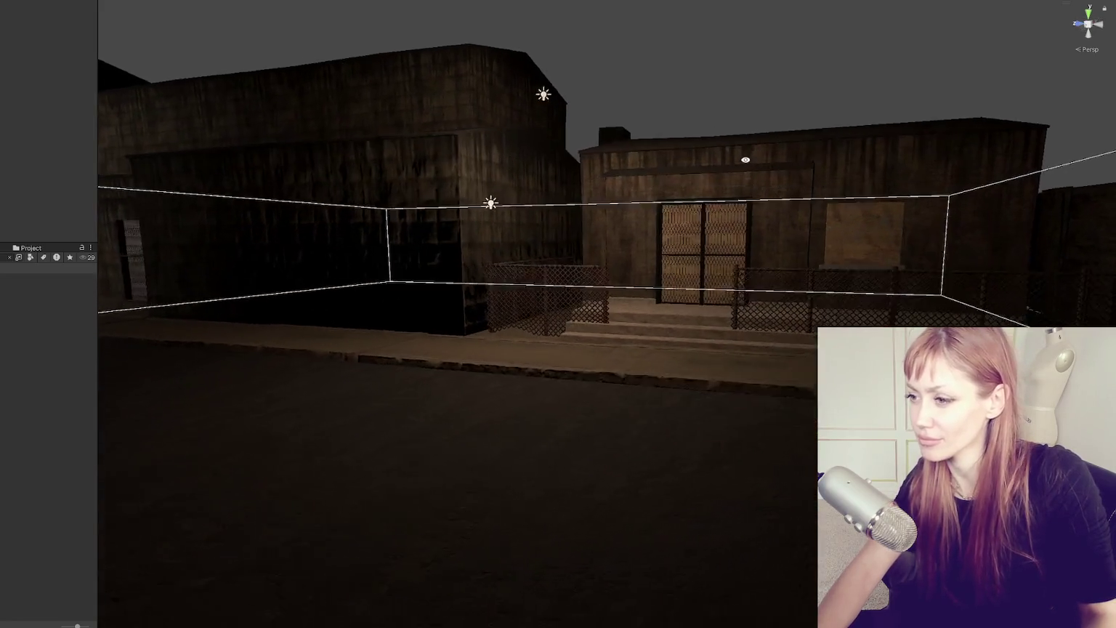
# Reselect the building and set its Normal Map strength to 0.4, then switch to the YouTube clip
pyautogui.hotkey('ctrl', 'z')
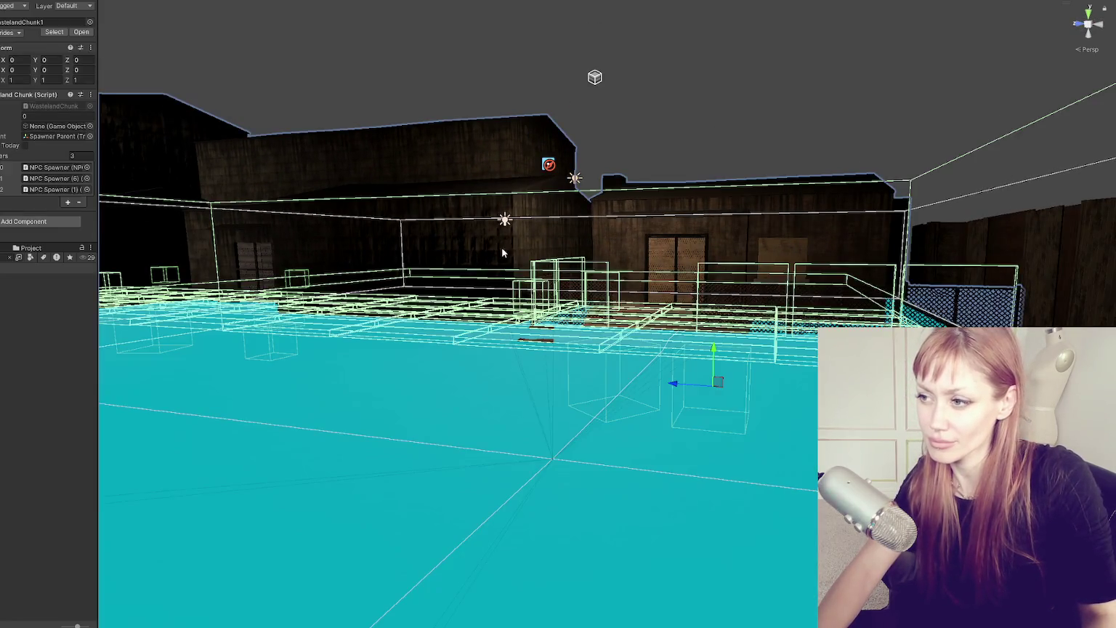
pyautogui.scroll(-4, 19, 156)
pyautogui.click(71, 188)
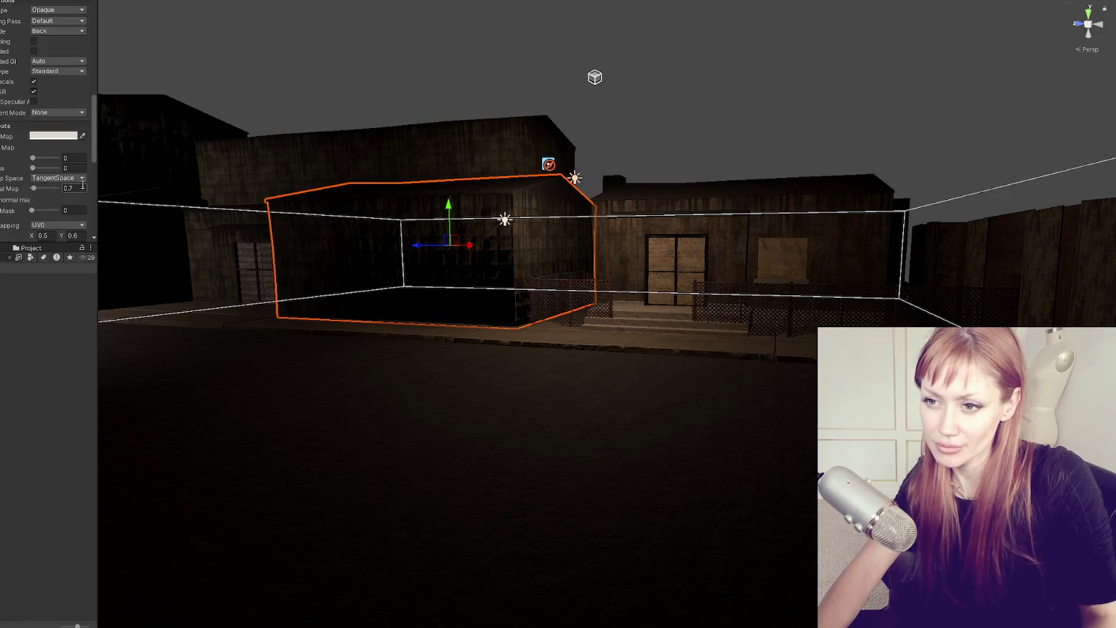
pyautogui.write('0.3')
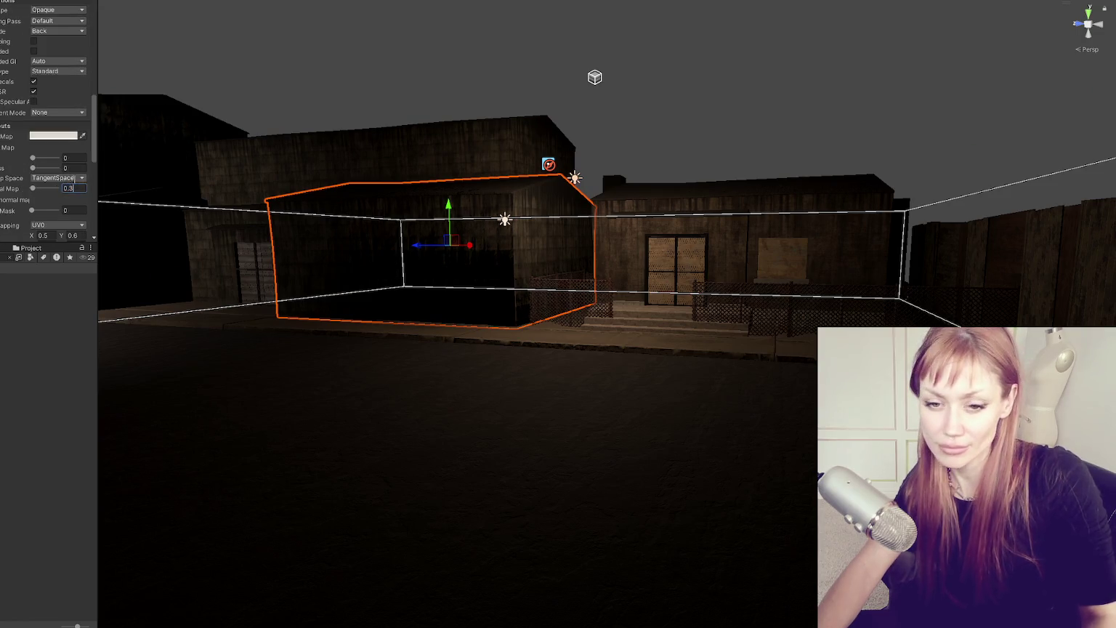
pyautogui.press('BackSpace')
pyautogui.write('4')
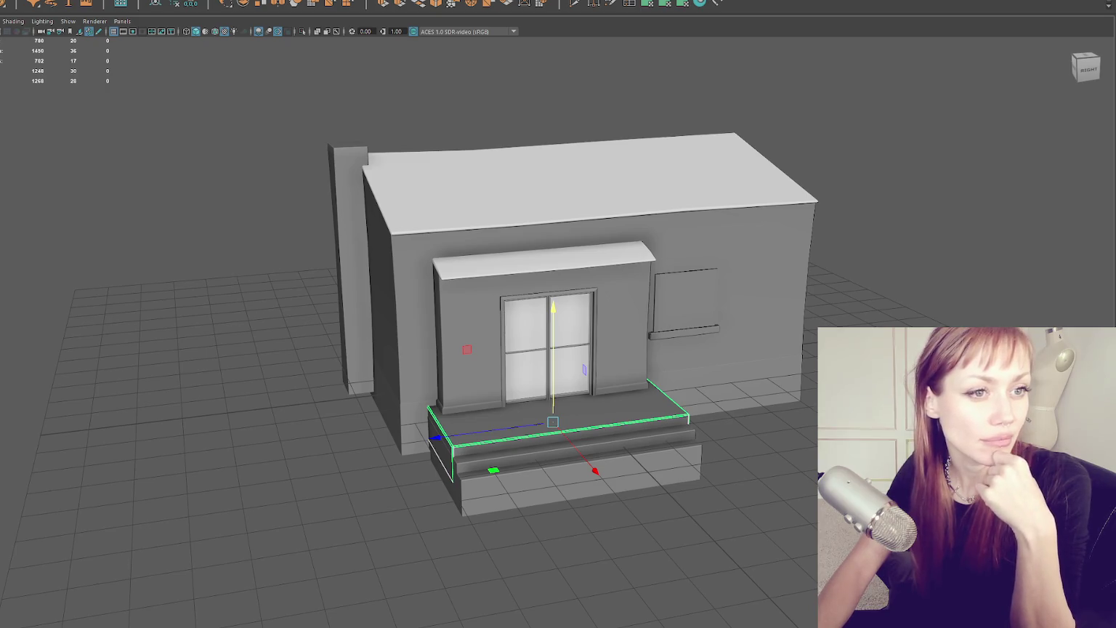
pyautogui.hotkey('alt', 'Tab')
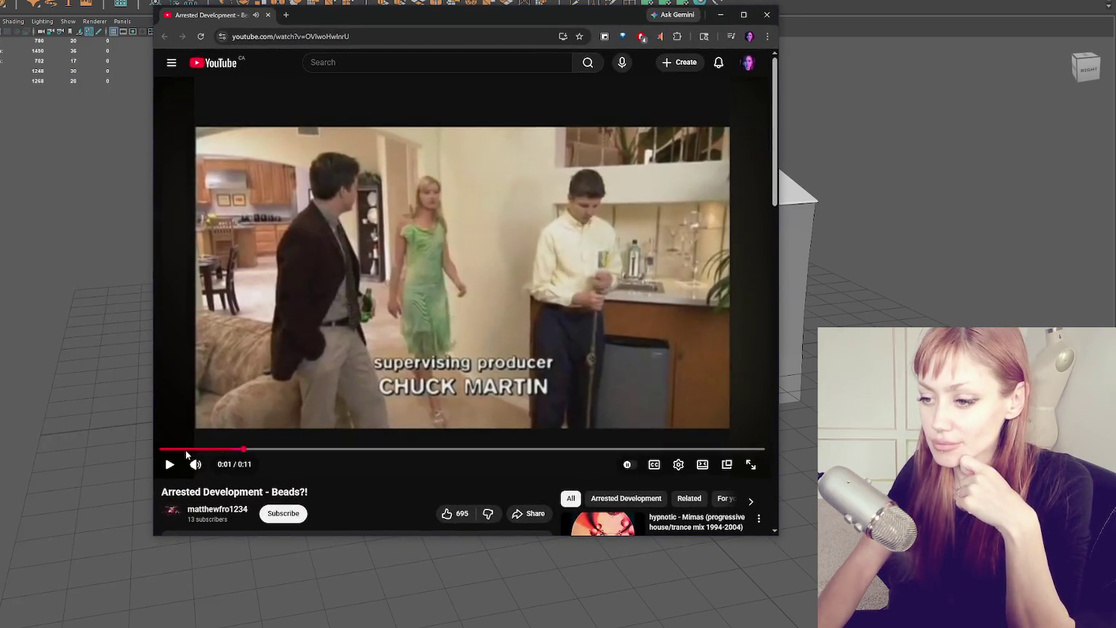
pyautogui.click(170, 465)
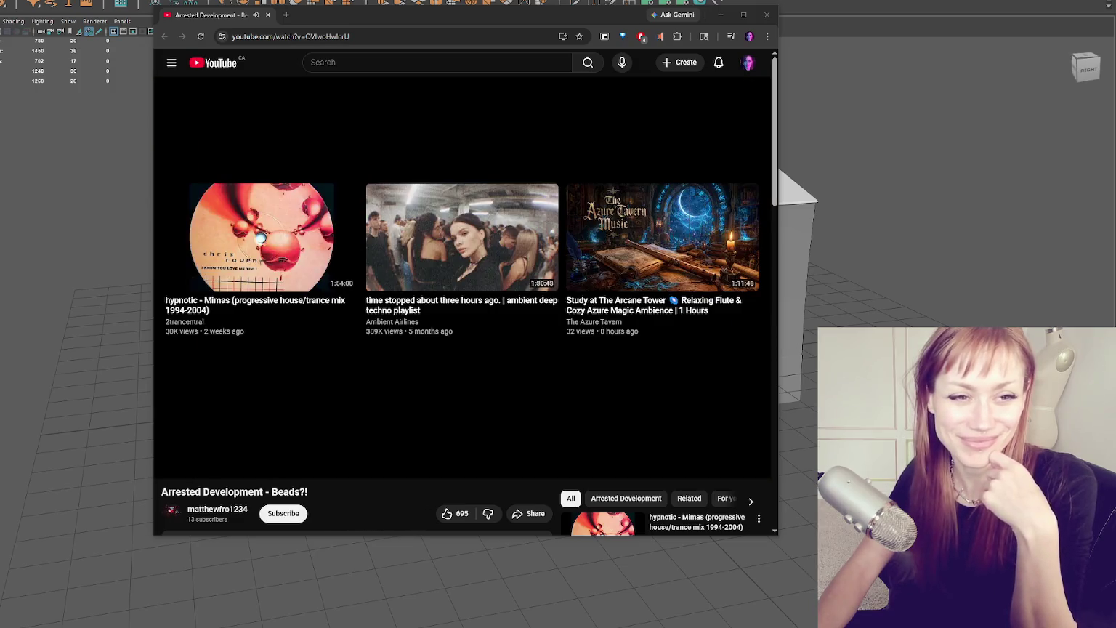
pyautogui.click(767, 14)
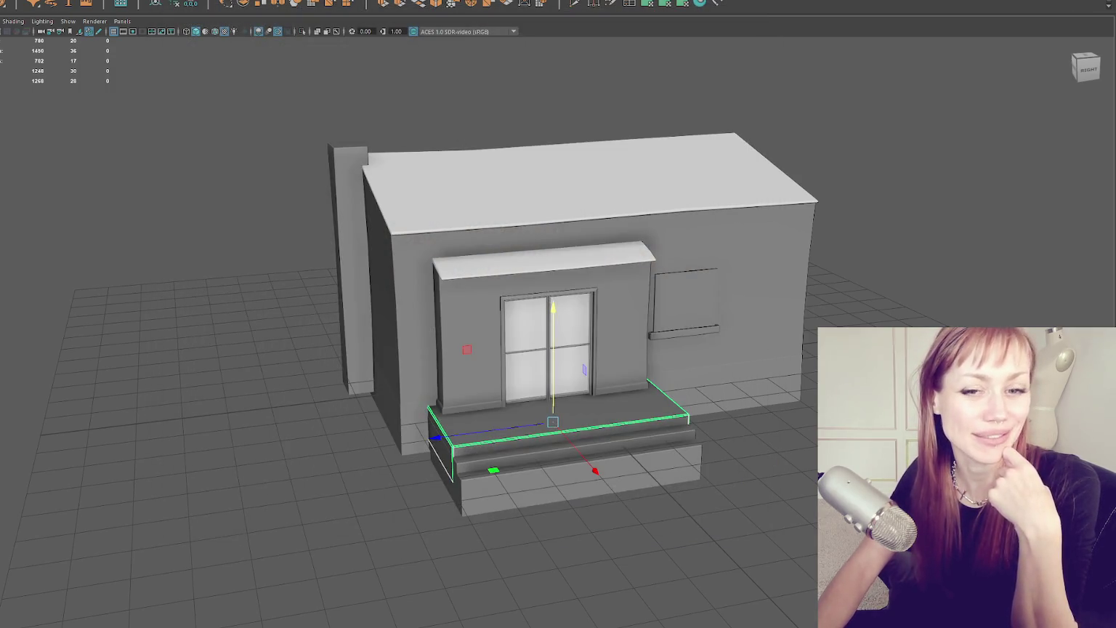
# Zoom to the Maya house door, select each door panel, then deselect and orbit back frontally
pyautogui.click(252, 378)
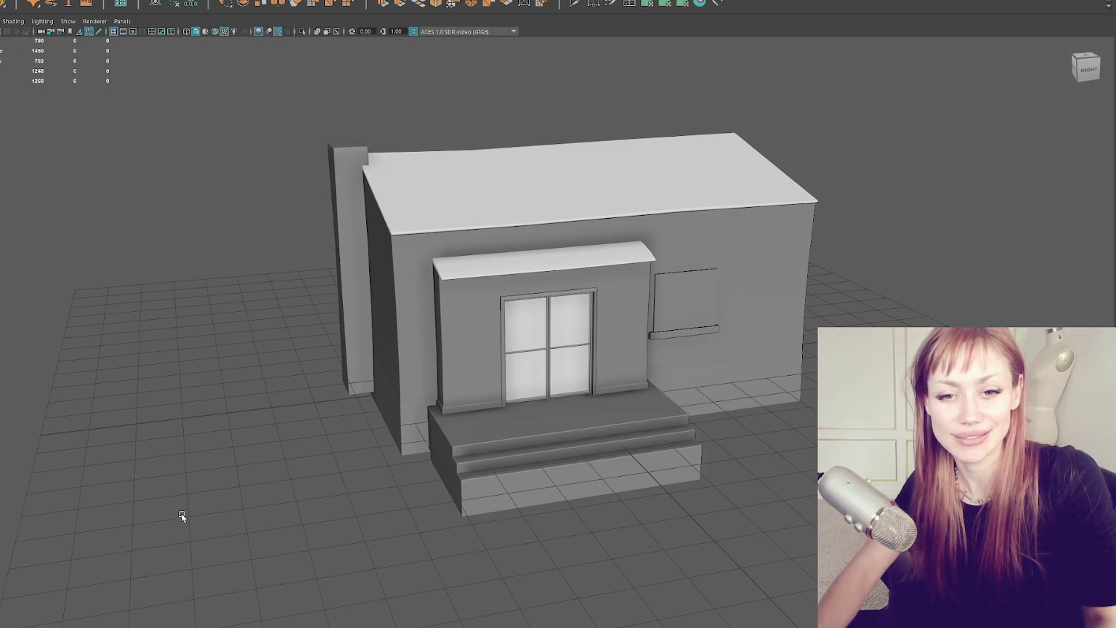
pyautogui.scroll(5, 455, 438)
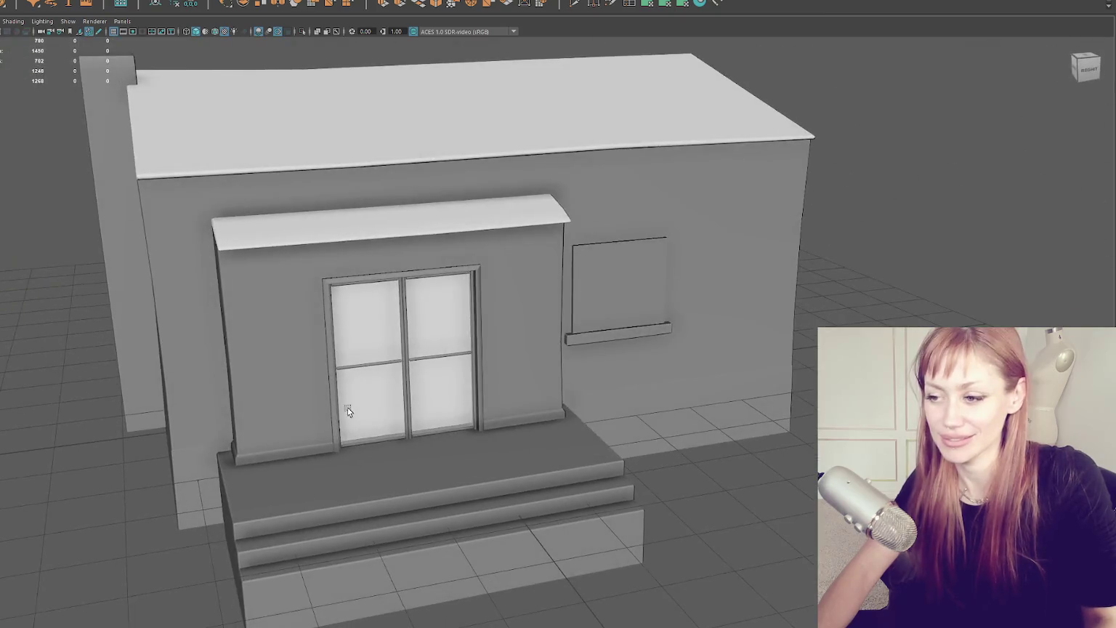
pyautogui.click(399, 377)
pyautogui.moveTo(398, 377)
pyautogui.mouseDown()
pyautogui.moveTo(431, 370)
pyautogui.moveTo(523, 391)
pyautogui.moveTo(465, 407)
pyautogui.moveTo(520, 399)
pyautogui.moveTo(469, 392)
pyautogui.moveTo(431, 363)
pyautogui.moveTo(227, 336)
pyautogui.moveTo(319, 366)
pyautogui.mouseUp()
pyautogui.click(431, 371)
pyautogui.scroll(3, 518, 386)
pyautogui.scroll(6, 465, 407)
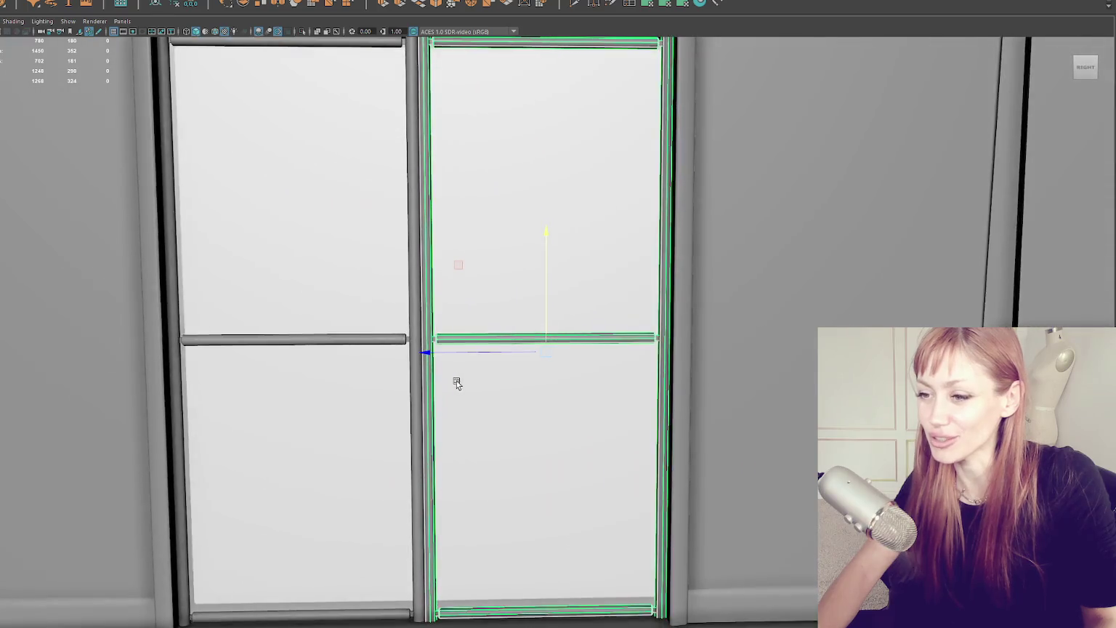
pyautogui.scroll(-6, 465, 384)
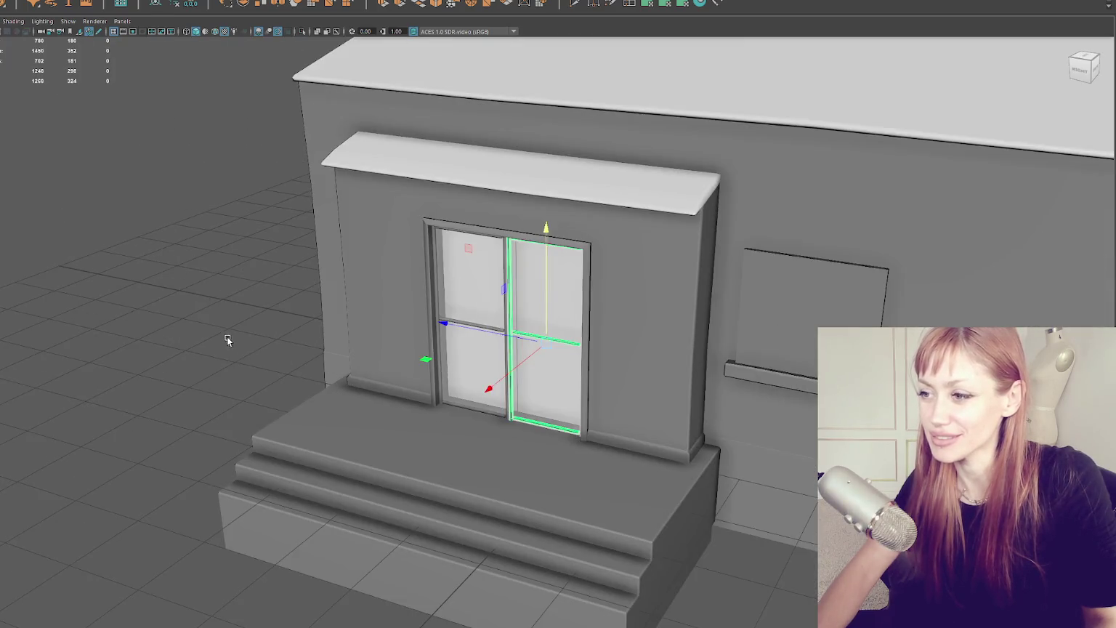
pyautogui.click(227, 337)
pyautogui.scroll(-3, 349, 353)
pyautogui.moveTo(379, 338)
pyautogui.mouseDown()
pyautogui.moveTo(255, 327)
pyautogui.moveTo(335, 342)
pyautogui.moveTo(420, 334)
pyautogui.moveTo(474, 392)
pyautogui.moveTo(252, 441)
pyautogui.mouseUp()
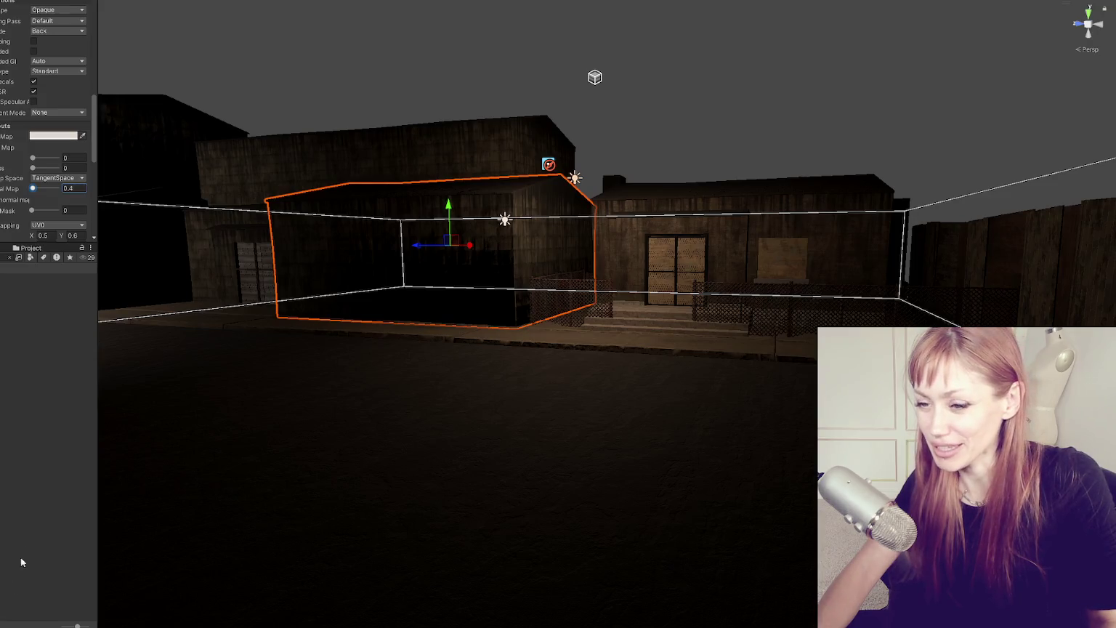
# Deselect the building in the Unity scene and bring up the redwing blackbird image results
pyautogui.click(745, 96)
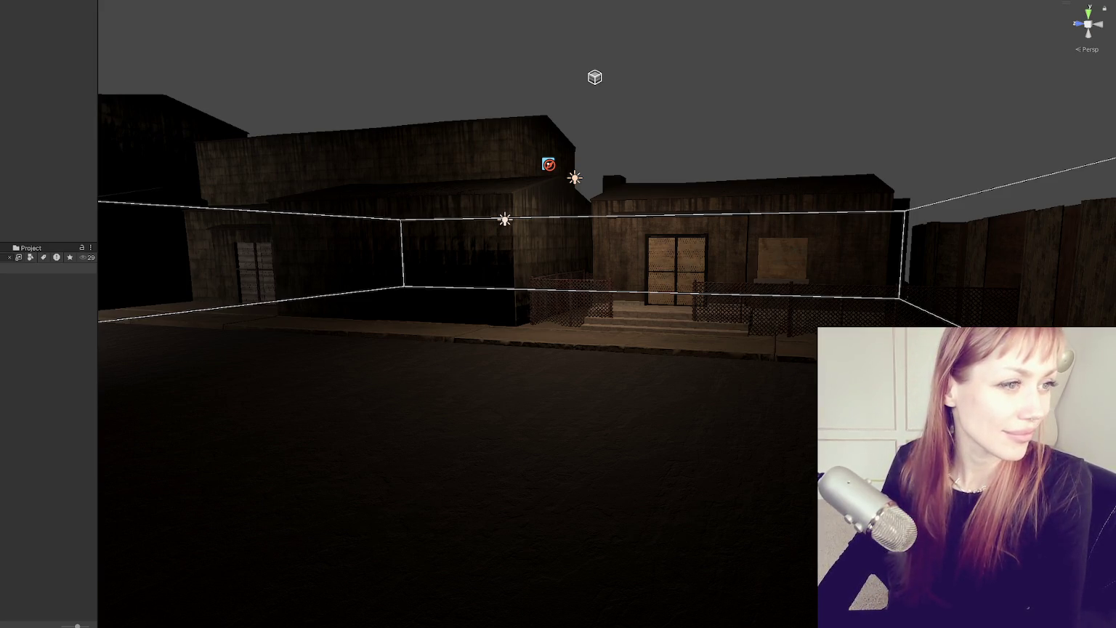
pyautogui.hotkey('alt', 'Tab')
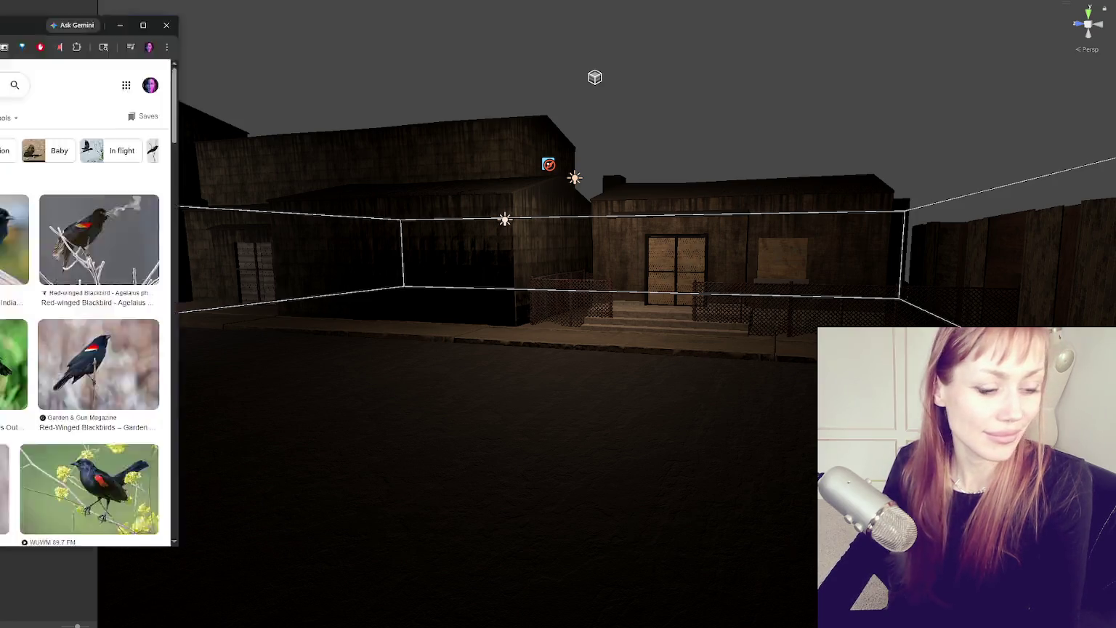
# Preview the Garden & Gun blackbird photo and arrange its window beside the mass effect n7 merch results
pyautogui.scroll(-1, 737, 277)
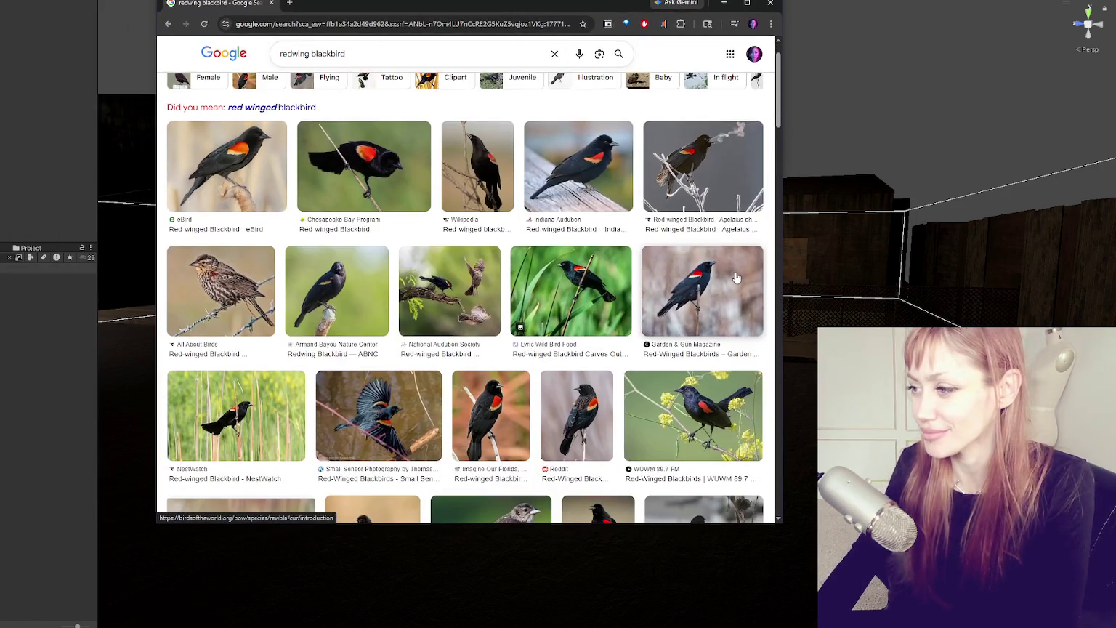
pyautogui.click(724, 275)
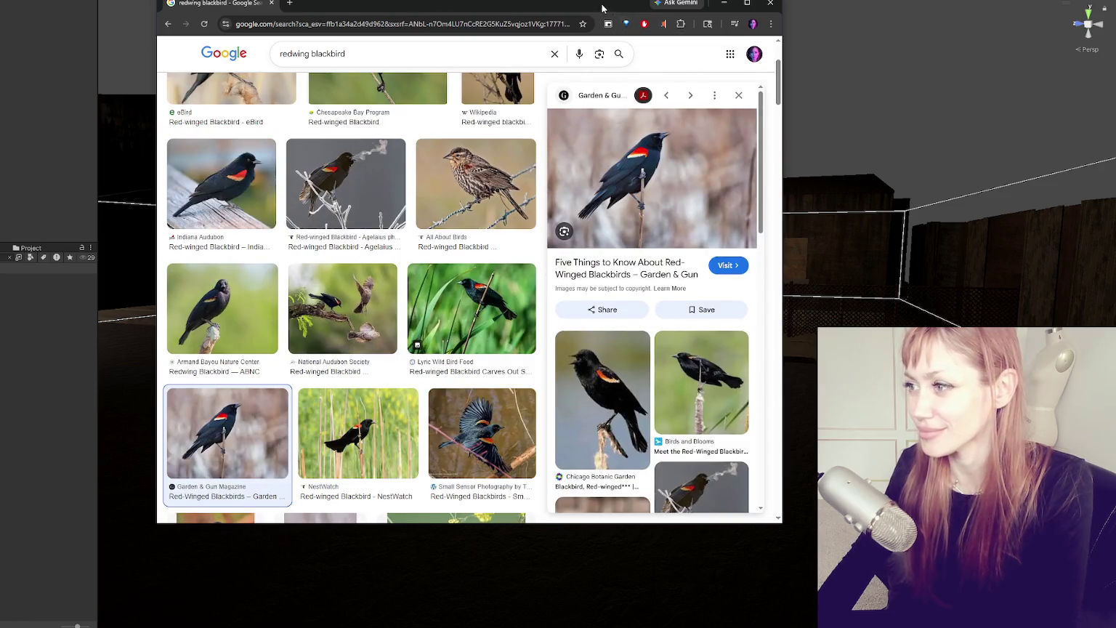
pyautogui.moveTo(625, 9); pyautogui.dragTo(430, 29)
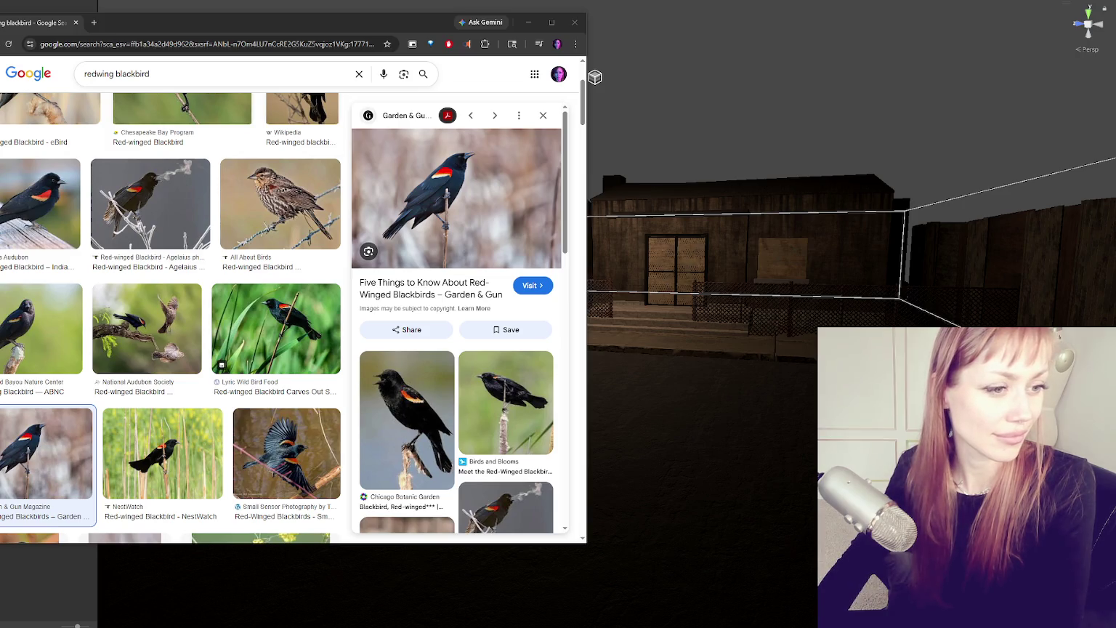
pyautogui.moveTo(1115, 42); pyautogui.dragTo(517, 42)
pyautogui.moveTo(400, 27); pyautogui.dragTo(261, 11)
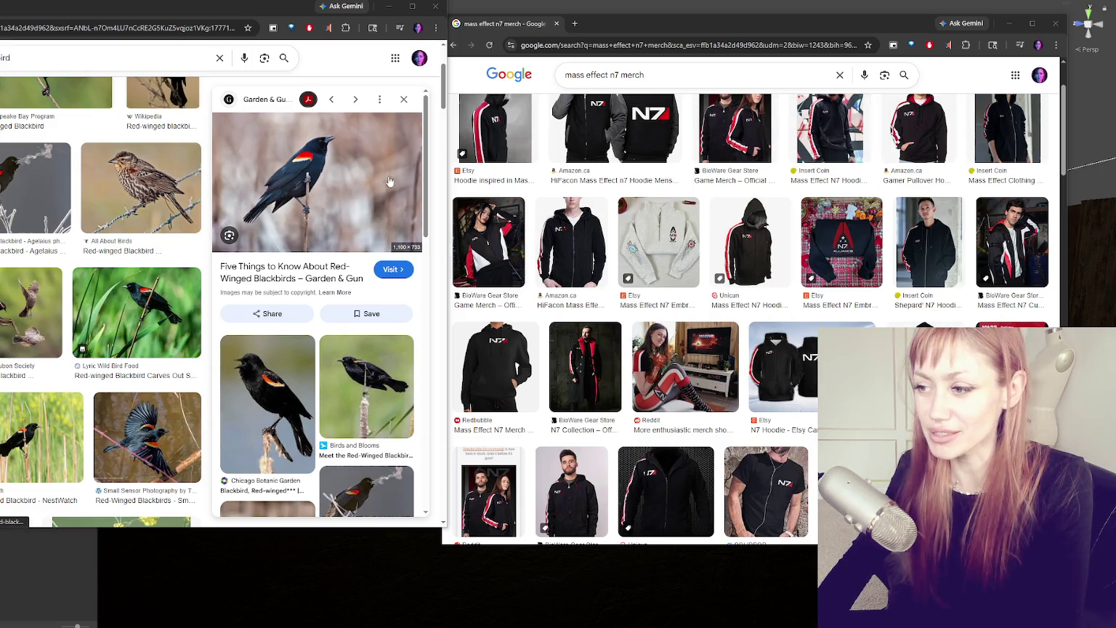
# Browse both result grids, preview the Agelaius phoeniceus photo, then close both browser windows
pyautogui.scroll(-3, 580, 229)
pyautogui.scroll(5, 580, 229)
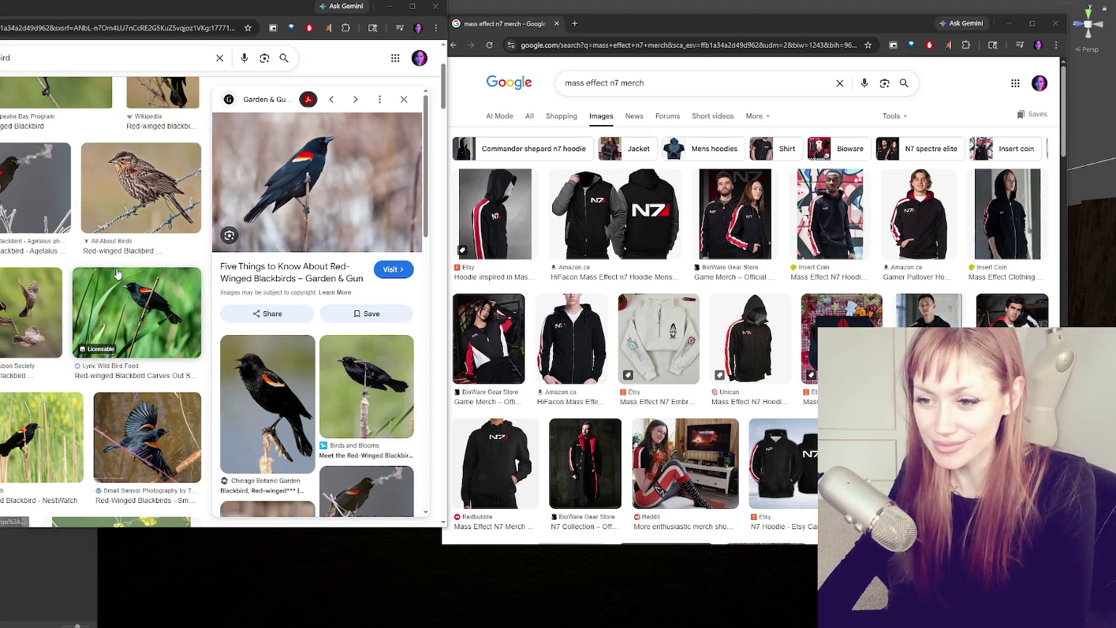
pyautogui.scroll(-3, 117, 272)
pyautogui.scroll(-3, 116, 273)
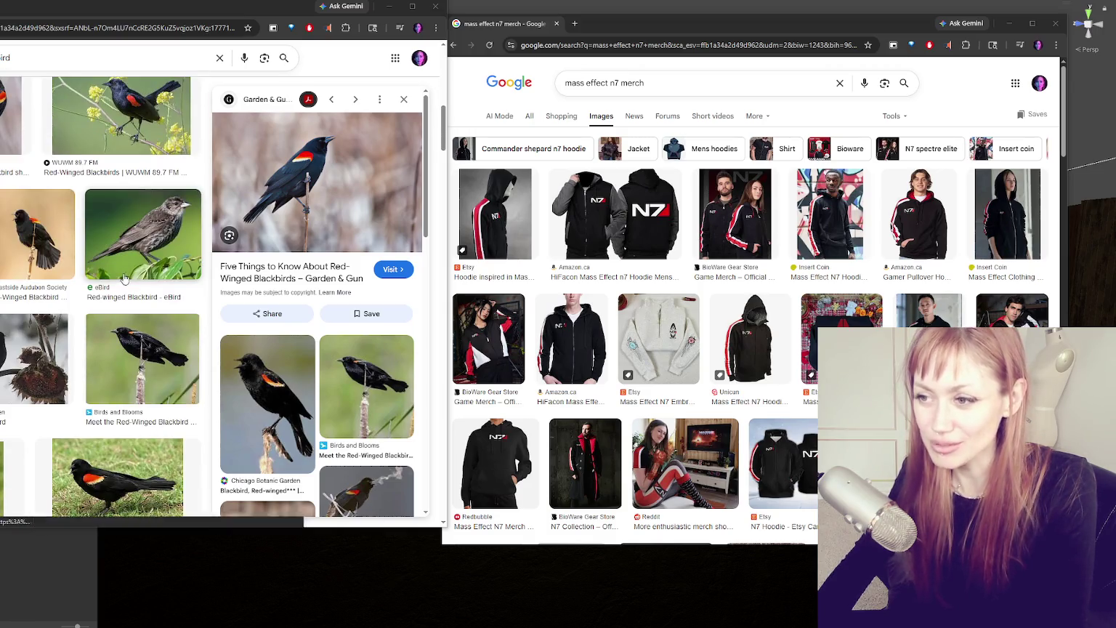
pyautogui.scroll(10, 124, 269)
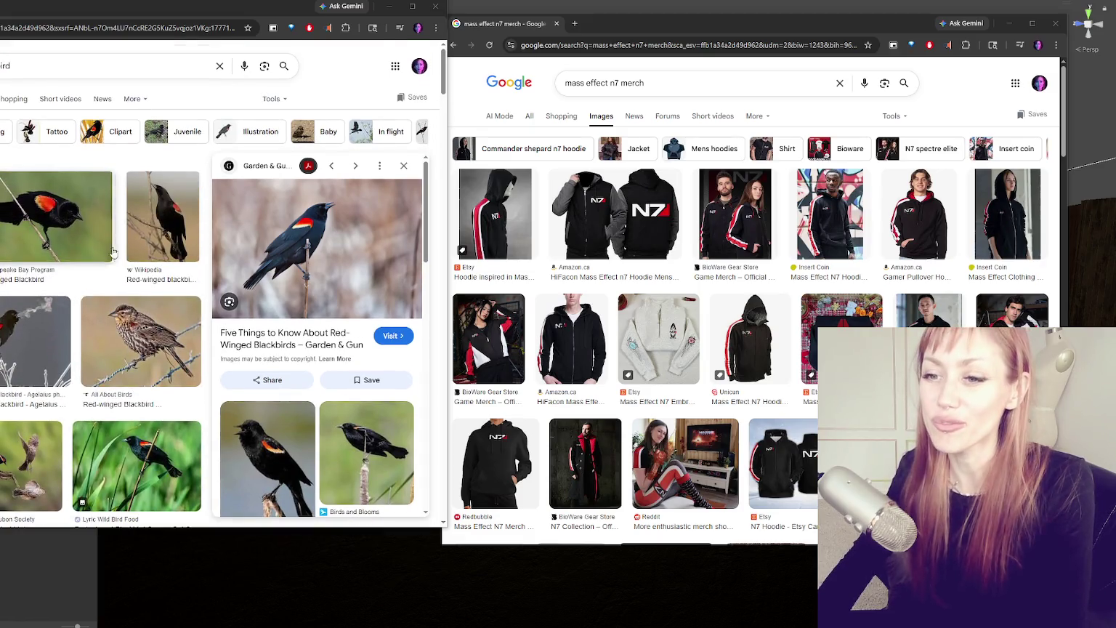
pyautogui.click(40, 333)
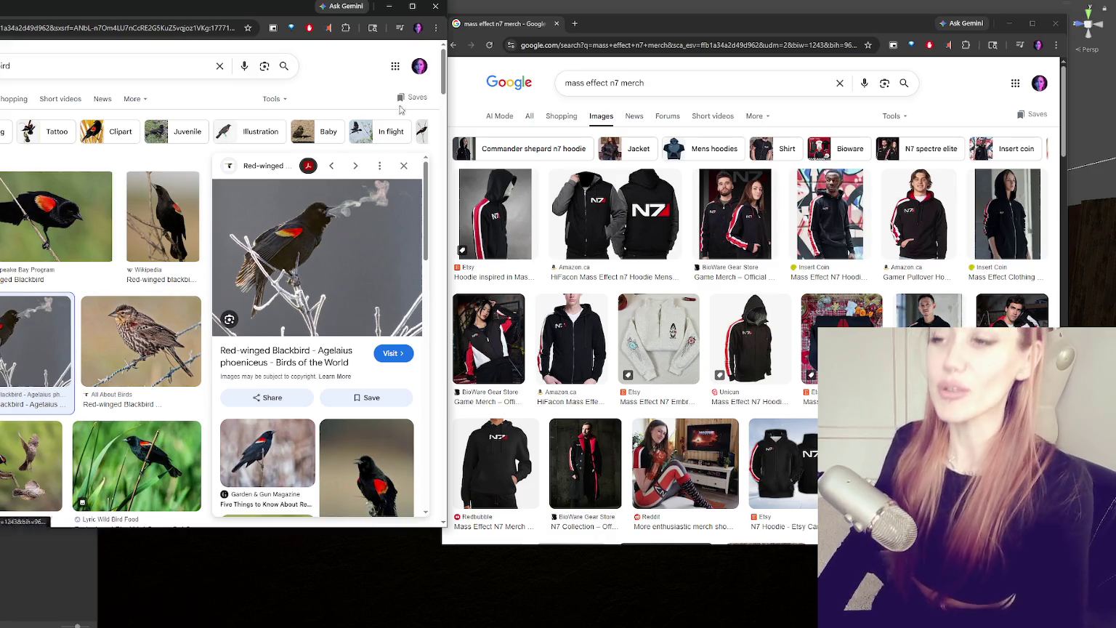
pyautogui.click(435, 6)
pyautogui.click(1056, 24)
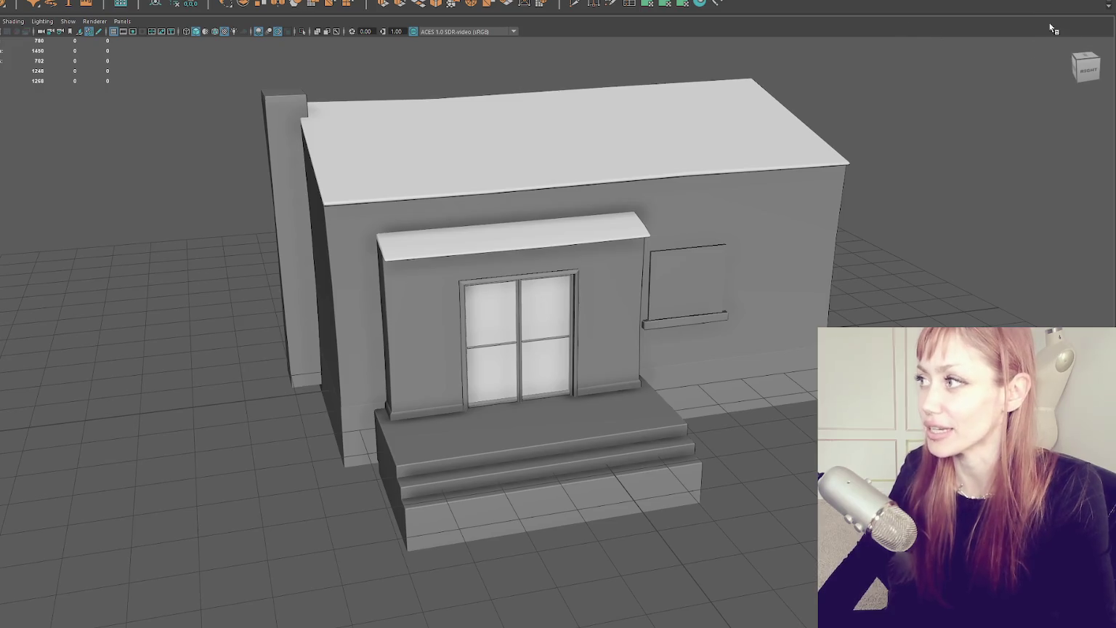
# Dismiss Maya's save-changes prompt so the house scene closes and the desktop shows
pyautogui.click(449, 294)
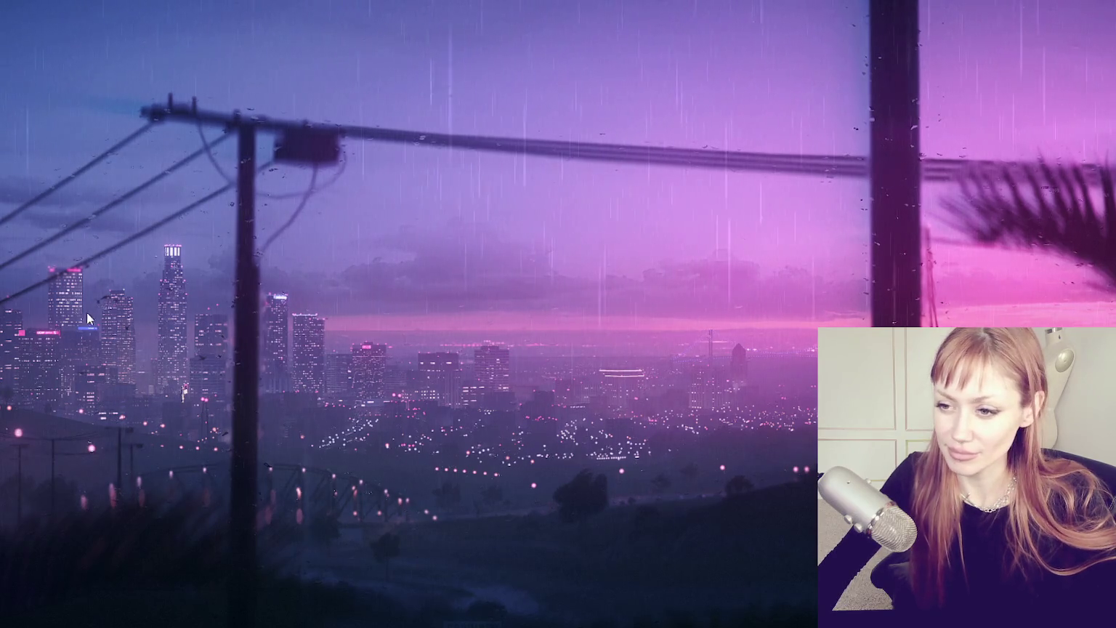
# Launch Photoshop CS6 from Start and create a new white 2048 × 2048 pixel document
pyautogui.press('super')
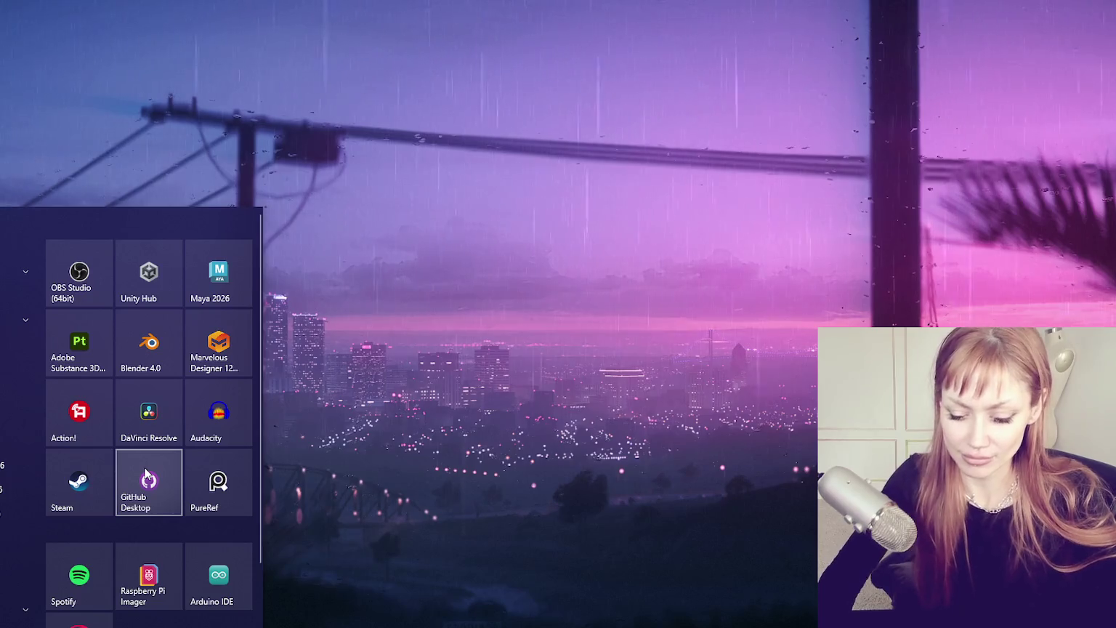
pyautogui.write('photoshop')
pyautogui.click(144, 474)
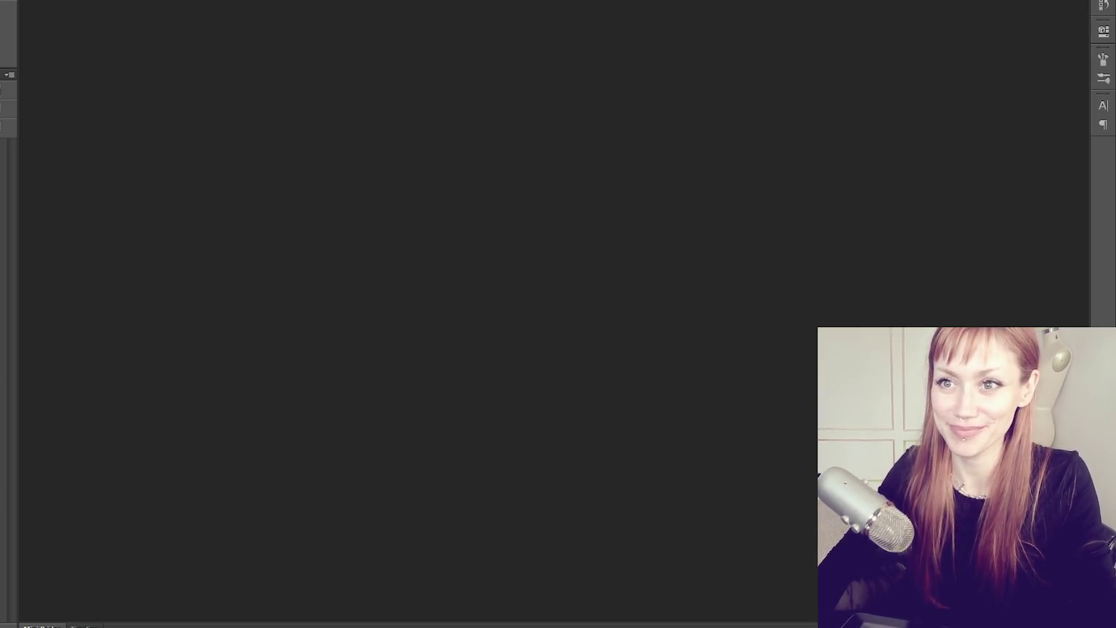
pyautogui.click(22, 12)
pyautogui.click(407, 401)
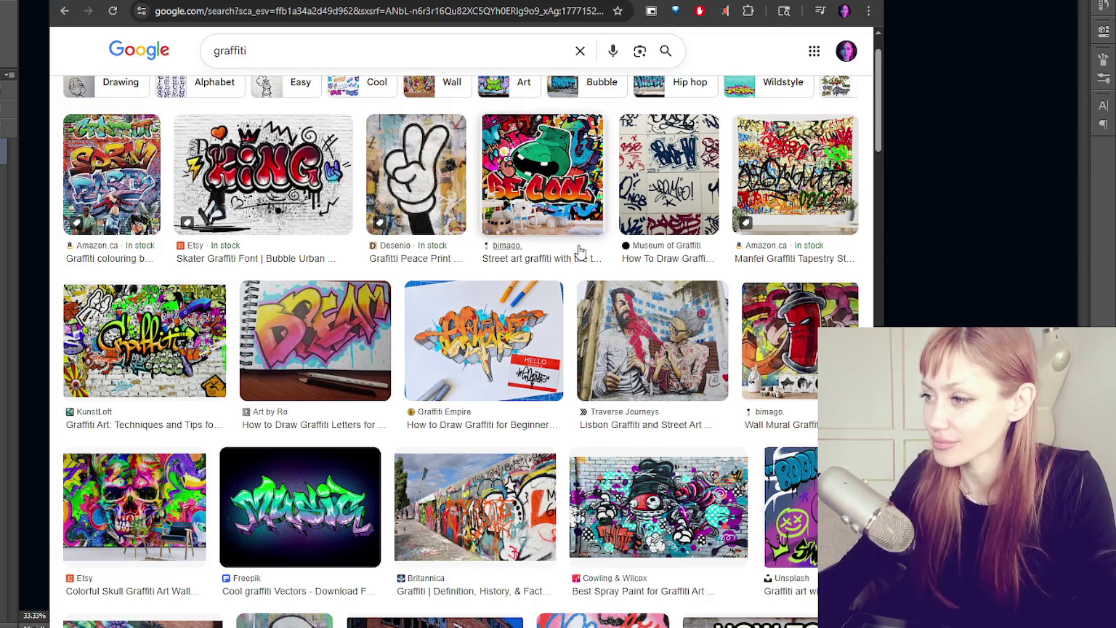
# Scroll down through the Google Images graffiti results
pyautogui.scroll(-2, 582, 272)
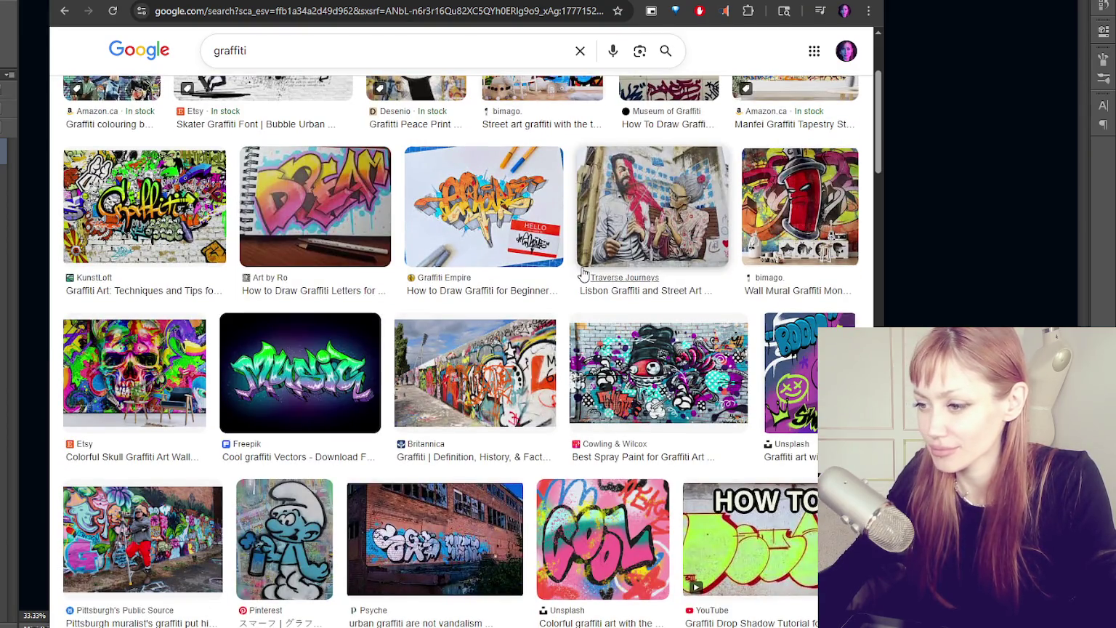
pyautogui.scroll(-3, 582, 273)
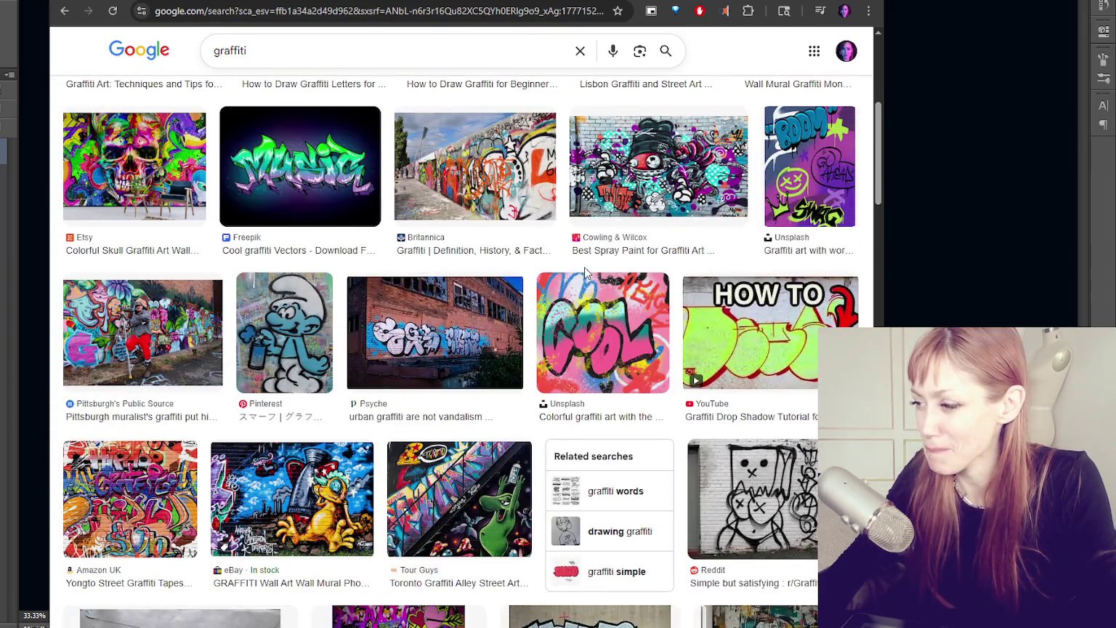
pyautogui.scroll(-2, 585, 273)
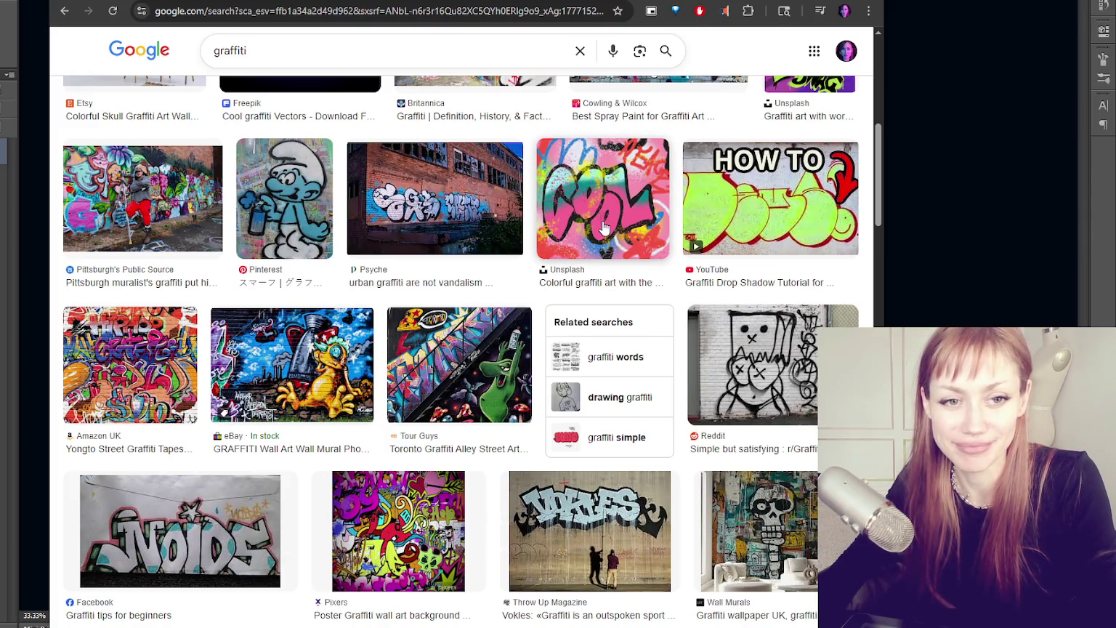
pyautogui.scroll(-4, 603, 228)
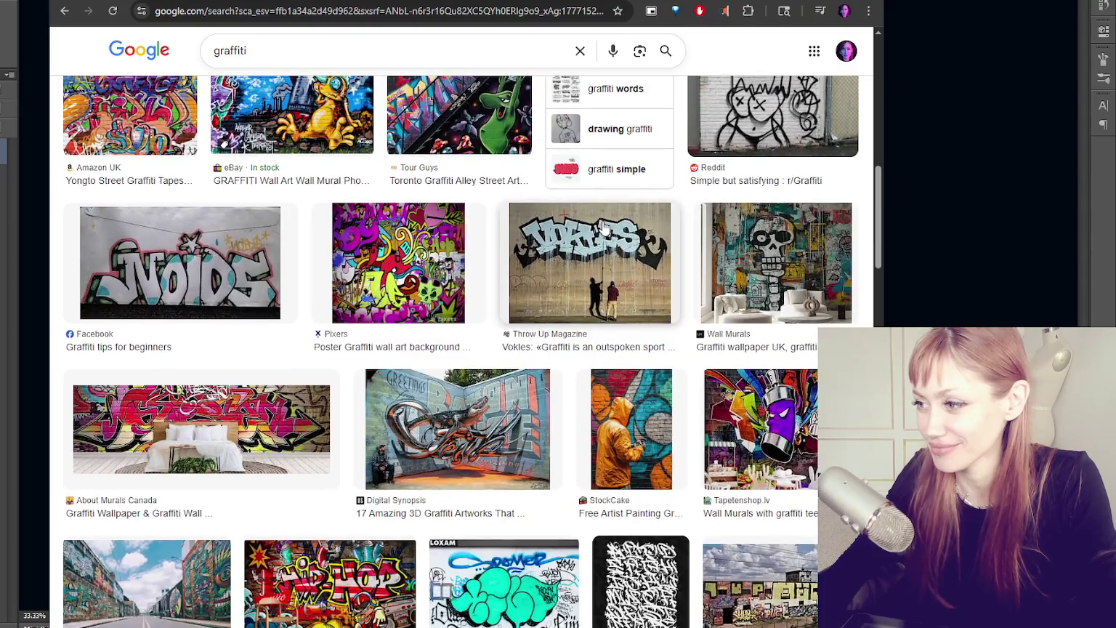
pyautogui.scroll(-2, 603, 227)
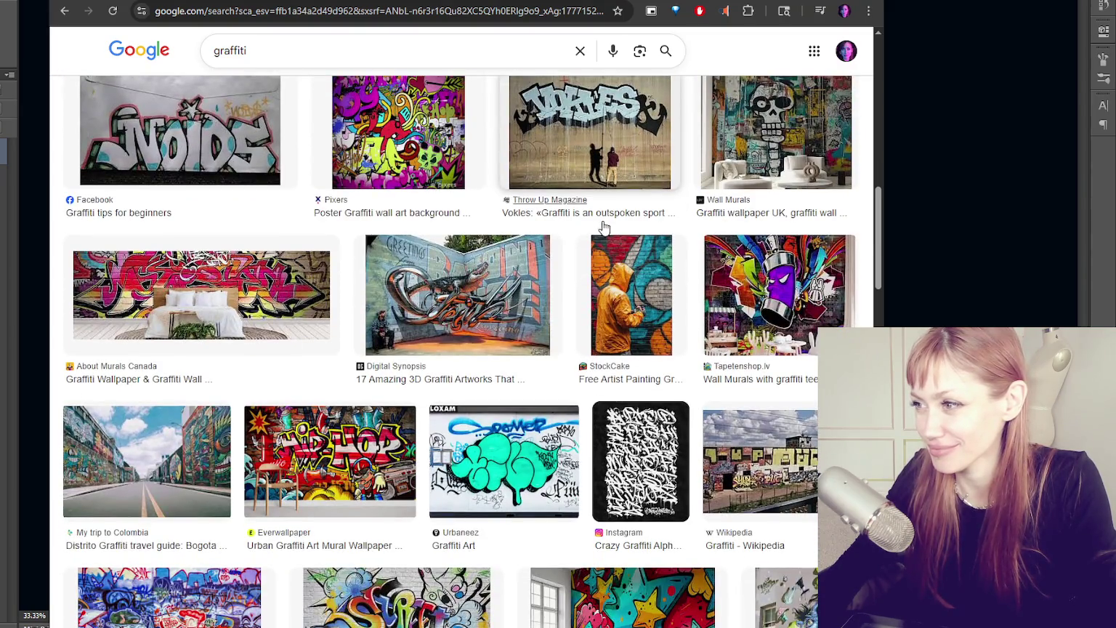
pyautogui.scroll(-5, 603, 228)
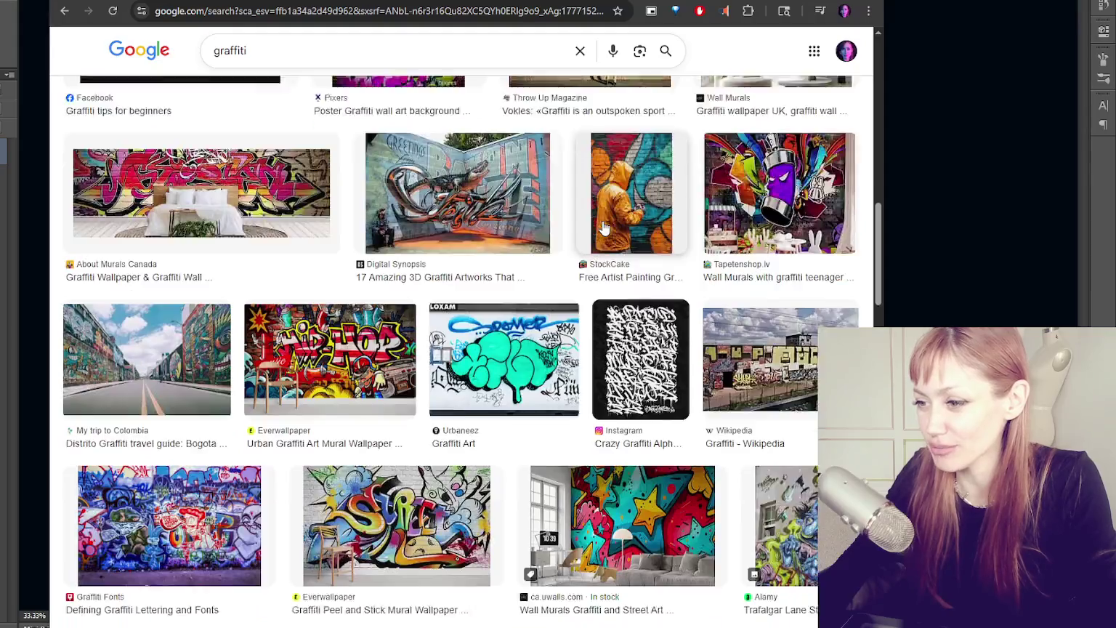
pyautogui.scroll(-3, 603, 226)
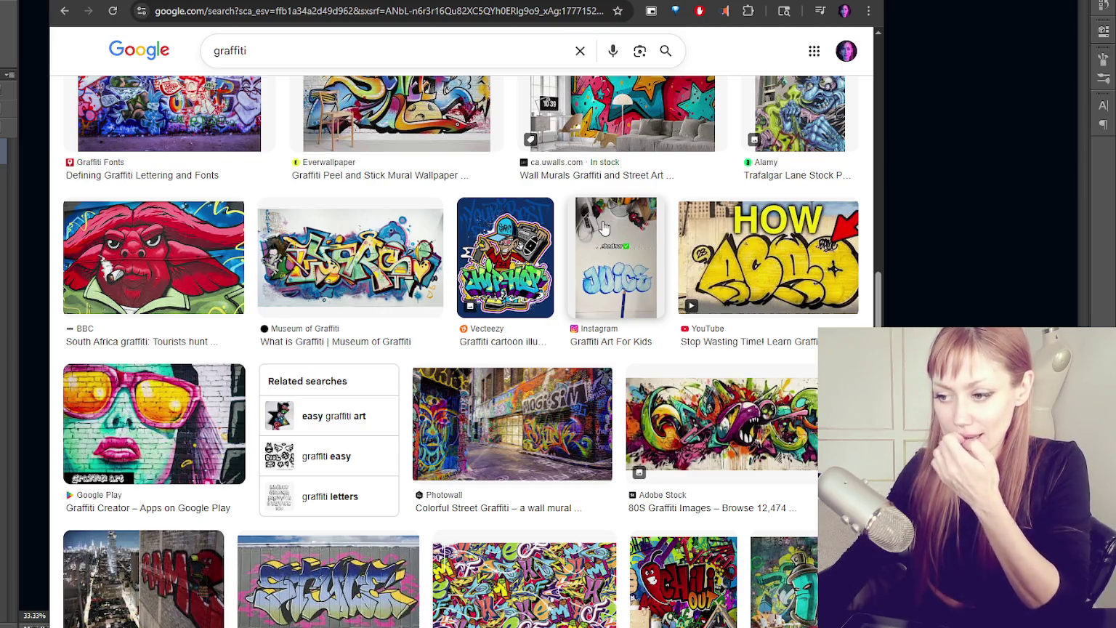
pyautogui.scroll(-6, 602, 226)
pyautogui.scroll(-2, 610, 230)
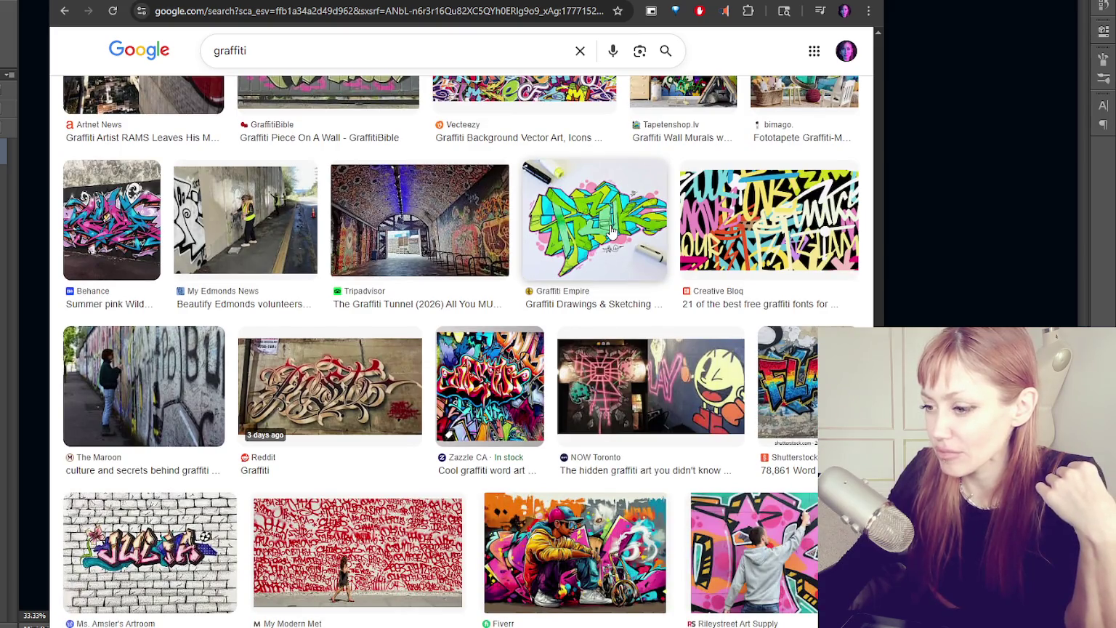
pyautogui.scroll(-4, 611, 230)
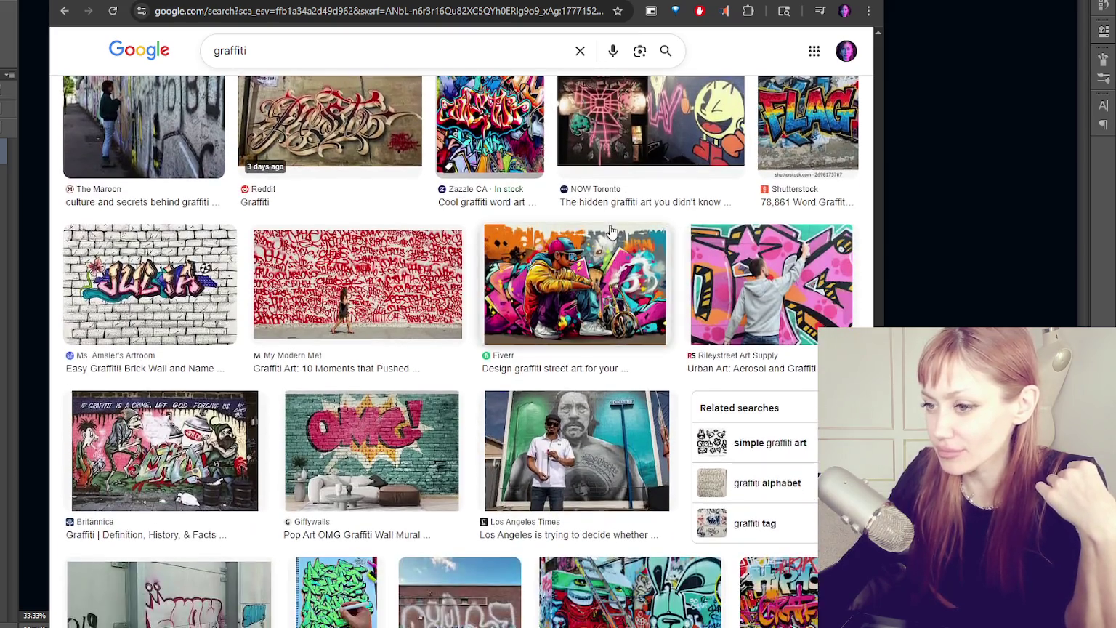
pyautogui.scroll(-1, 610, 230)
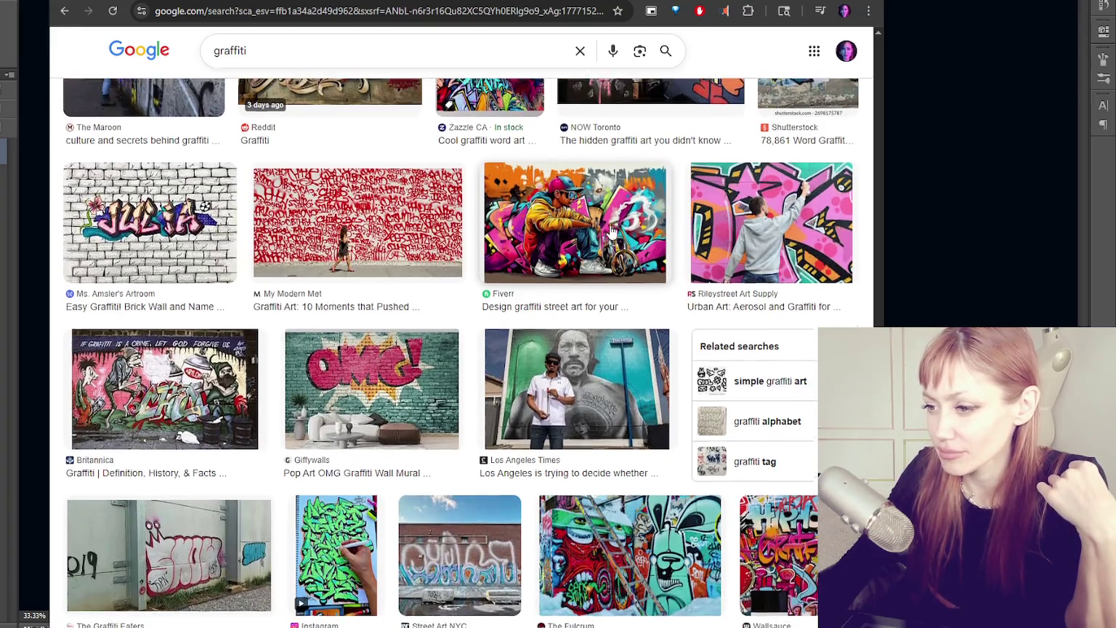
pyautogui.scroll(-10, 611, 230)
# Preview the 'How to Draw Graffiti for Beginners' image, then the Be Cool graffiti wallpaper
pyautogui.scroll(15, 602, 244)
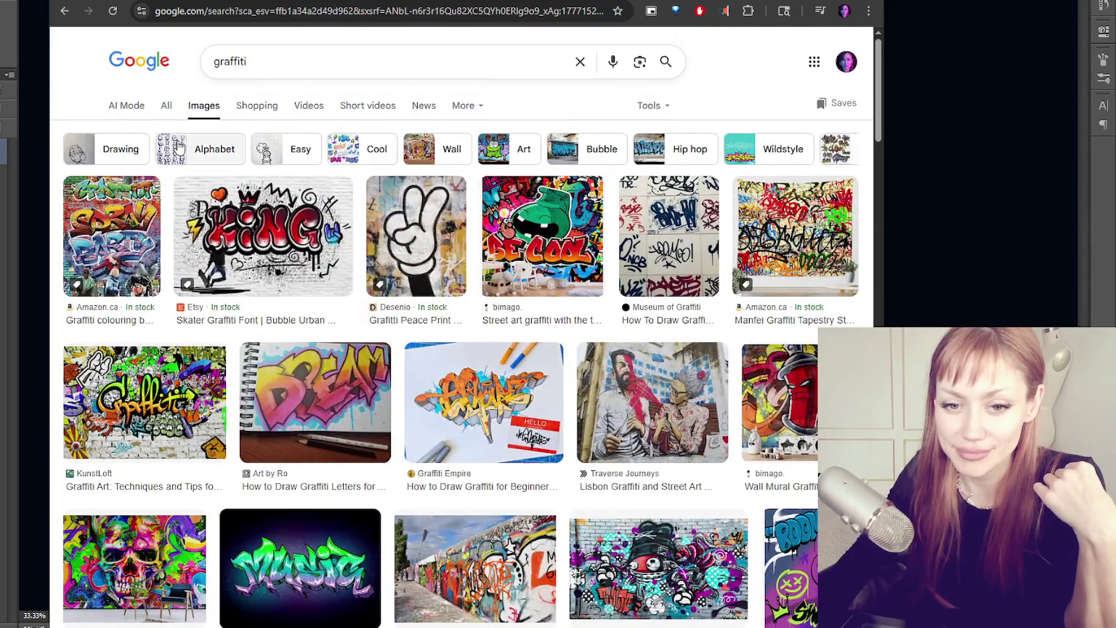
pyautogui.scroll(-2, 566, 260)
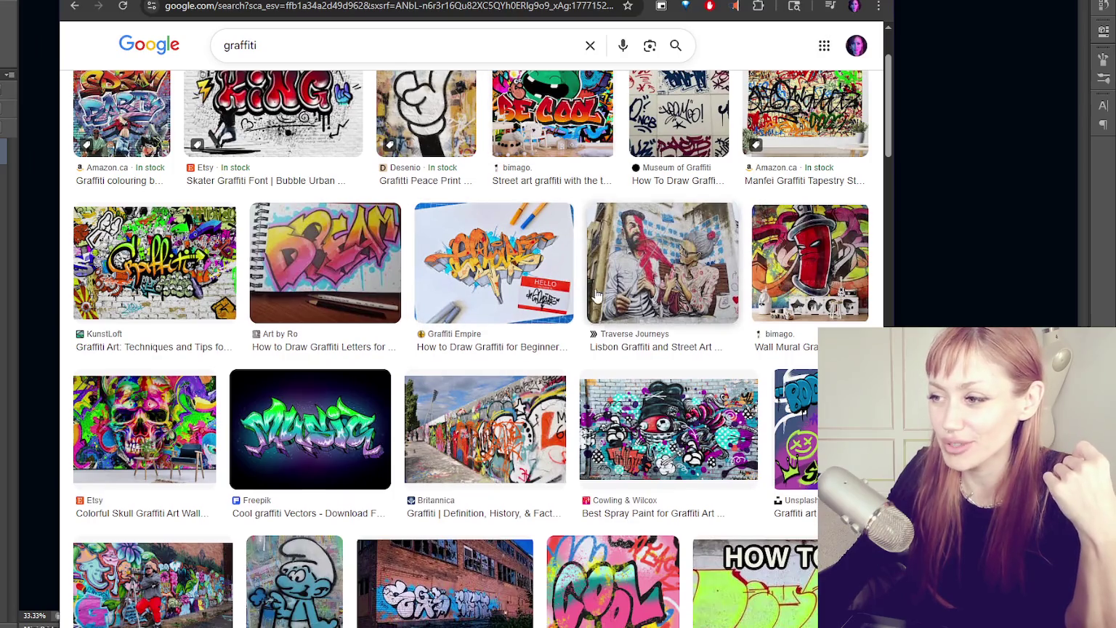
pyautogui.scroll(2, 509, 420)
pyautogui.click(509, 420)
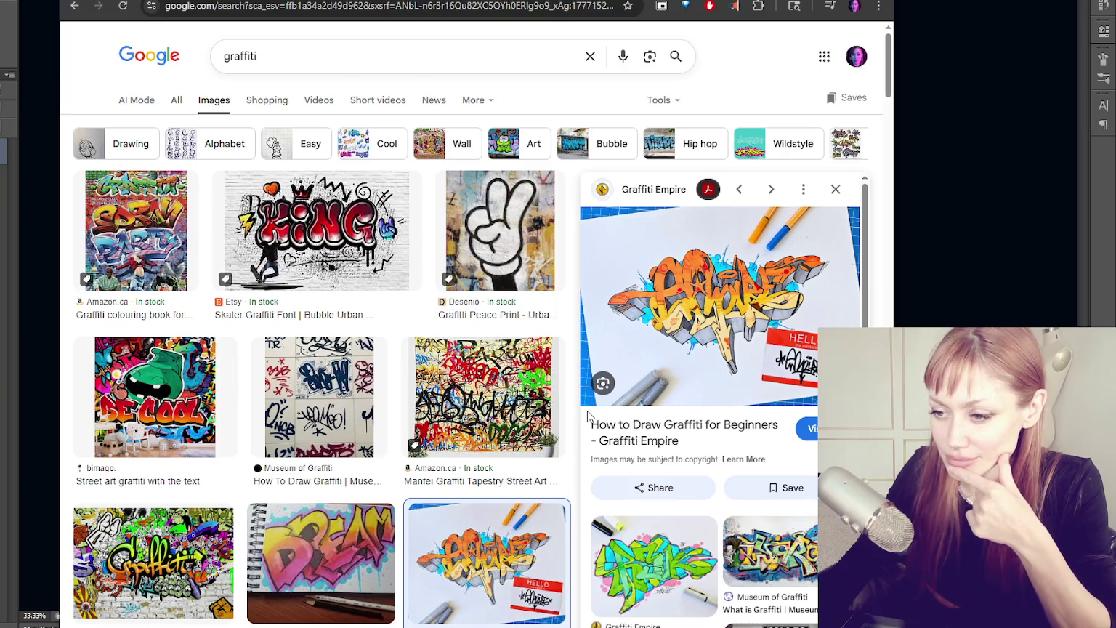
pyautogui.click(143, 399)
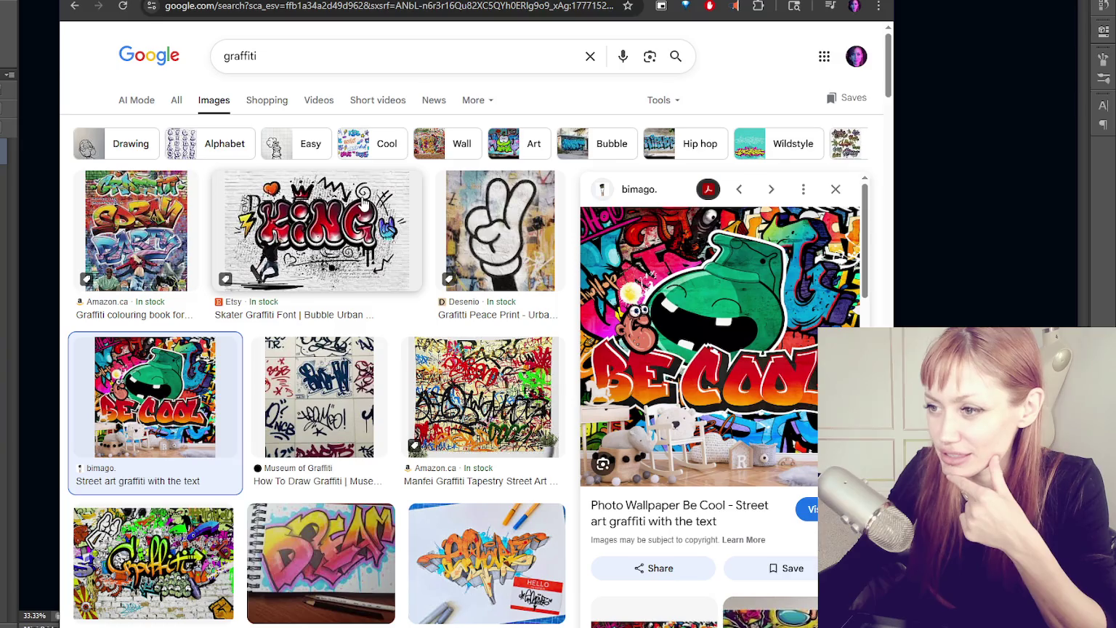
# Preview the Spray Party cover, then the Psyche photo of graffiti on a brick building
pyautogui.click(98, 251)
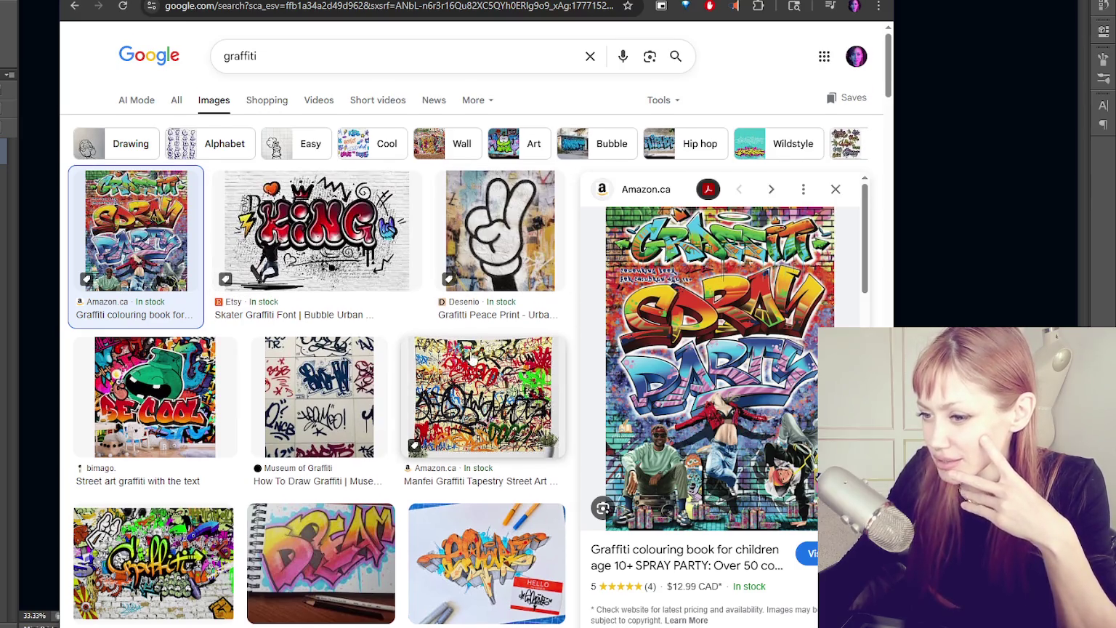
pyautogui.scroll(-1, 472, 359)
pyautogui.scroll(-2, 473, 357)
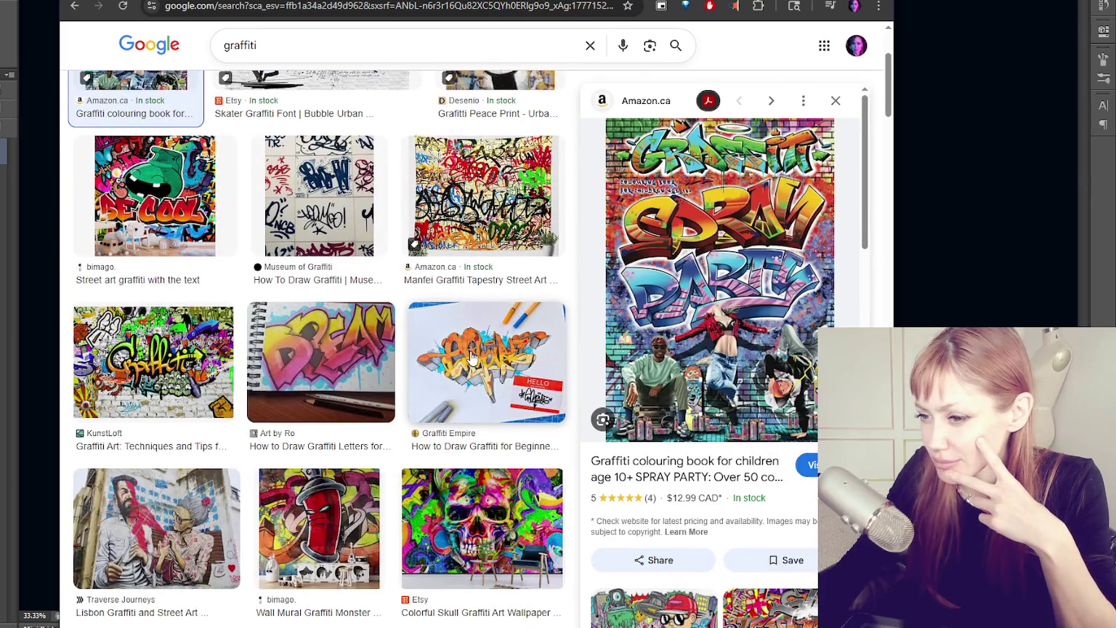
pyautogui.scroll(-7, 471, 358)
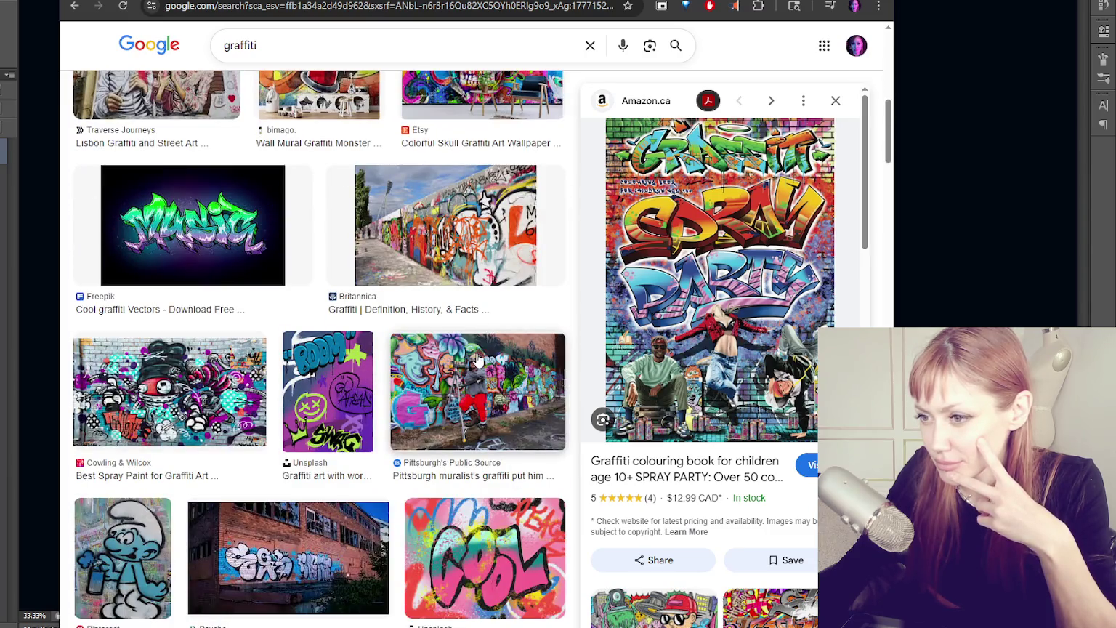
pyautogui.scroll(-3, 478, 360)
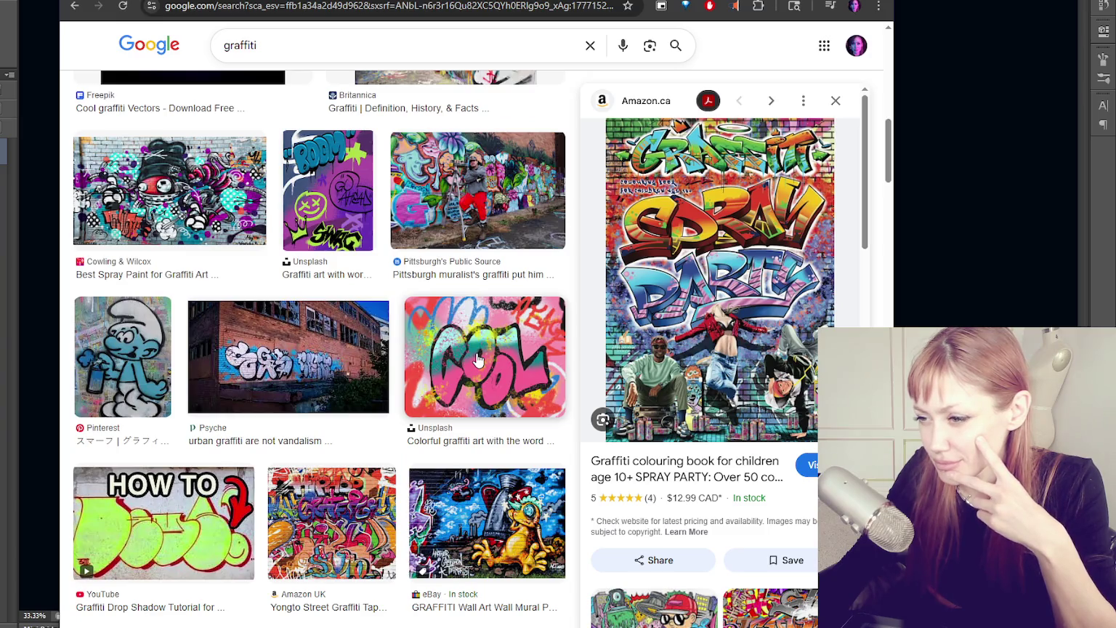
pyautogui.click(359, 375)
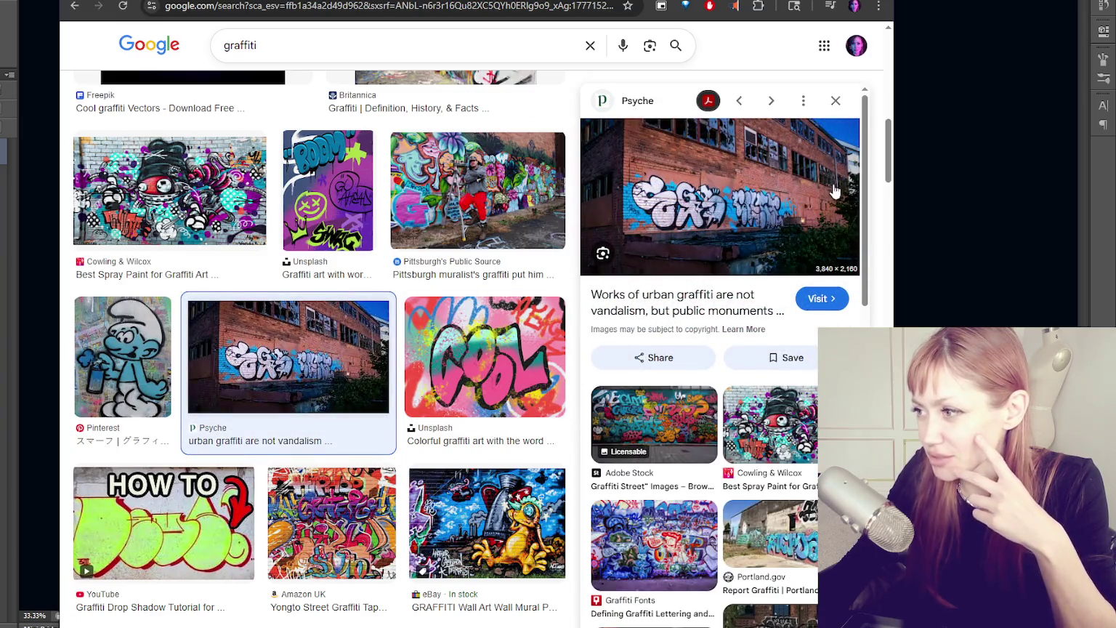
# Open the Psyche brick-building photo full size in a new tab and view it
pyautogui.rightClick(683, 208)
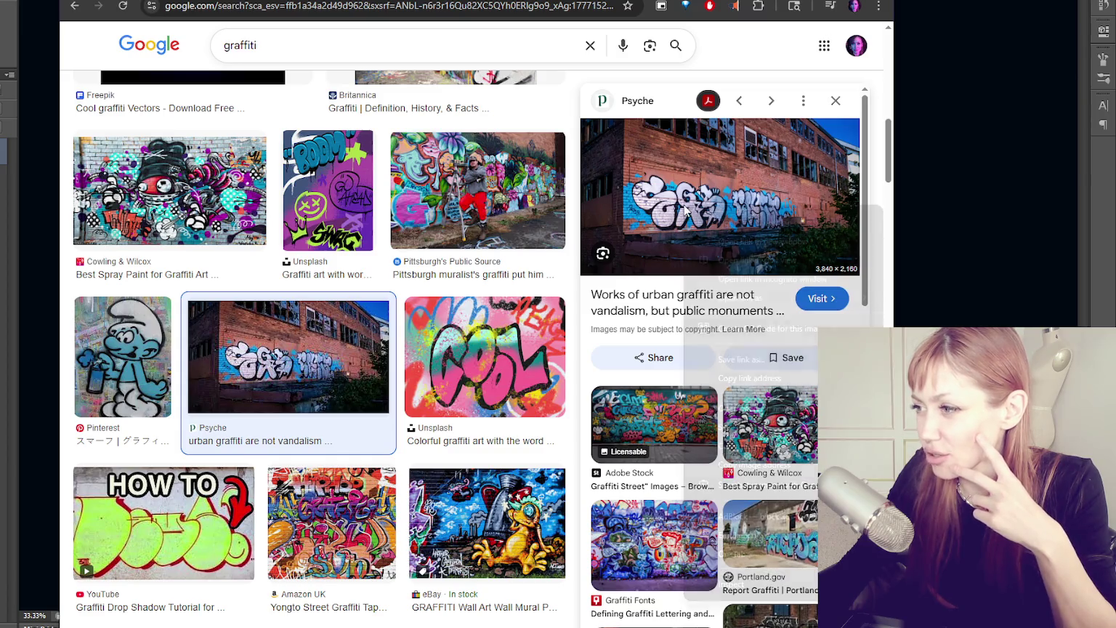
pyautogui.click(745, 407)
pyautogui.hotkey('ctrl', 'Tab')
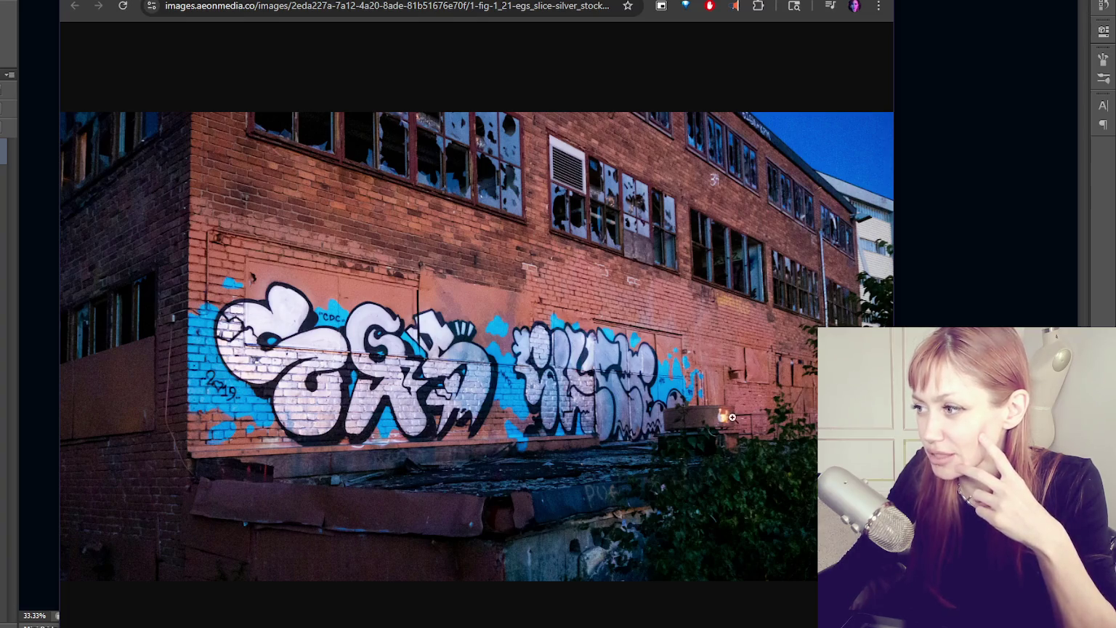
# Minimize the browser to reveal the blank Photoshop canvas
pyautogui.press('super+Down')
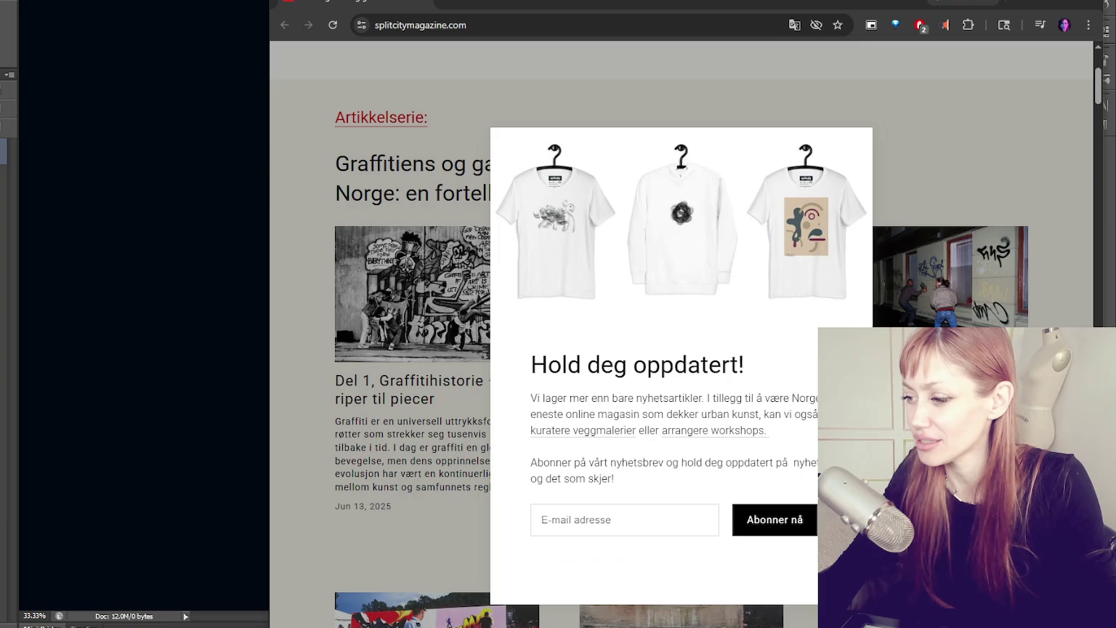
# Dismiss the newsletter popup and scroll down the Split City graffiti article series
pyautogui.press('Escape')
pyautogui.scroll(-1, 681, 346)
pyautogui.scroll(-5, 681, 335)
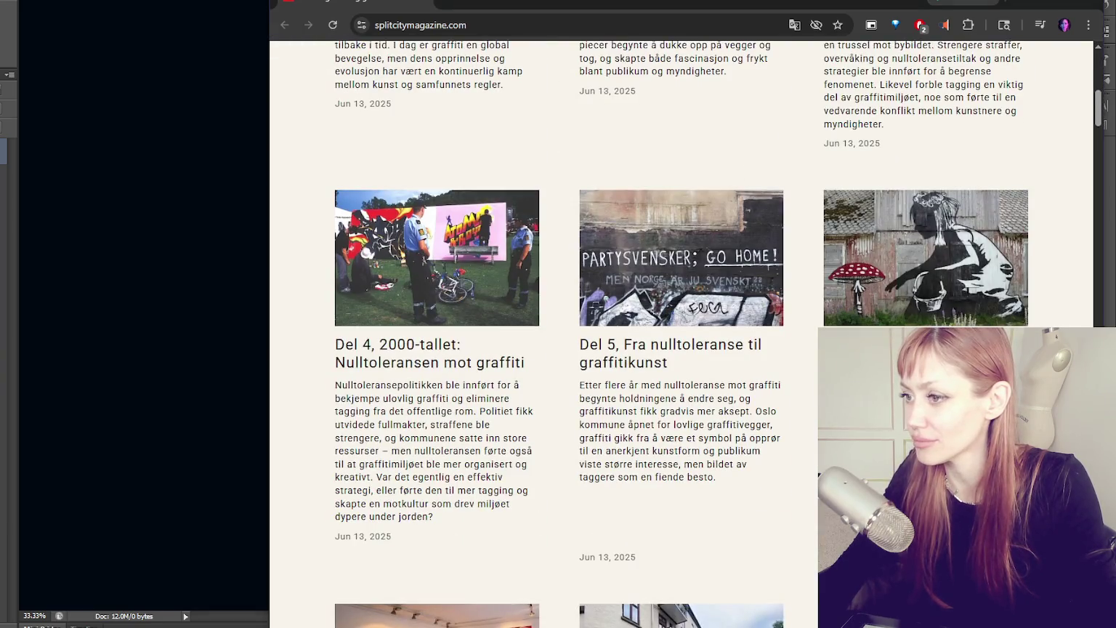
pyautogui.scroll(-5, 681, 334)
pyautogui.scroll(-5, 681, 335)
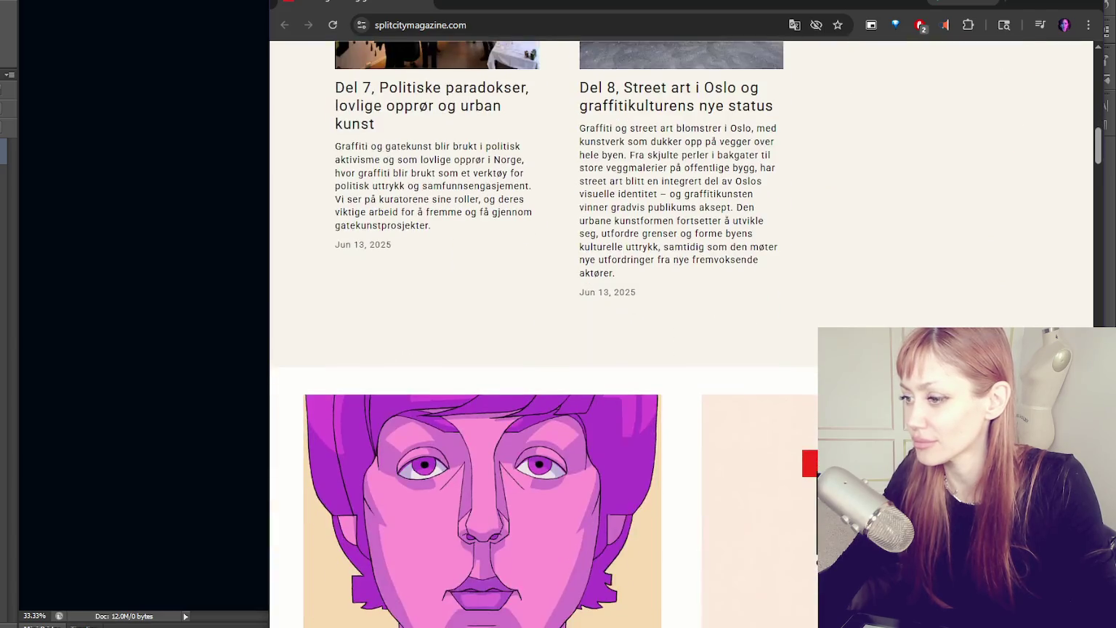
pyautogui.scroll(-10, 681, 334)
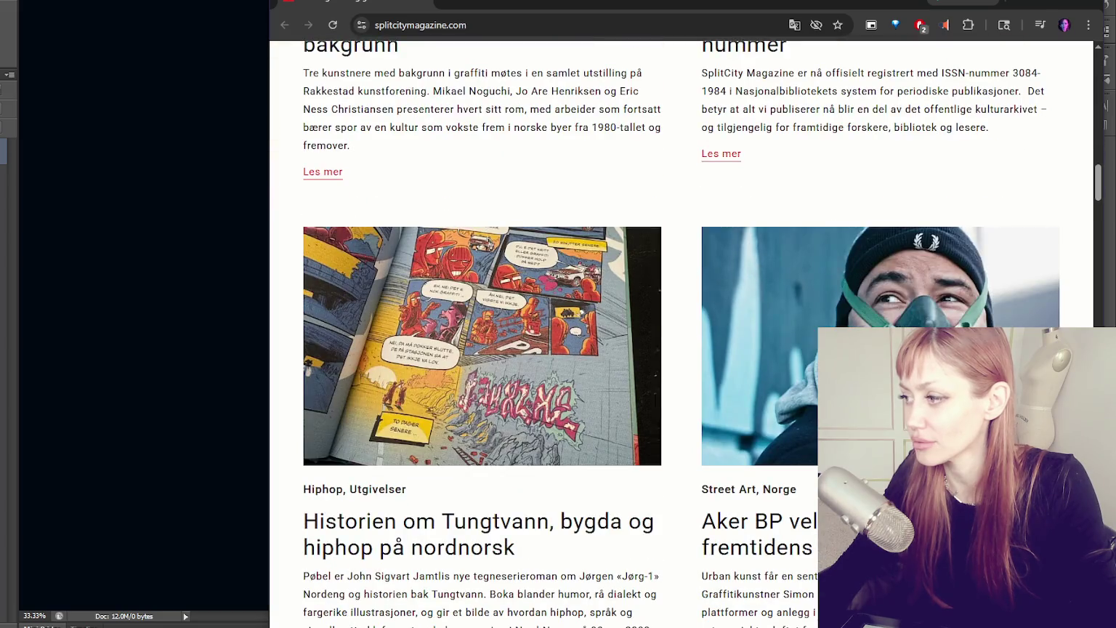
pyautogui.scroll(-8, 681, 334)
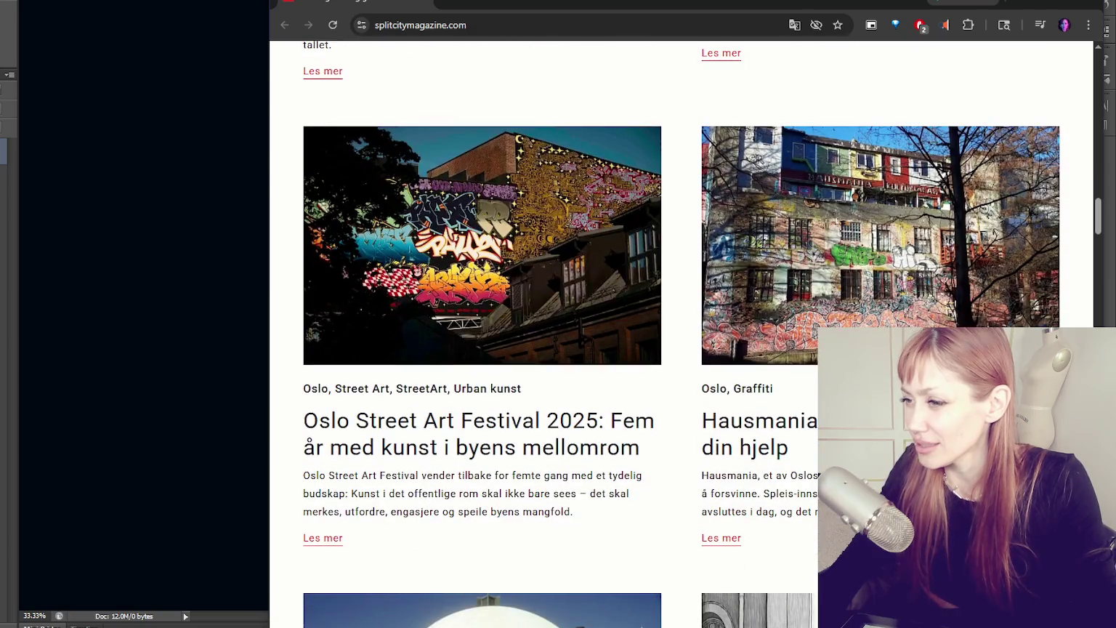
pyautogui.scroll(-1, 681, 334)
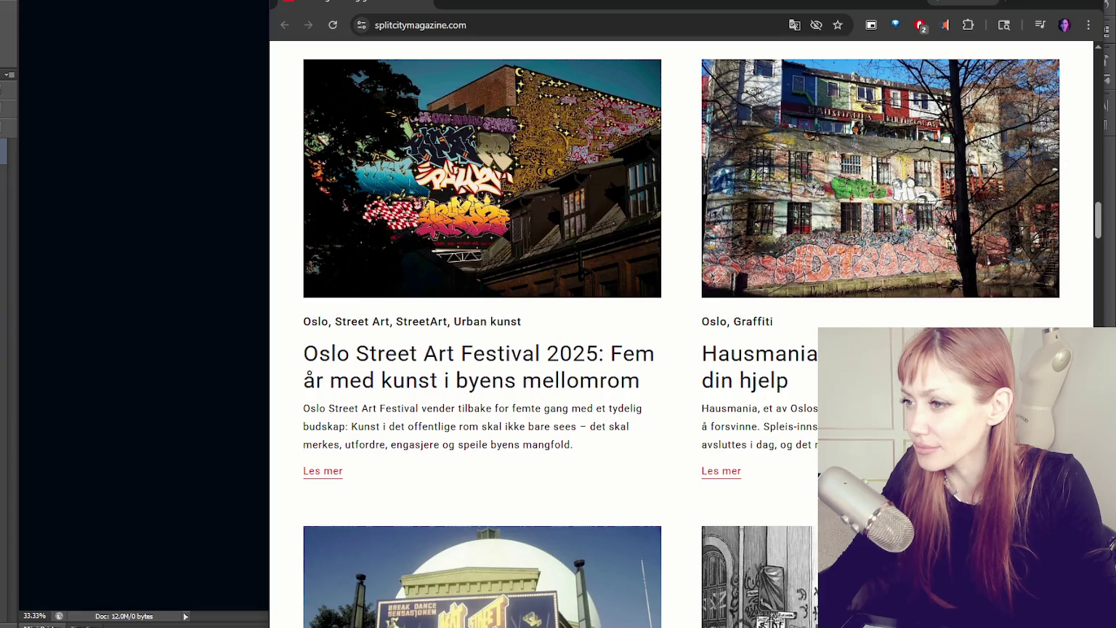
# Open the Oslo Street Art Festival article in a new tab, then minimize the browser
pyautogui.rightClick(466, 182)
pyautogui.click(507, 203)
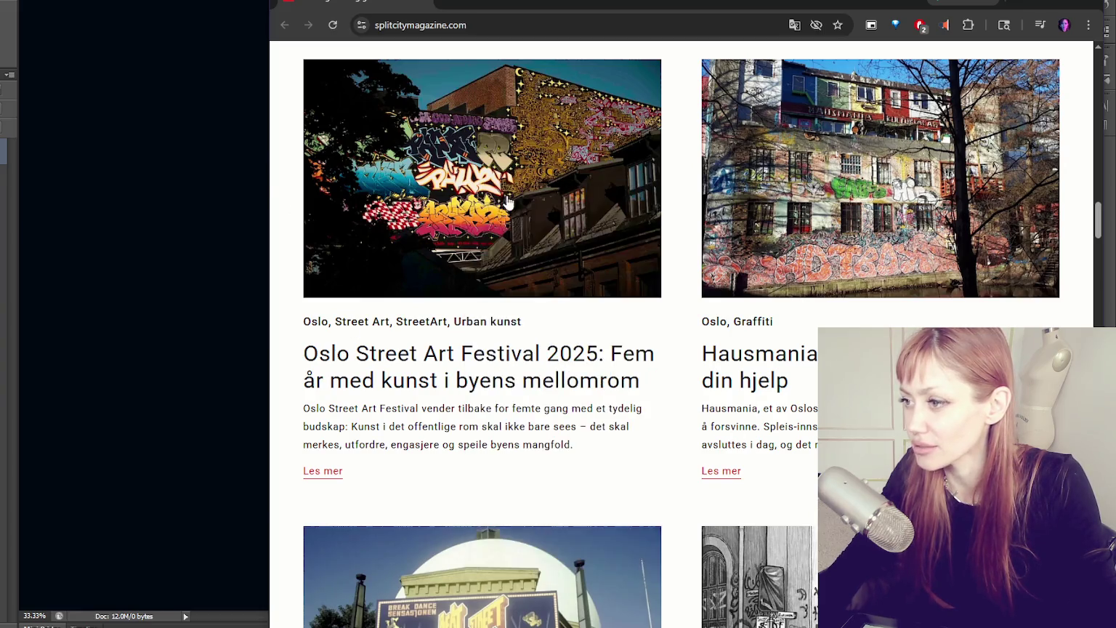
pyautogui.scroll(-15, 507, 202)
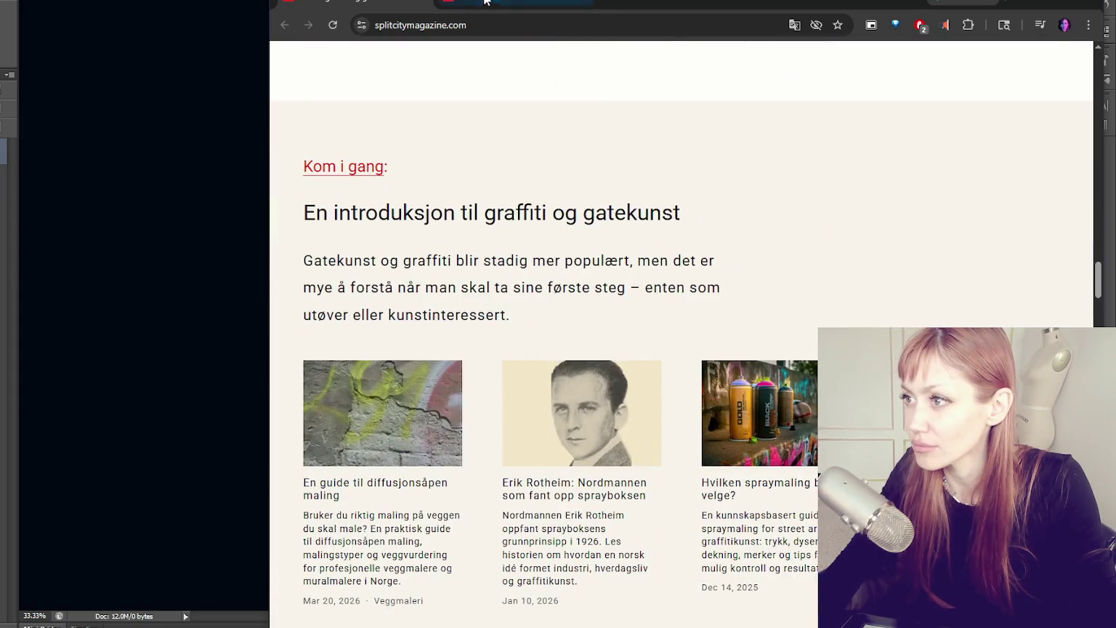
pyautogui.click(484, 0)
pyautogui.press('super+Down')
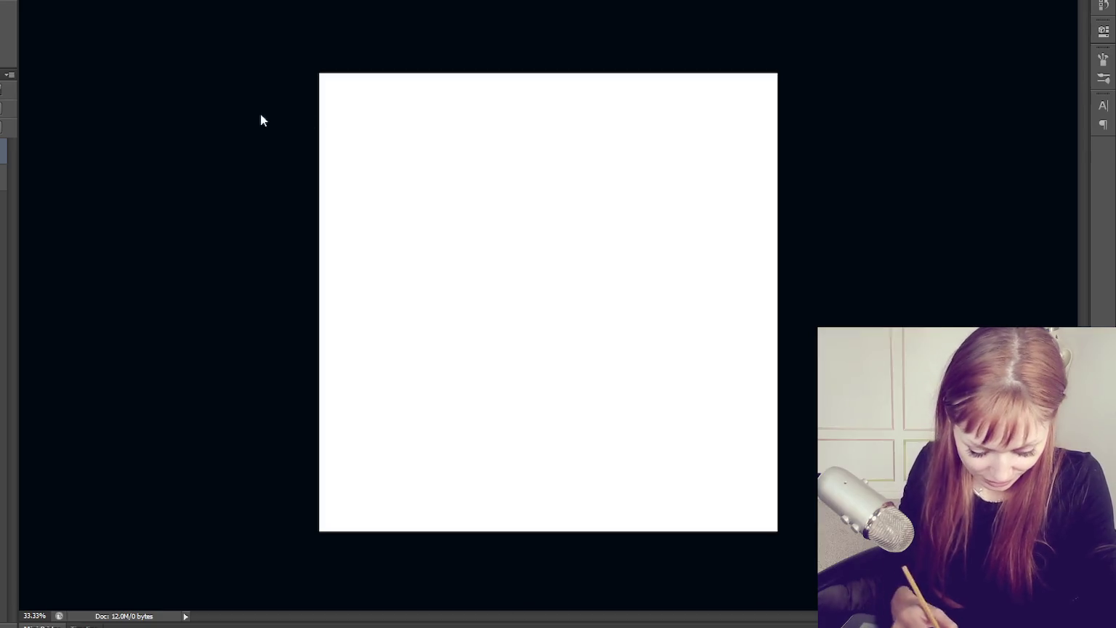
pyautogui.moveTo(482, 198)
pyautogui.mouseDown()
pyautogui.moveTo(500, 223)
pyautogui.moveTo(522, 204)
pyautogui.mouseUp()
pyautogui.hotkey('ctrl', 'z')
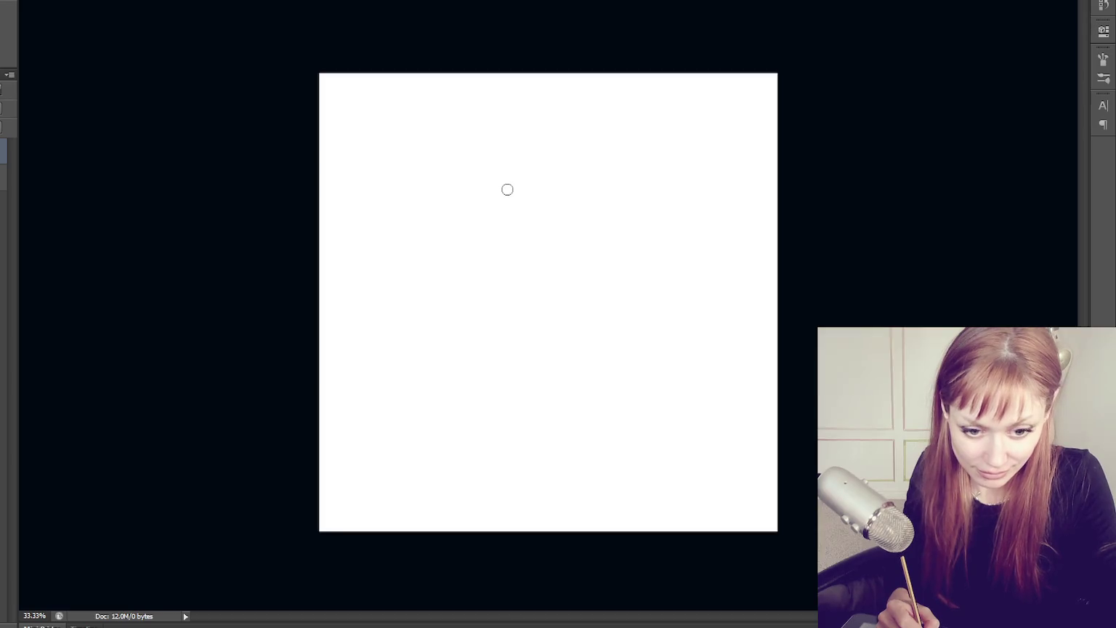
pyautogui.press('F5')
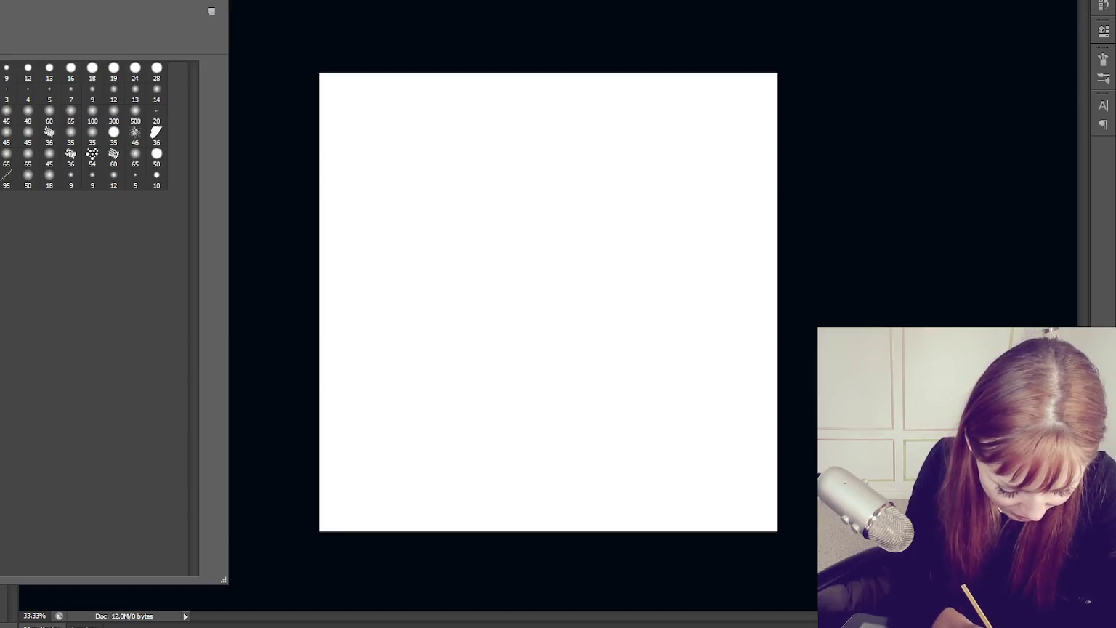
pyautogui.moveTo(441, 160)
pyautogui.mouseDown()
pyautogui.moveTo(449, 220)
pyautogui.moveTo(480, 218)
pyautogui.mouseUp()
pyautogui.hotkey('ctrl', 'z')
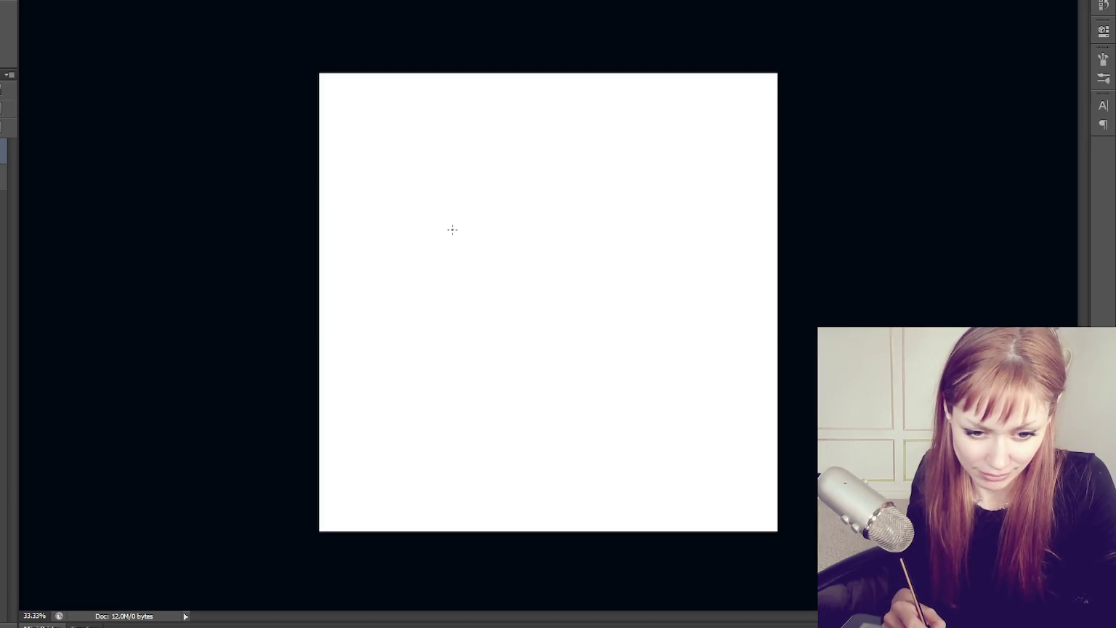
pyautogui.moveTo(419, 204)
pyautogui.mouseDown()
pyautogui.moveTo(489, 192)
pyautogui.moveTo(436, 235)
pyautogui.moveTo(453, 216)
pyautogui.mouseUp()
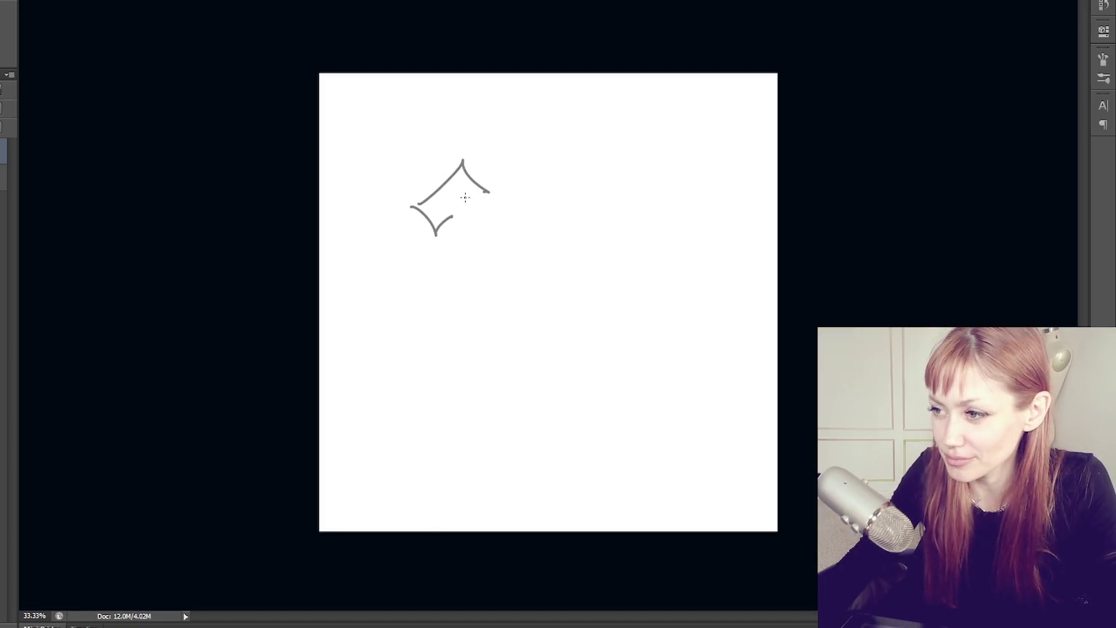
pyautogui.hotkey('ctrl', '+')
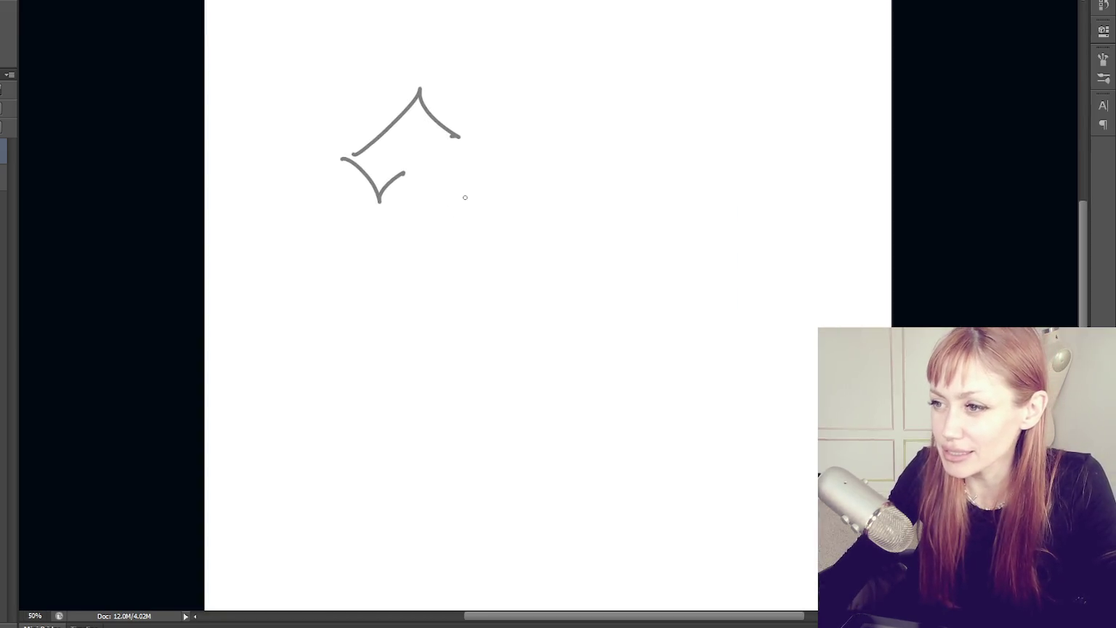
pyautogui.hotkey('ctrl', '+')
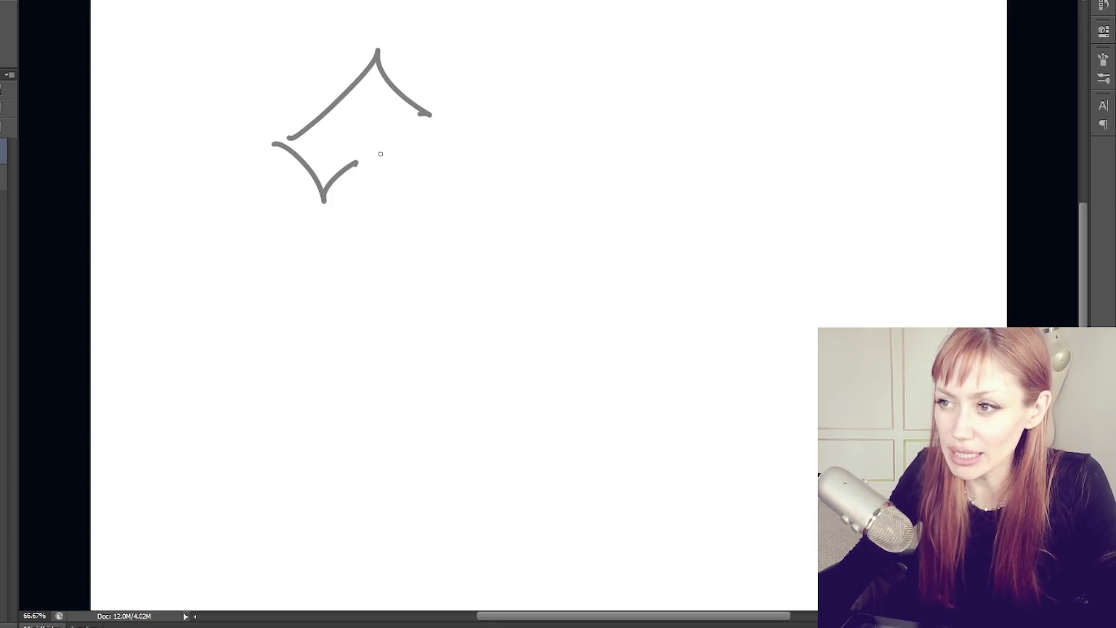
pyautogui.hotkey('ctrl', 'z')
pyautogui.hotkey('ctrl', 'z')
pyautogui.hotkey('ctrl', 'z')
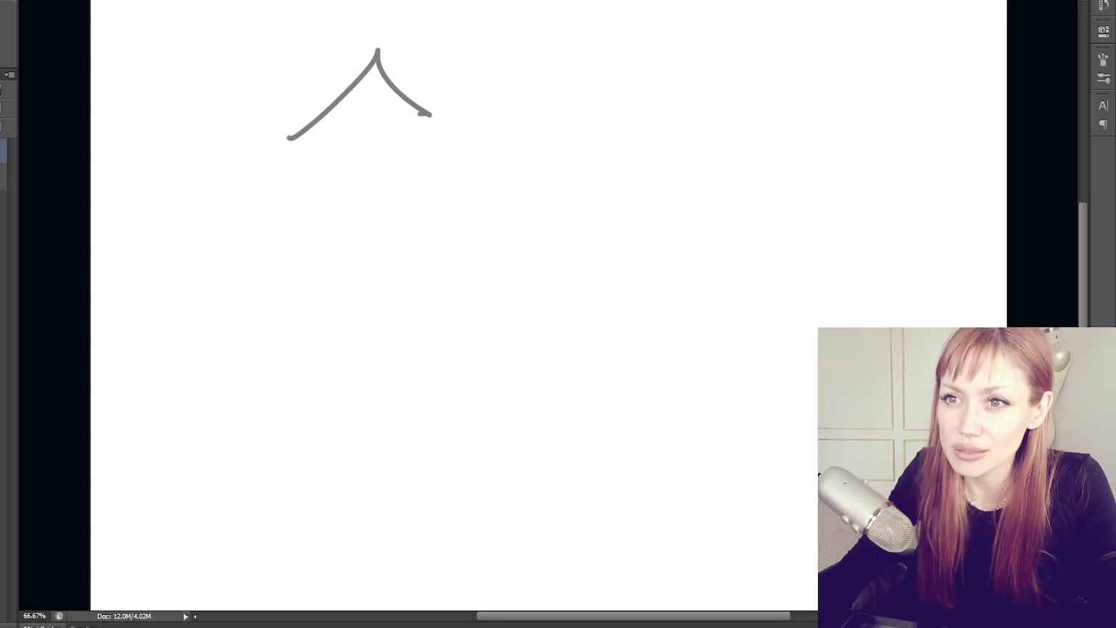
pyautogui.hotkey('ctrl', 'alt', 'z')
pyautogui.press('F5')
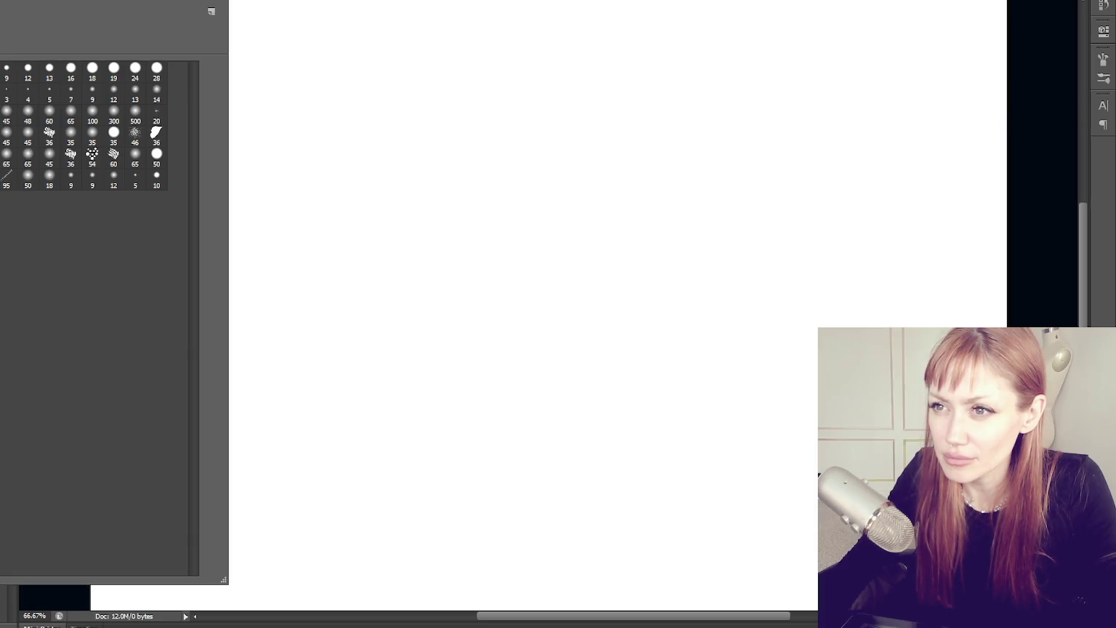
pyautogui.press('F5')
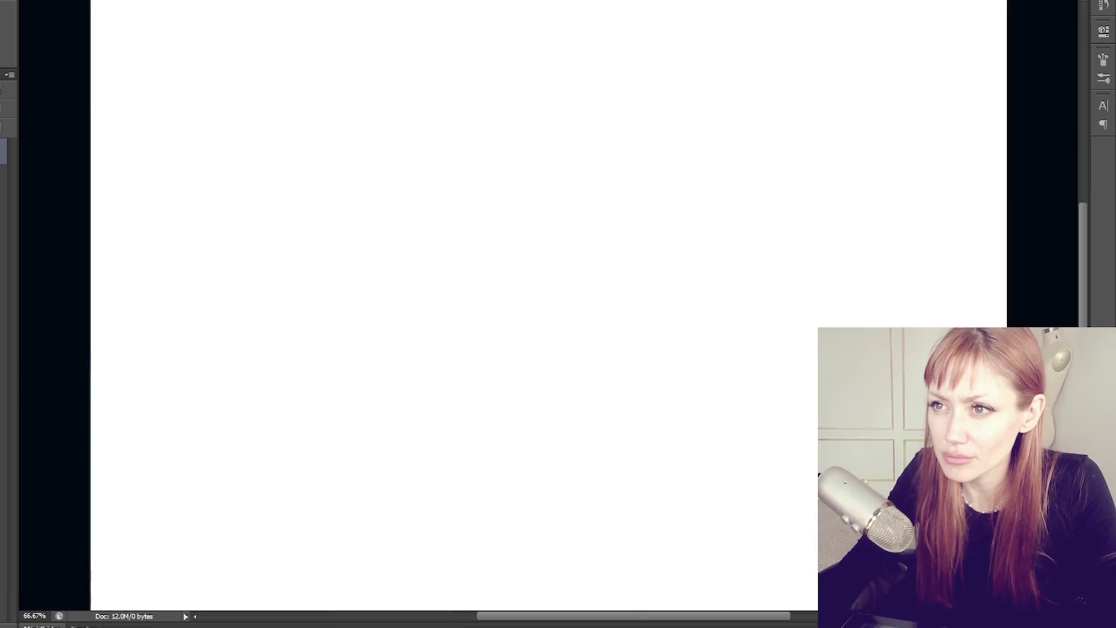
pyautogui.moveTo(279, 220)
pyautogui.mouseDown()
pyautogui.moveTo(352, 167)
pyautogui.moveTo(466, 143)
pyautogui.moveTo(464, 248)
pyautogui.moveTo(480, 301)
pyautogui.moveTo(549, 287)
pyautogui.mouseUp()
pyautogui.hotkey('ctrl', 'z')
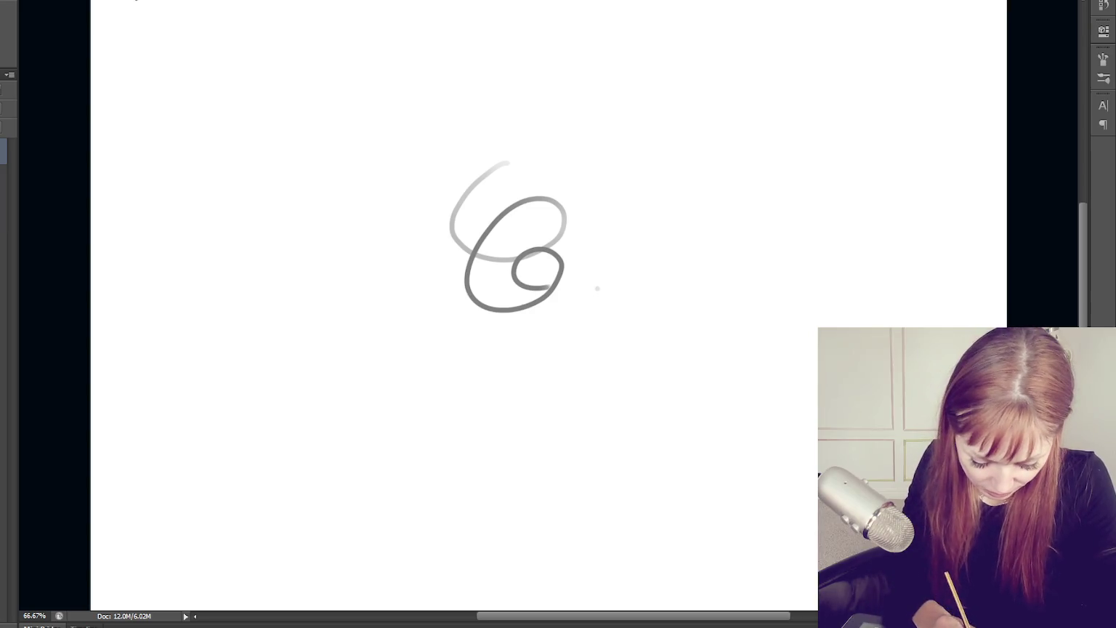
pyautogui.press('Delete')
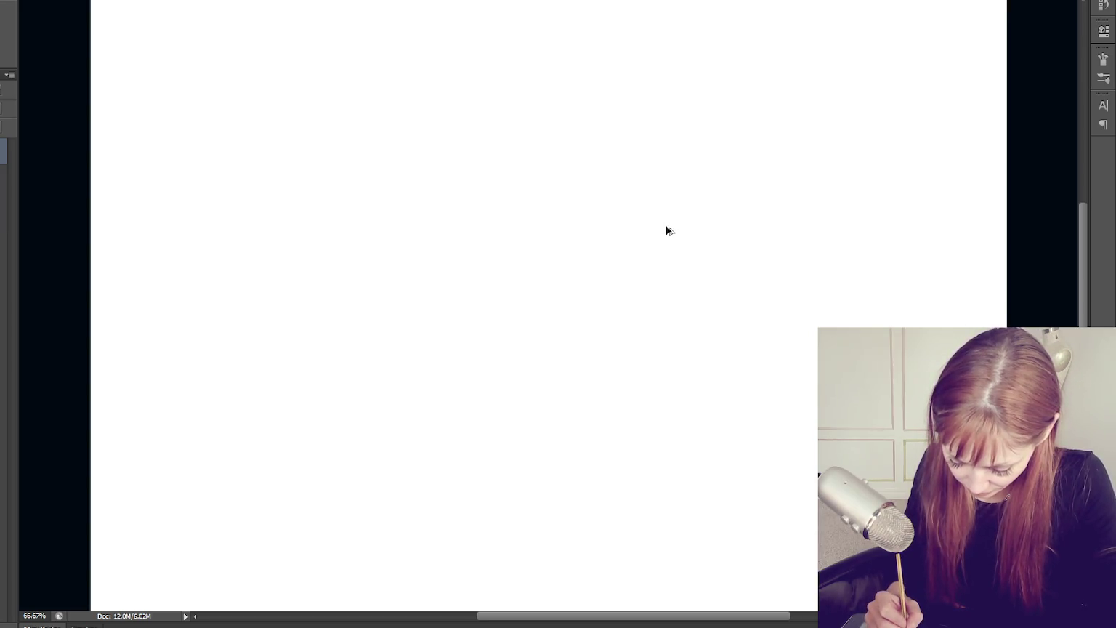
pyautogui.moveTo(398, 145); pyautogui.dragTo(449, 236)
# Undo the stray C-shaped stroke and set the painting colour to bright red
pyautogui.hotkey('ctrl', 'z')
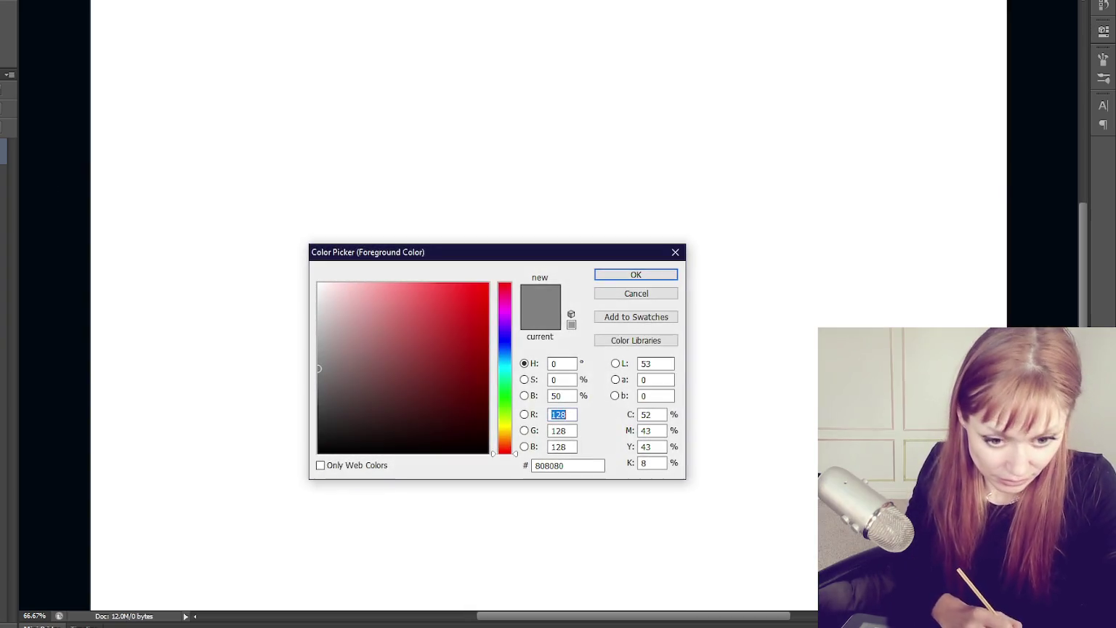
pyautogui.click(447, 283)
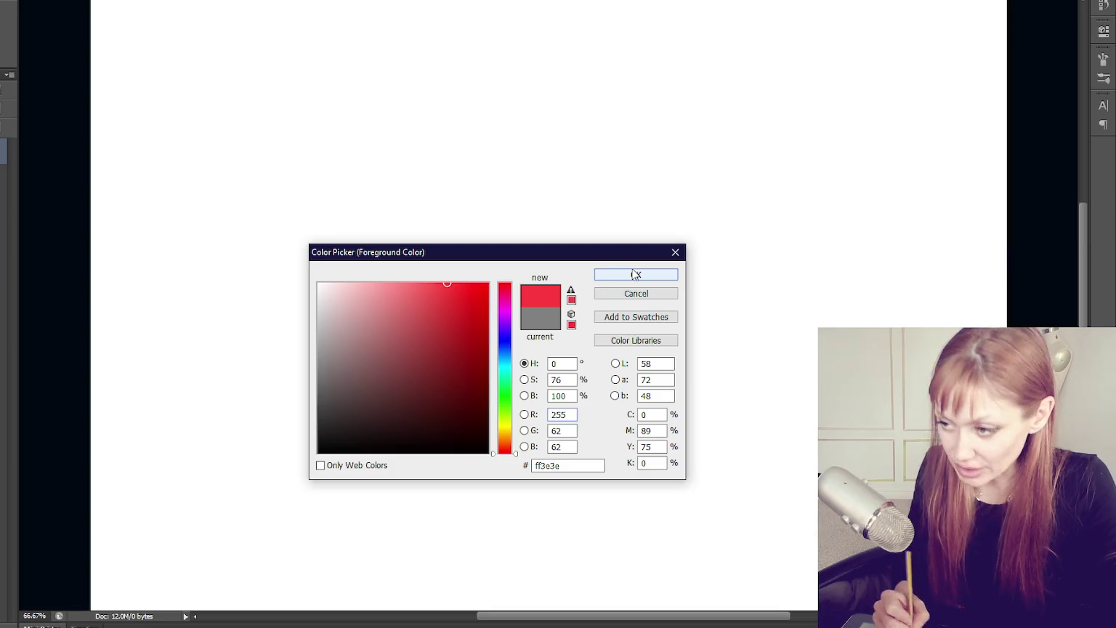
pyautogui.click(621, 279)
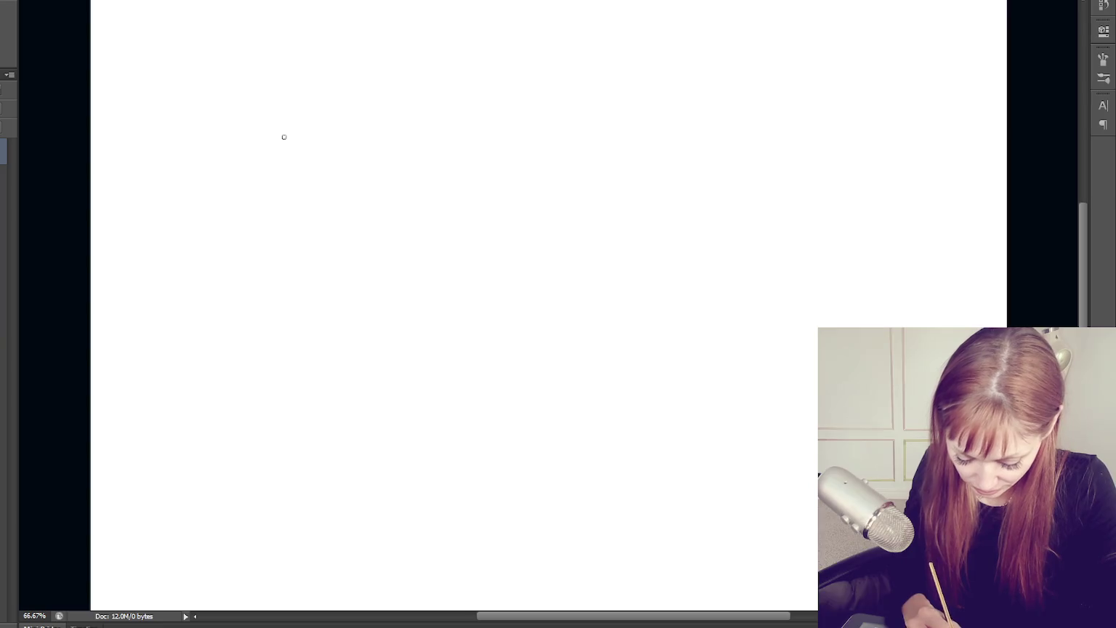
# Brush the M's top outline in red: left shoulder, both peaks and centre dip
pyautogui.moveTo(269, 143); pyautogui.dragTo(336, 104)
pyautogui.hotkey('ctrl', 'z')
pyautogui.moveTo(260, 147); pyautogui.dragTo(331, 103)
pyautogui.hotkey('ctrl', 'z')
pyautogui.moveTo(250, 143)
pyautogui.mouseDown()
pyautogui.moveTo(321, 97)
pyautogui.moveTo(252, 152)
pyautogui.moveTo(270, 189)
pyautogui.moveTo(285, 172)
pyautogui.mouseUp()
pyautogui.moveTo(321, 93)
pyautogui.mouseDown()
pyautogui.moveTo(350, 119)
pyautogui.moveTo(350, 199)
pyautogui.moveTo(384, 294)
pyautogui.moveTo(420, 124)
pyautogui.moveTo(448, 94)
pyautogui.moveTo(482, 153)
pyautogui.mouseUp()
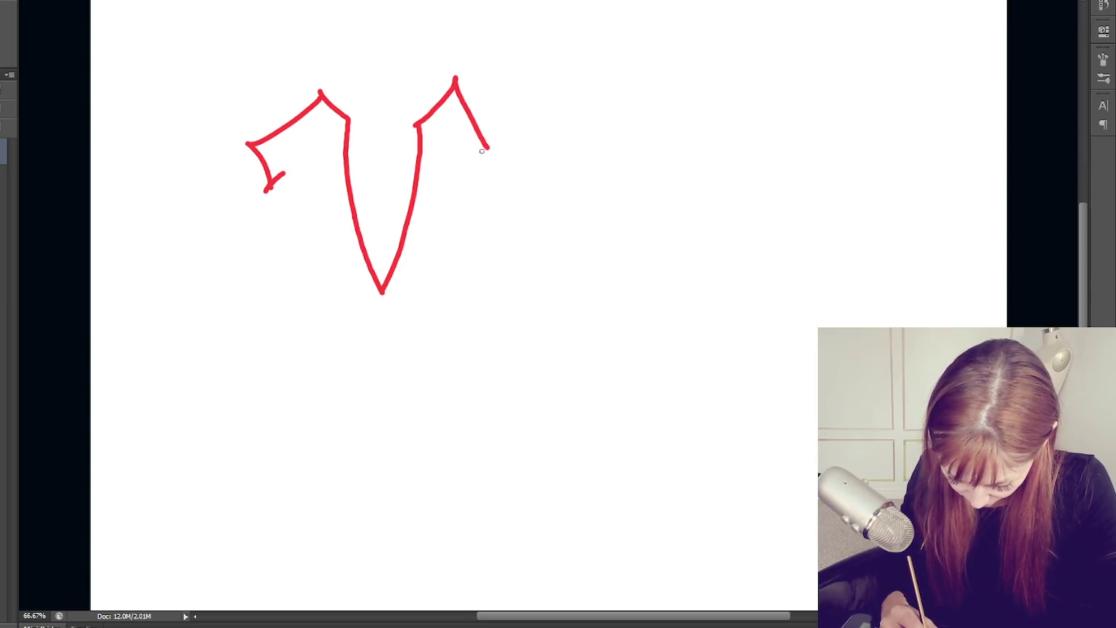
pyautogui.hotkey('ctrl', 'z')
pyautogui.moveTo(416, 122)
pyautogui.mouseDown()
pyautogui.moveTo(456, 78)
pyautogui.moveTo(513, 152)
pyautogui.moveTo(495, 190)
pyautogui.moveTo(493, 403)
pyautogui.mouseUp()
# Draw both legs of the M with spiky feet and their inner edges
pyautogui.moveTo(279, 171)
pyautogui.mouseDown()
pyautogui.moveTo(259, 406)
pyautogui.moveTo(249, 434)
pyautogui.moveTo(237, 412)
pyautogui.moveTo(209, 455)
pyautogui.moveTo(234, 416)
pyautogui.moveTo(274, 481)
pyautogui.moveTo(305, 476)
pyautogui.mouseUp()
pyautogui.hotkey('ctrl', 'z')
pyautogui.moveTo(285, 464); pyautogui.dragTo(307, 473)
pyautogui.moveTo(489, 399)
pyautogui.mouseDown()
pyautogui.moveTo(498, 423)
pyautogui.moveTo(513, 412)
pyautogui.moveTo(555, 495)
pyautogui.moveTo(446, 472)
pyautogui.moveTo(463, 459)
pyautogui.mouseUp()
pyautogui.moveTo(430, 258)
pyautogui.mouseDown()
pyautogui.moveTo(444, 411)
pyautogui.moveTo(462, 460)
pyautogui.mouseUp()
pyautogui.moveTo(322, 254); pyautogui.dragTo(288, 465)
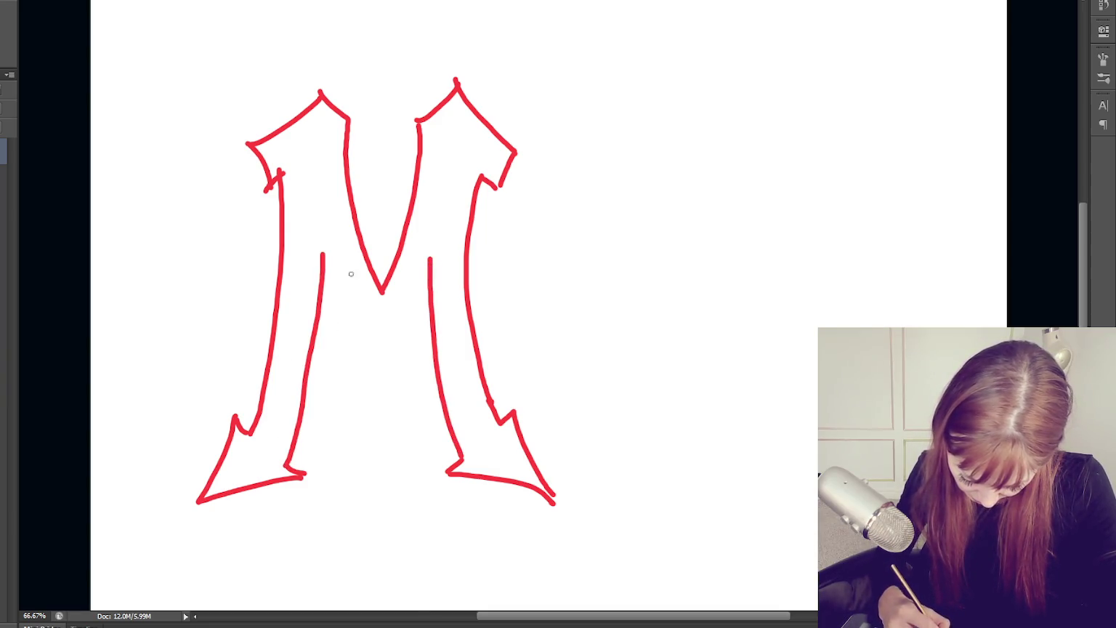
# Draw the M's inner V between the legs, redoing strokes until both halves fit
pyautogui.moveTo(322, 251)
pyautogui.mouseDown()
pyautogui.moveTo(351, 313)
pyautogui.moveTo(382, 343)
pyautogui.moveTo(415, 312)
pyautogui.moveTo(434, 259)
pyautogui.mouseUp()
pyautogui.hotkey('ctrl', 'z')
pyautogui.hotkey('ctrl', 'z')
pyautogui.hotkey('ctrl', 'z')
pyautogui.moveTo(321, 251)
pyautogui.mouseDown()
pyautogui.moveTo(381, 356)
pyautogui.moveTo(429, 258)
pyautogui.mouseUp()
pyautogui.hotkey('ctrl', 'z')
pyautogui.moveTo(322, 254)
pyautogui.mouseDown()
pyautogui.moveTo(387, 424)
pyautogui.moveTo(427, 251)
pyautogui.mouseUp()
pyautogui.hotkey('ctrl', 'z')
pyautogui.moveTo(322, 254); pyautogui.dragTo(363, 482)
pyautogui.hotkey('ctrl', 'z')
pyautogui.moveTo(322, 255)
pyautogui.mouseDown()
pyautogui.moveTo(319, 272)
pyautogui.moveTo(381, 410)
pyautogui.mouseUp()
pyautogui.hotkey('ctrl', 'z')
pyautogui.moveTo(323, 255); pyautogui.dragTo(373, 427)
pyautogui.moveTo(431, 258); pyautogui.dragTo(376, 433)
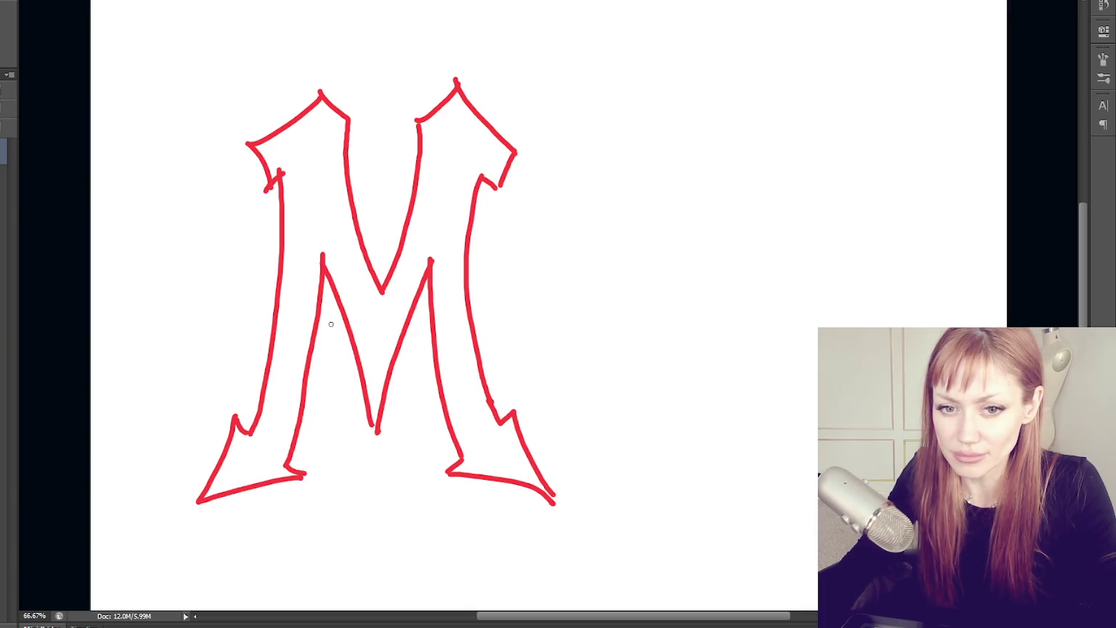
# Open the Brush tip presets panel with F5
pyautogui.press('F5')
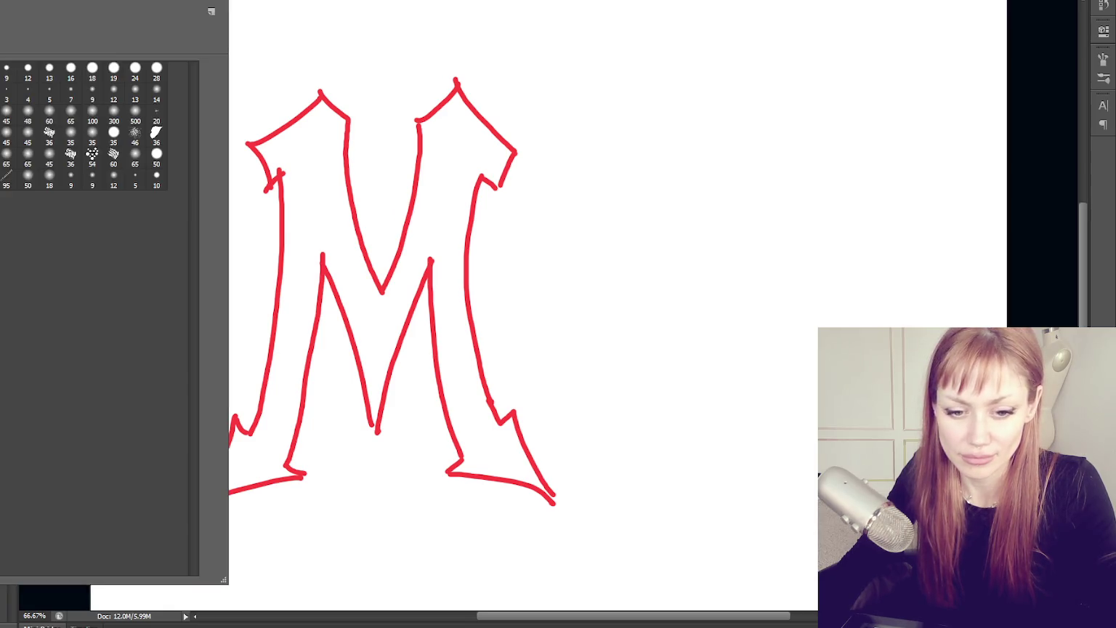
# Paint and undo a test oval, then view the canvas at actual size
pyautogui.moveTo(682, 207)
pyautogui.mouseDown()
pyautogui.moveTo(703, 289)
pyautogui.moveTo(691, 207)
pyautogui.mouseUp()
pyautogui.hotkey('ctrl', 'z')
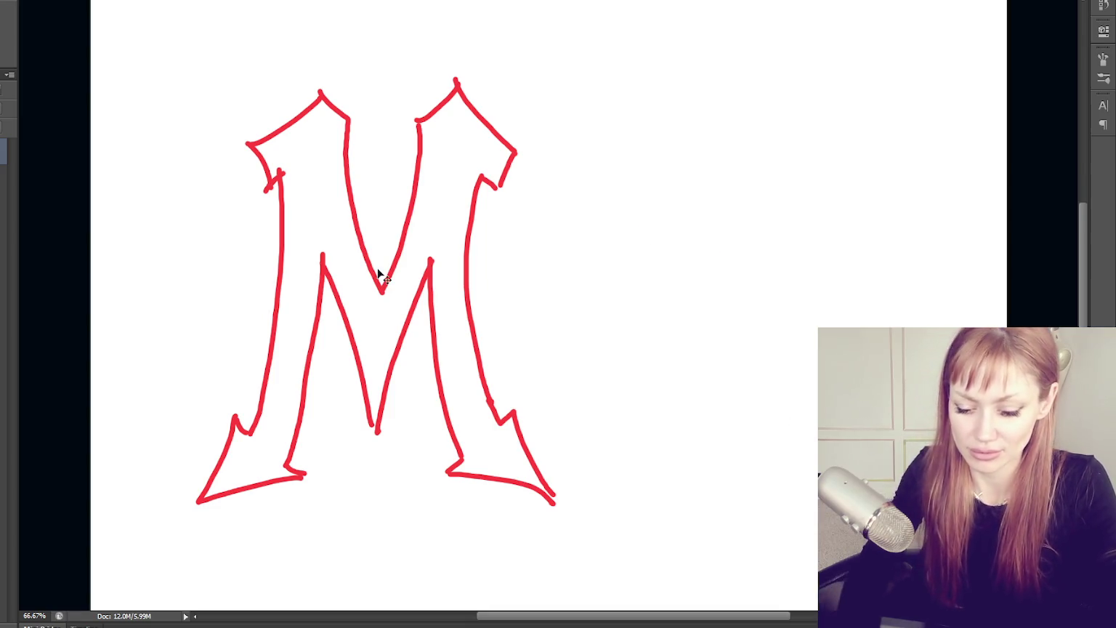
pyautogui.hotkey('ctrl', '+')
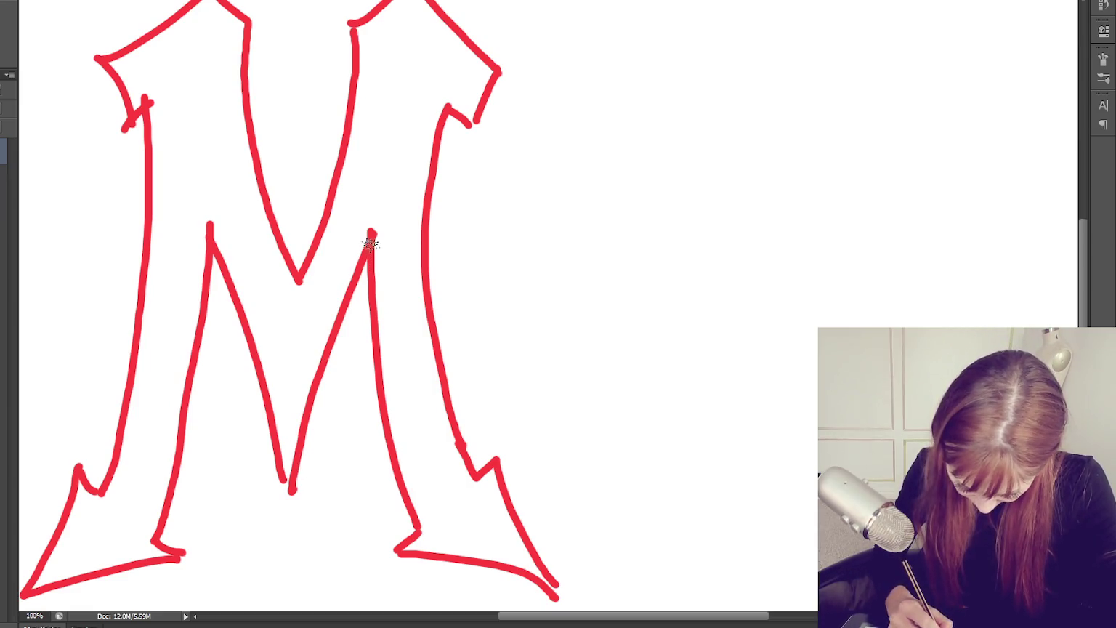
# Try and undo several red strokes along the inner right diagonal, then hide the M sketch
pyautogui.moveTo(371, 232); pyautogui.dragTo(288, 486)
pyautogui.hotkey('ctrl', 'z')
pyautogui.moveTo(378, 225); pyautogui.dragTo(288, 480)
pyautogui.hotkey('ctrl', 'z')
pyautogui.moveTo(378, 225); pyautogui.dragTo(293, 488)
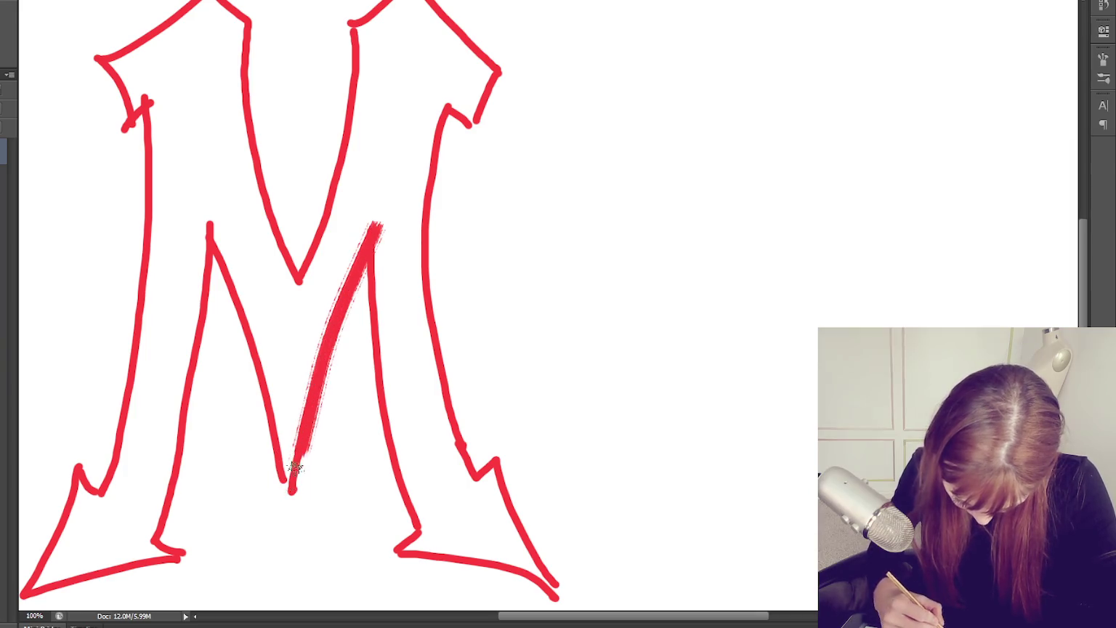
pyautogui.hotkey('ctrl', 'z')
pyautogui.moveTo(375, 233); pyautogui.dragTo(291, 487)
pyautogui.hotkey('ctrl', 'z')
pyautogui.moveTo(349, 297)
pyautogui.mouseDown()
pyautogui.moveTo(375, 239)
pyautogui.moveTo(297, 476)
pyautogui.mouseUp()
pyautogui.hotkey('ctrl', 'z')
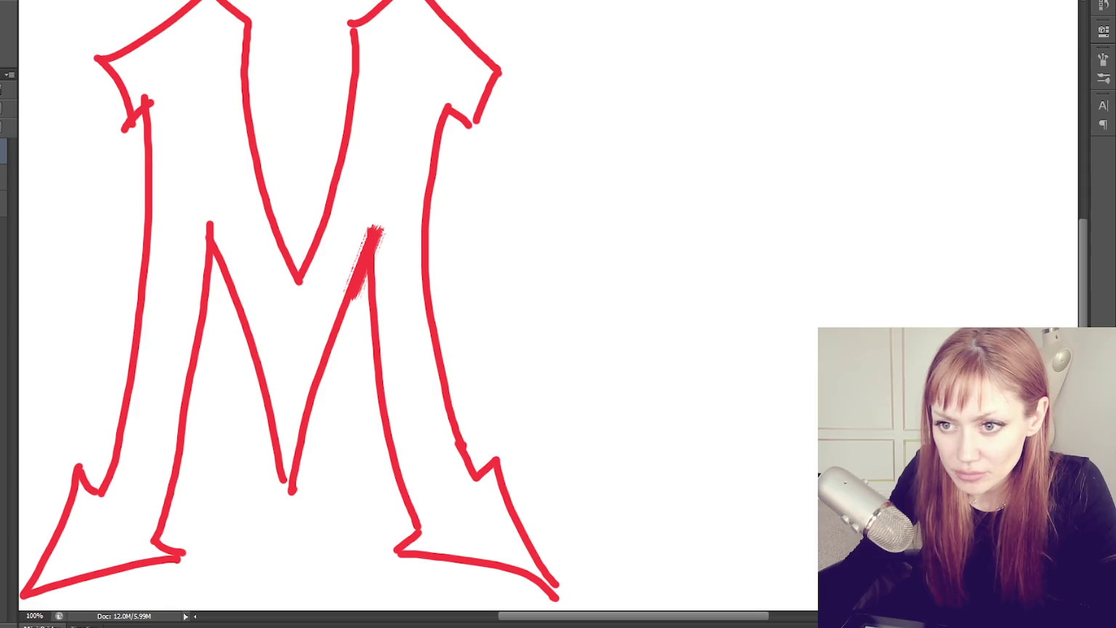
pyautogui.press('Delete')
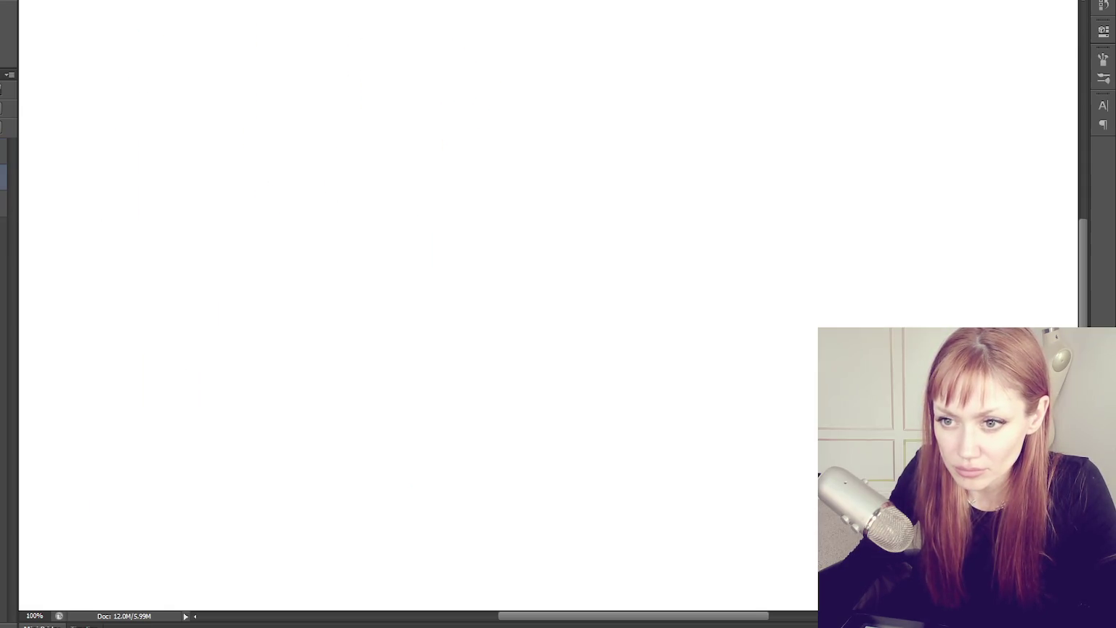
# Select the layer below, show the M sketch again, and test inner-diagonal strokes
pyautogui.click(3, 204)
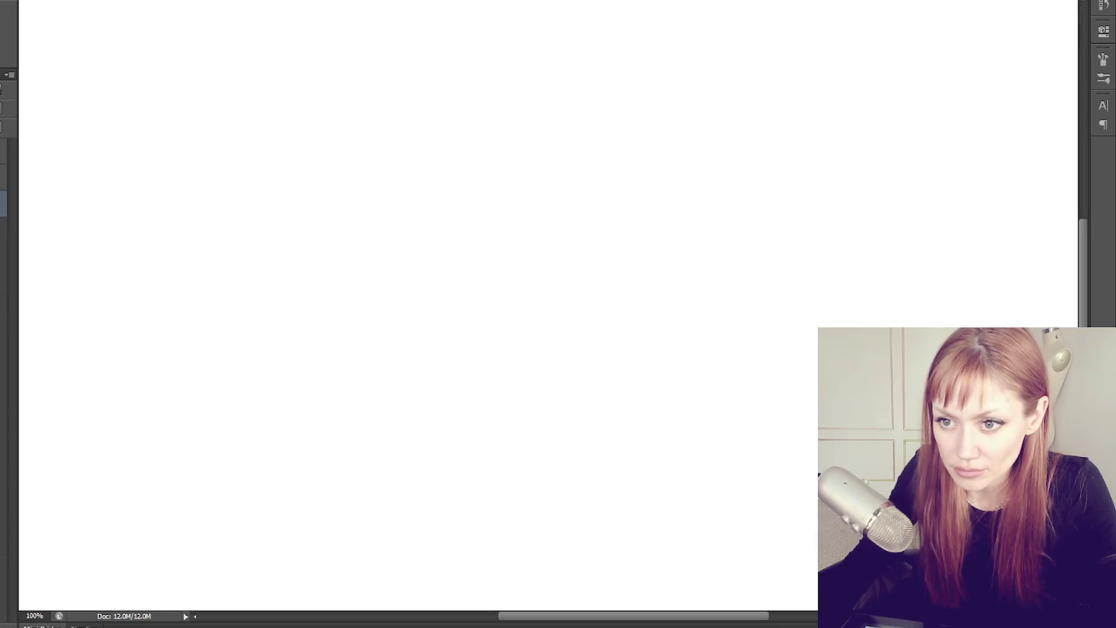
pyautogui.hotkey('ctrl', 'z')
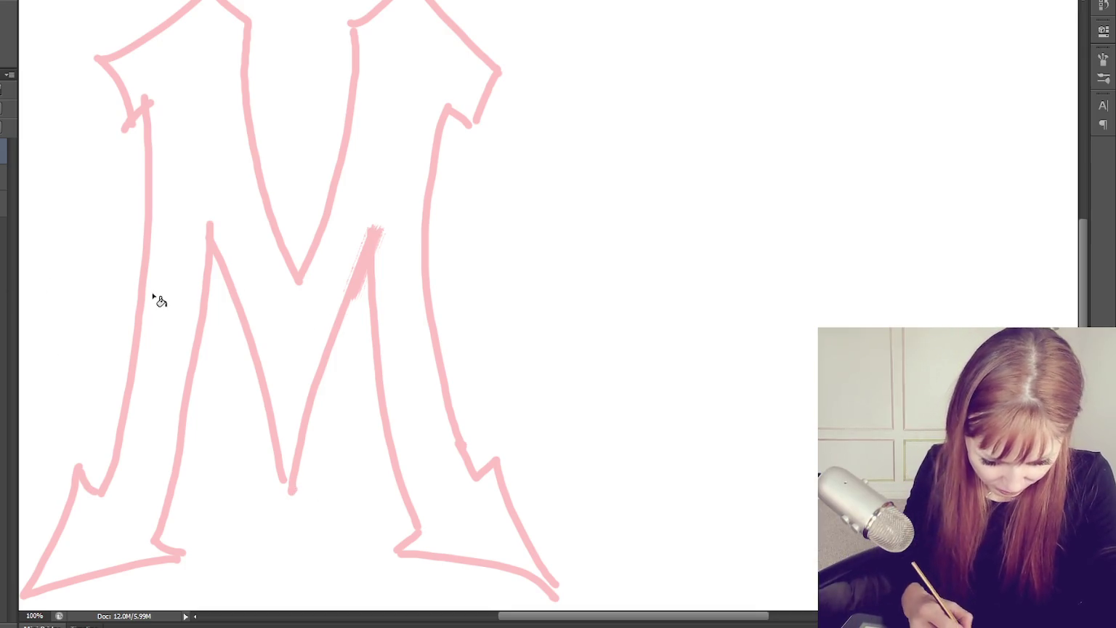
pyautogui.moveTo(373, 234); pyautogui.dragTo(279, 493)
pyautogui.hotkey('ctrl', 'z')
pyautogui.moveTo(376, 231); pyautogui.dragTo(287, 490)
pyautogui.hotkey('ctrl', 'z')
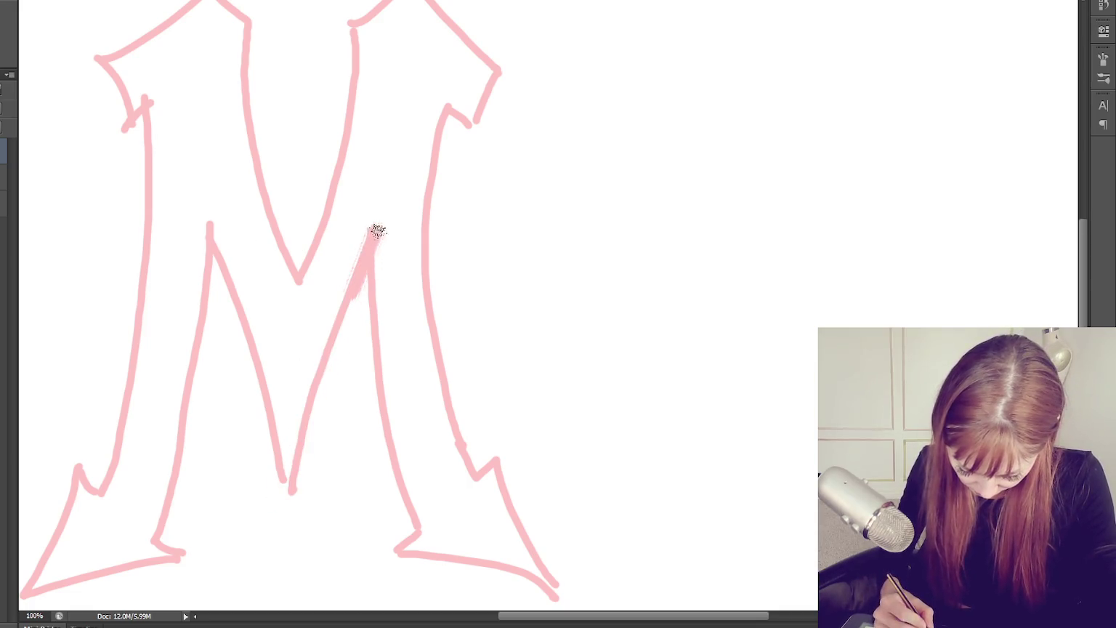
# Paint straight V strokes from each inner diagonal's top down to the bottom vertex
pyautogui.moveTo(375, 233); pyautogui.dragTo(287, 487)
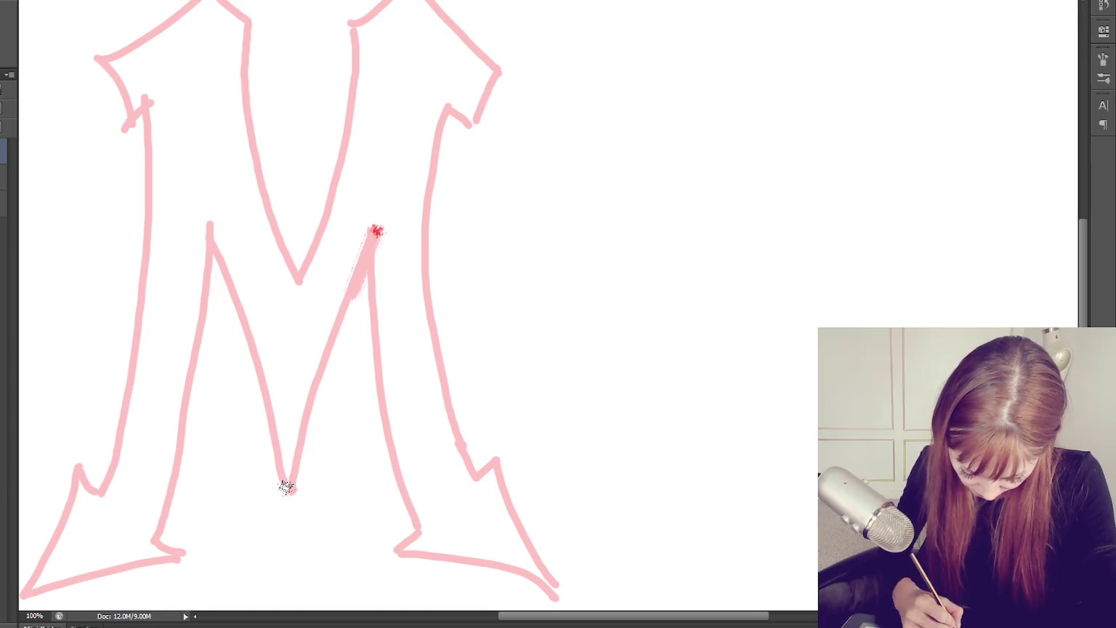
pyautogui.keyDown('shift'); pyautogui.click(287, 487); pyautogui.keyUp('shift')
pyautogui.click(210, 225)
pyautogui.keyDown('shift'); pyautogui.click(284, 492); pyautogui.keyUp('shift')
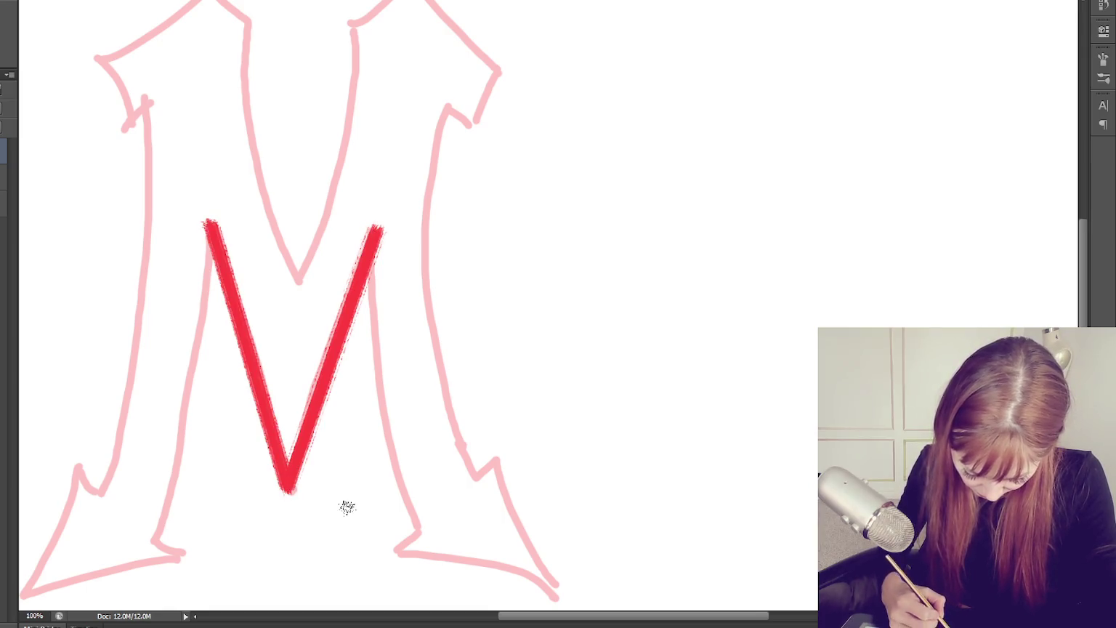
pyautogui.hotkey('ctrl', 'z')
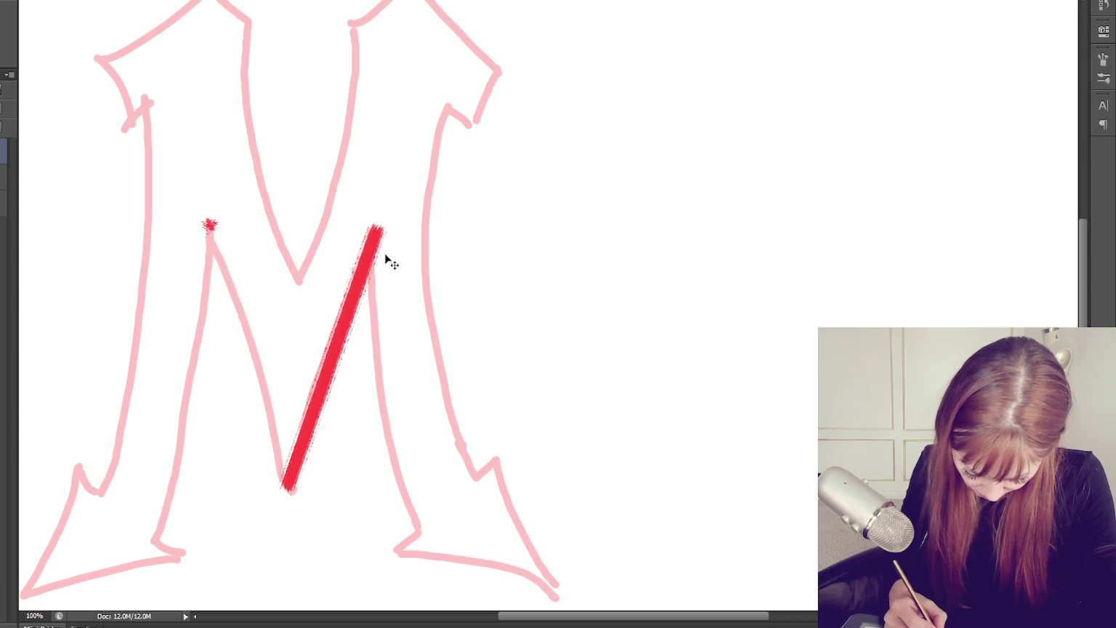
pyautogui.hotkey('ctrl', 'z')
# Repaint the V's right diagonal stroke repeatedly until it sits on the sketch line
pyautogui.hotkey('ctrl', 'z')
pyautogui.hotkey('ctrl', 'z')
pyautogui.moveTo(378, 231); pyautogui.dragTo(278, 494)
pyautogui.hotkey('ctrl', 'z')
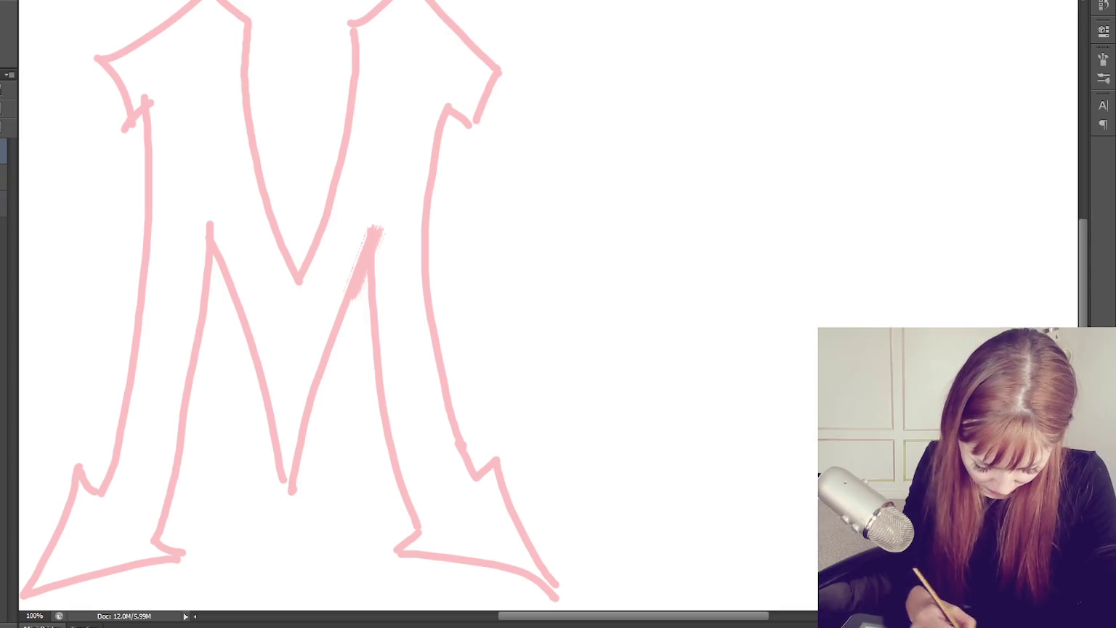
pyautogui.moveTo(383, 225); pyautogui.dragTo(285, 492)
pyautogui.hotkey('ctrl', 'z')
pyautogui.moveTo(379, 227); pyautogui.dragTo(283, 462)
pyautogui.hotkey('ctrl', 'z')
pyautogui.moveTo(379, 227); pyautogui.dragTo(290, 481)
pyautogui.hotkey('ctrl', 'z')
pyautogui.moveTo(378, 227); pyautogui.dragTo(286, 485)
pyautogui.hotkey('ctrl', 'z')
pyautogui.moveTo(379, 226)
pyautogui.mouseDown()
pyautogui.moveTo(287, 487)
pyautogui.moveTo(288, 467)
pyautogui.mouseUp()
# Repaint the V's left diagonal stroke down to the bottom vertex, retrying several times
pyautogui.hotkey('ctrl', 'z')
pyautogui.moveTo(206, 229)
pyautogui.mouseDown()
pyautogui.moveTo(284, 491)
pyautogui.moveTo(256, 355)
pyautogui.moveTo(285, 486)
pyautogui.mouseUp()
pyautogui.hotkey('ctrl', 'z')
pyautogui.hotkey('ctrl', 'z')
pyautogui.hotkey('ctrl', 'z')
pyautogui.hotkey('ctrl', 'z')
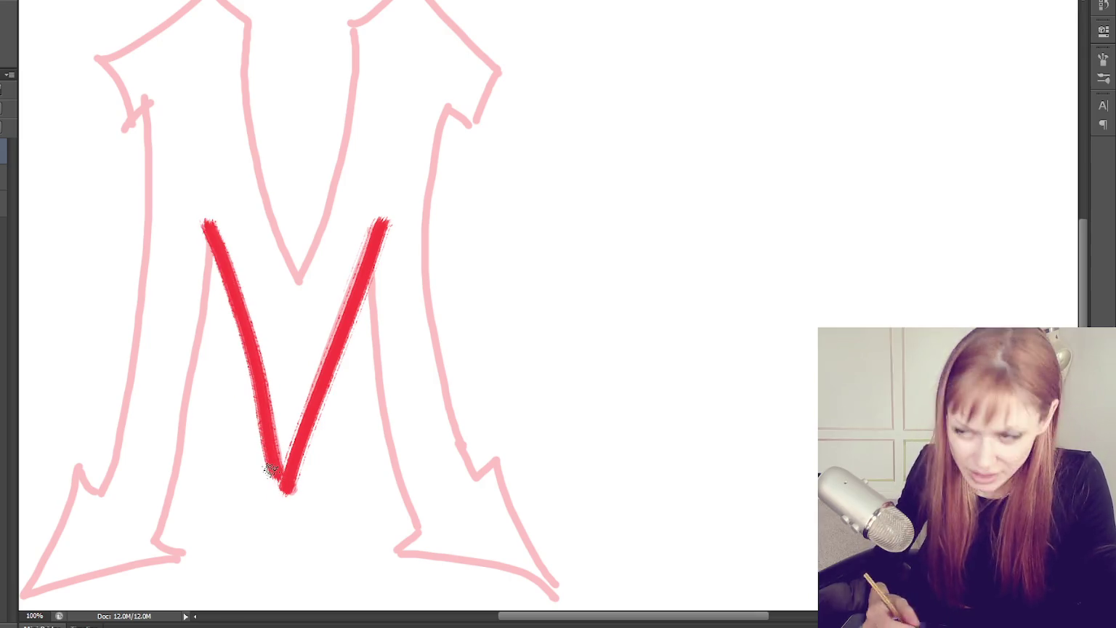
pyautogui.hotkey('ctrl', 'z')
pyautogui.moveTo(209, 225); pyautogui.dragTo(280, 481)
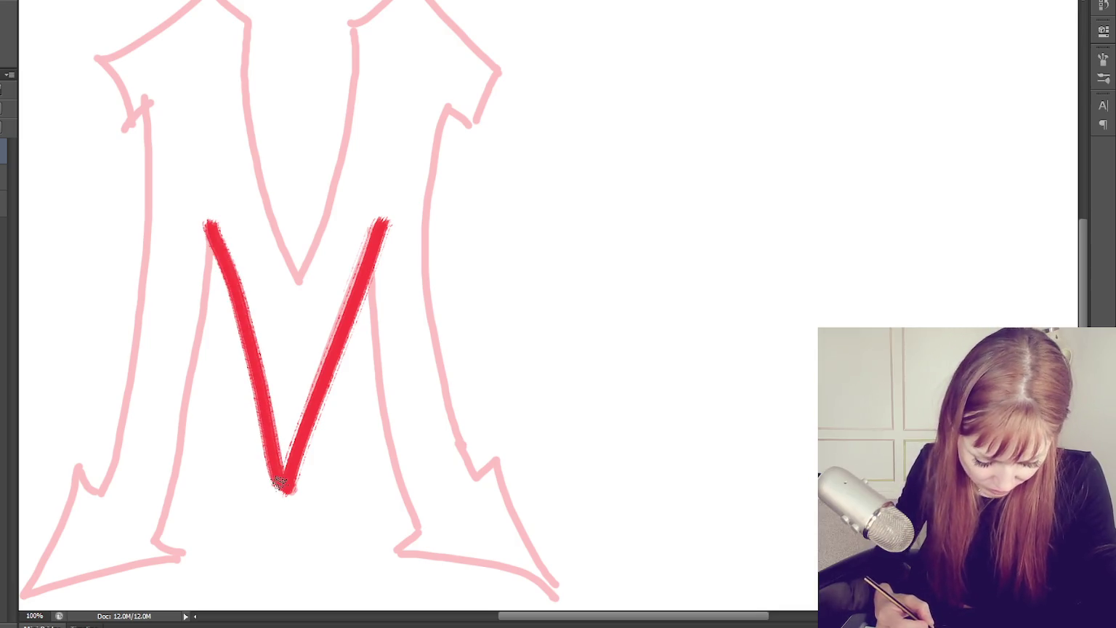
pyautogui.hotkey('ctrl', 'z')
pyautogui.moveTo(211, 229); pyautogui.dragTo(281, 497)
pyautogui.hotkey('ctrl', 'z')
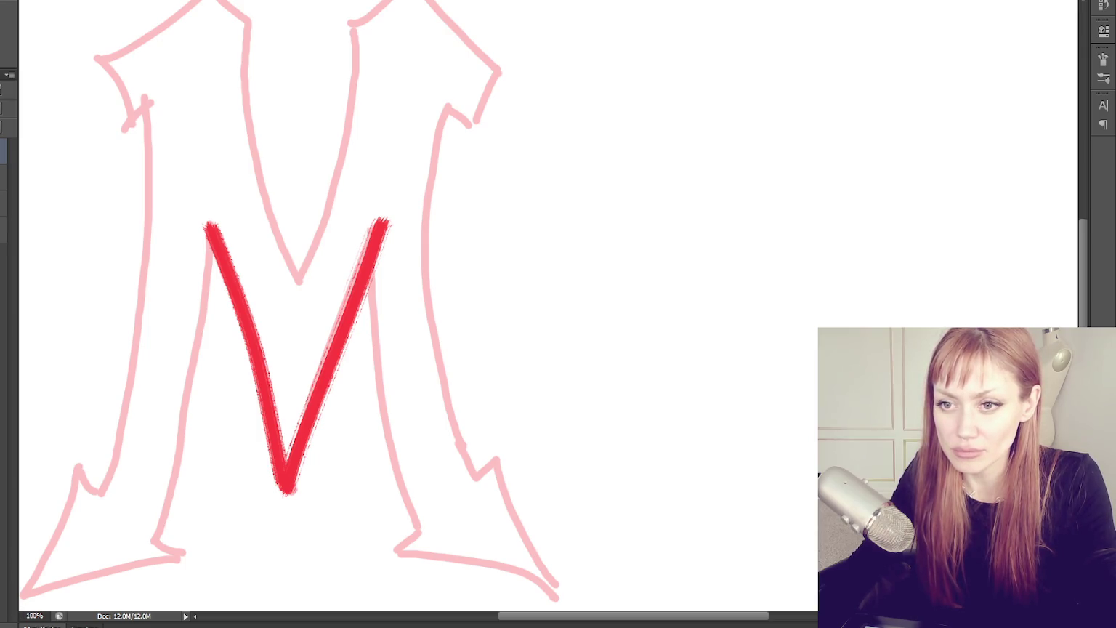
# Undo the red V strokes and start a curved pen path at the inner right diagonal's top
pyautogui.hotkey('ctrl', 'z')
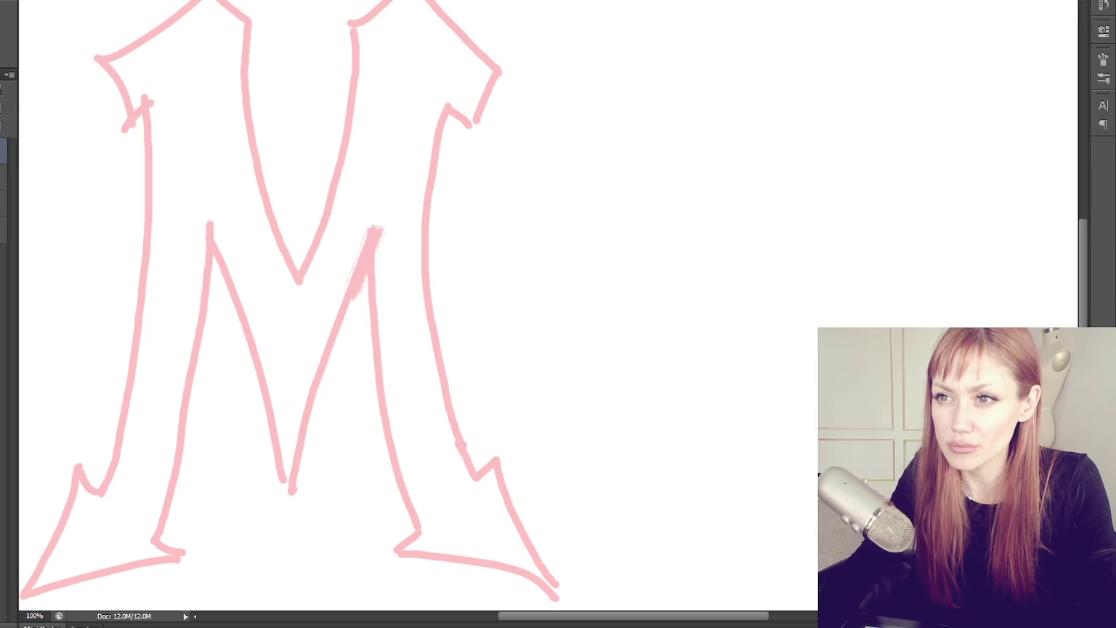
pyautogui.press('F5')
pyautogui.press('F5')
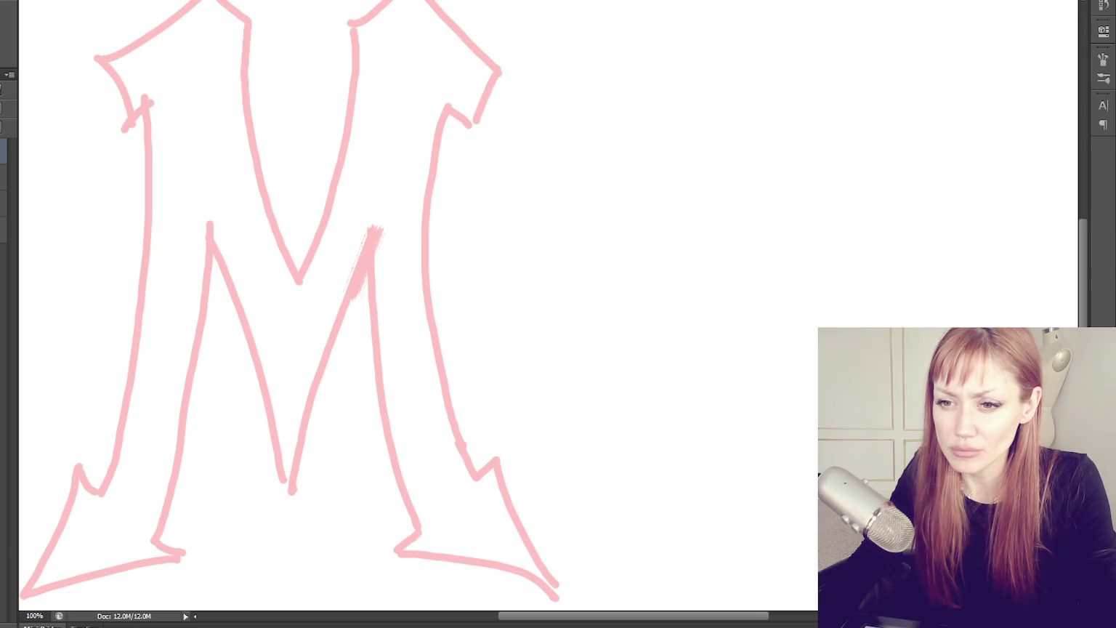
pyautogui.moveTo(384, 227); pyautogui.dragTo(291, 489)
# Trace the inner right diagonal and inner right leg with curved path points, redoing misplaced ones
pyautogui.click(315, 375)
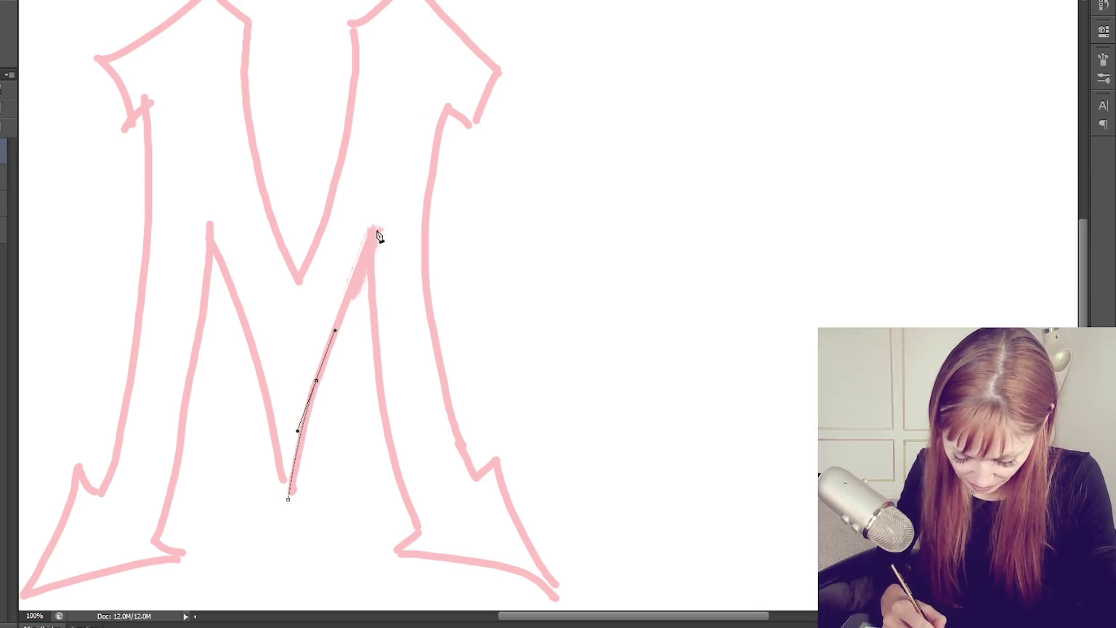
pyautogui.click(211, 232)
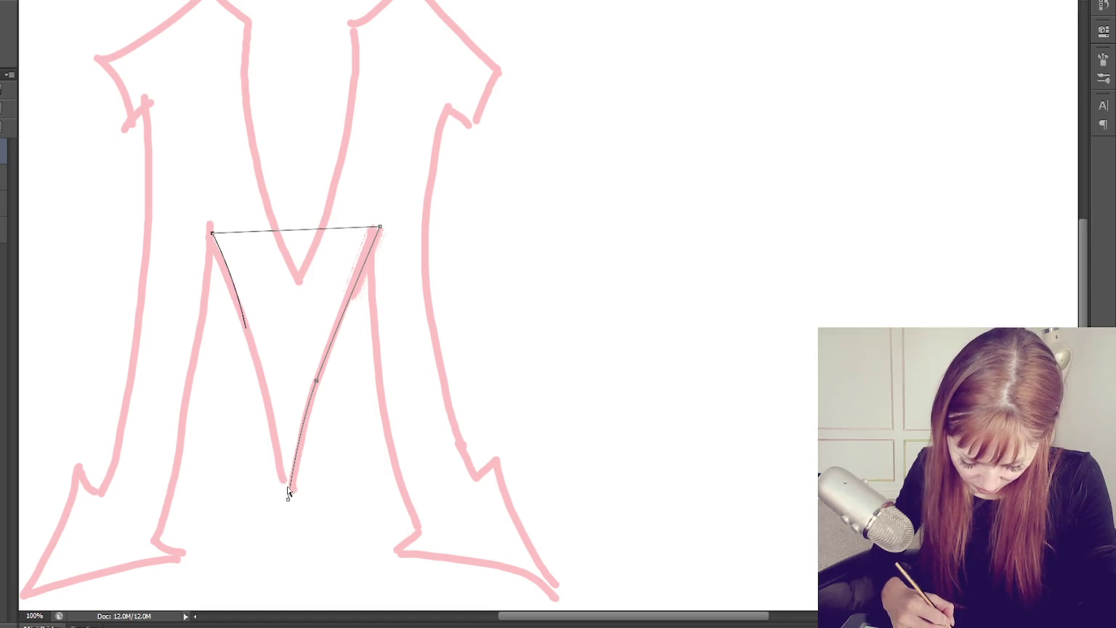
pyautogui.hotkey('ctrl', 'alt', 'z')
pyautogui.hotkey('ctrl', 'alt', 'z')
pyautogui.hotkey('ctrl', 'alt', 'z')
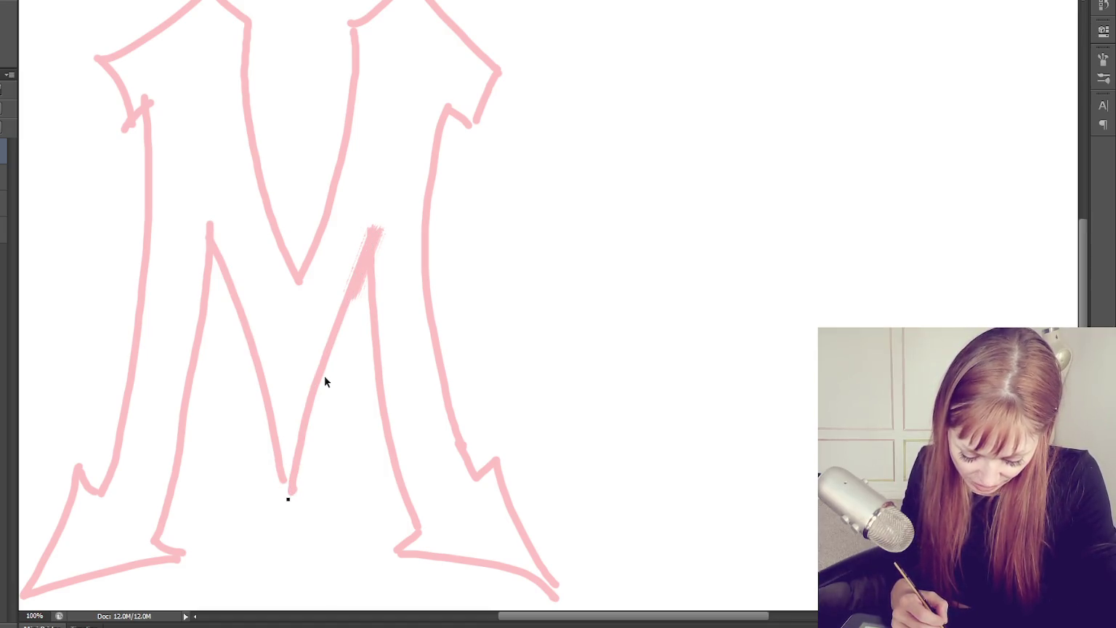
pyautogui.moveTo(322, 377); pyautogui.dragTo(330, 358)
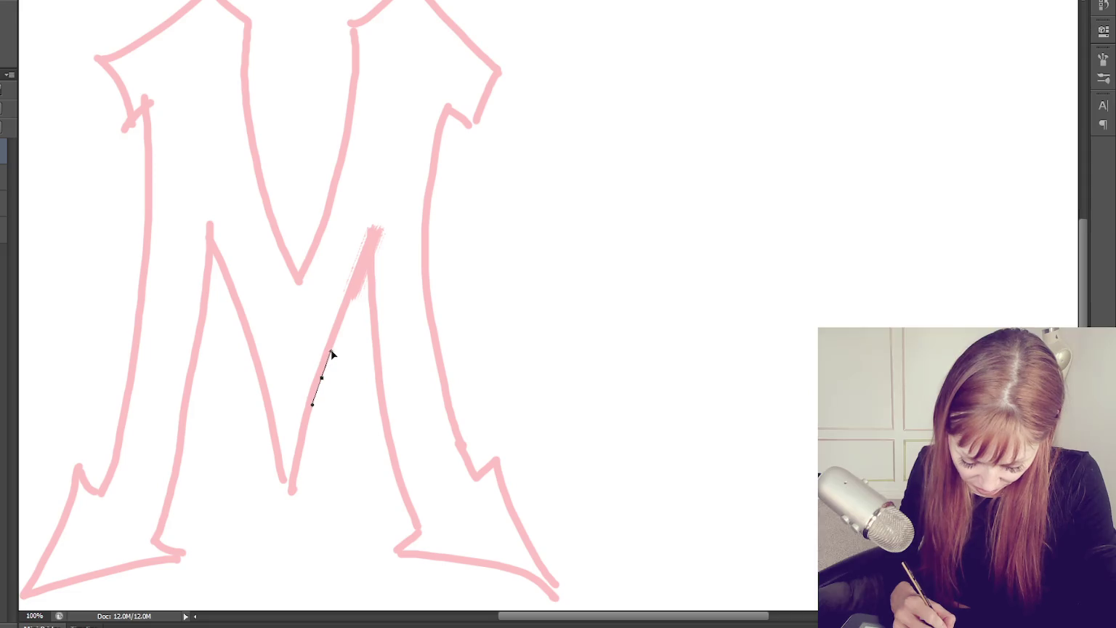
pyautogui.hotkey('ctrl', 'alt', 'z')
pyautogui.moveTo(326, 368); pyautogui.dragTo(338, 338)
pyautogui.click(373, 234)
pyautogui.moveTo(378, 374); pyautogui.dragTo(386, 428)
# Continue the path around the right foot, its spike, and up the right outer edge to the arm tip
pyautogui.click(418, 528)
pyautogui.click(392, 555)
pyautogui.moveTo(468, 561)
pyautogui.mouseDown()
pyautogui.moveTo(507, 569)
pyautogui.moveTo(533, 527)
pyautogui.moveTo(531, 546)
pyautogui.moveTo(517, 519)
pyautogui.mouseUp()
pyautogui.click(499, 458)
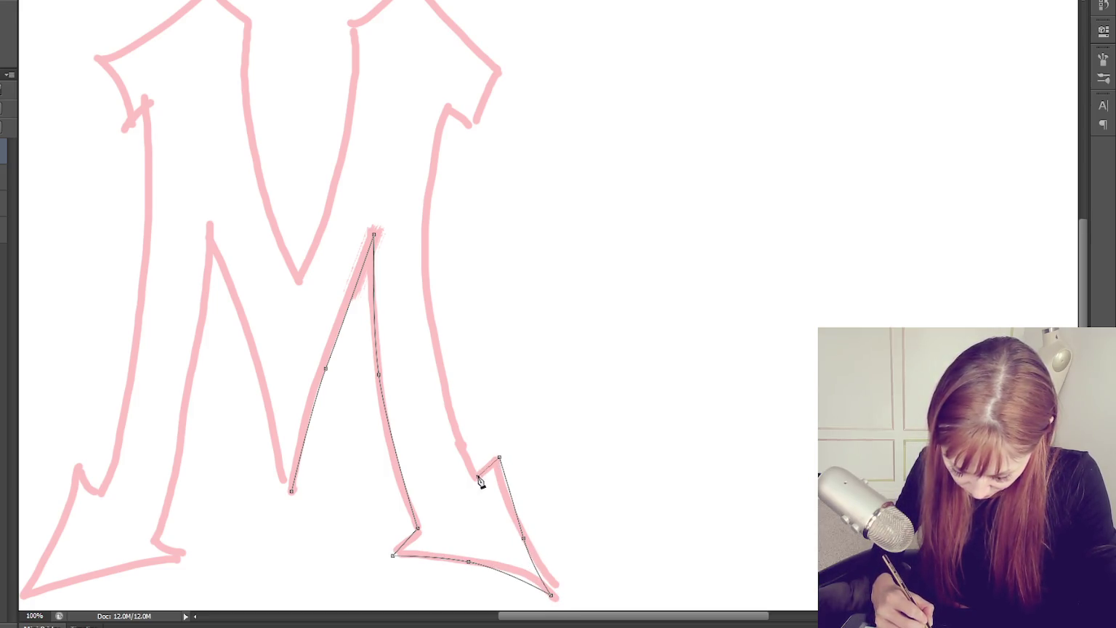
pyautogui.click(478, 477)
pyautogui.moveTo(431, 310); pyautogui.dragTo(422, 223)
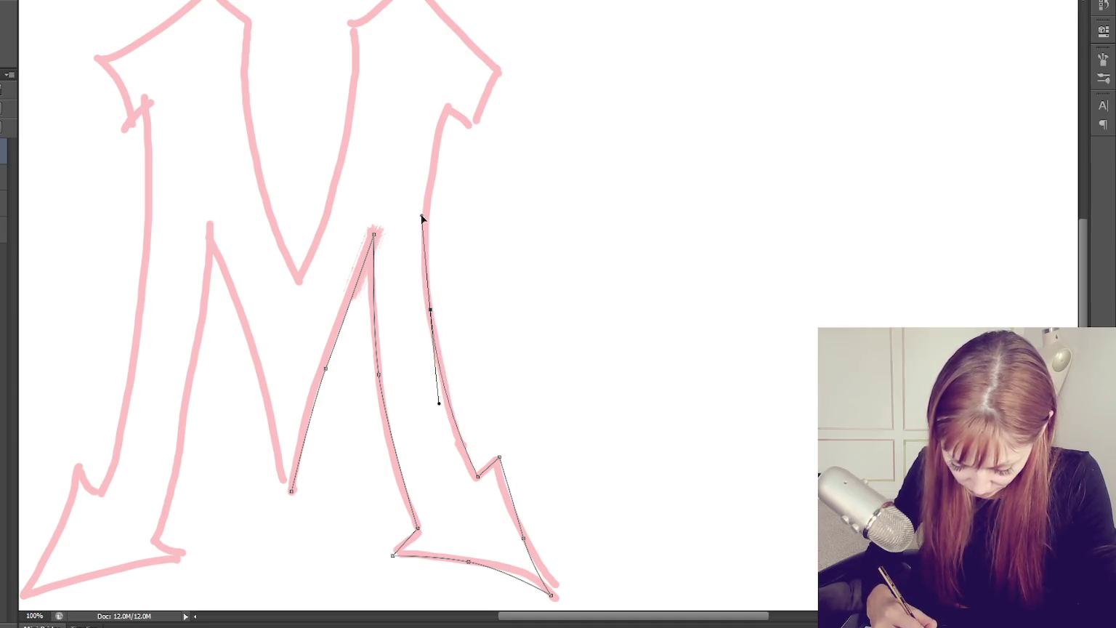
pyautogui.click(445, 107)
pyautogui.click(474, 124)
pyautogui.click(498, 72)
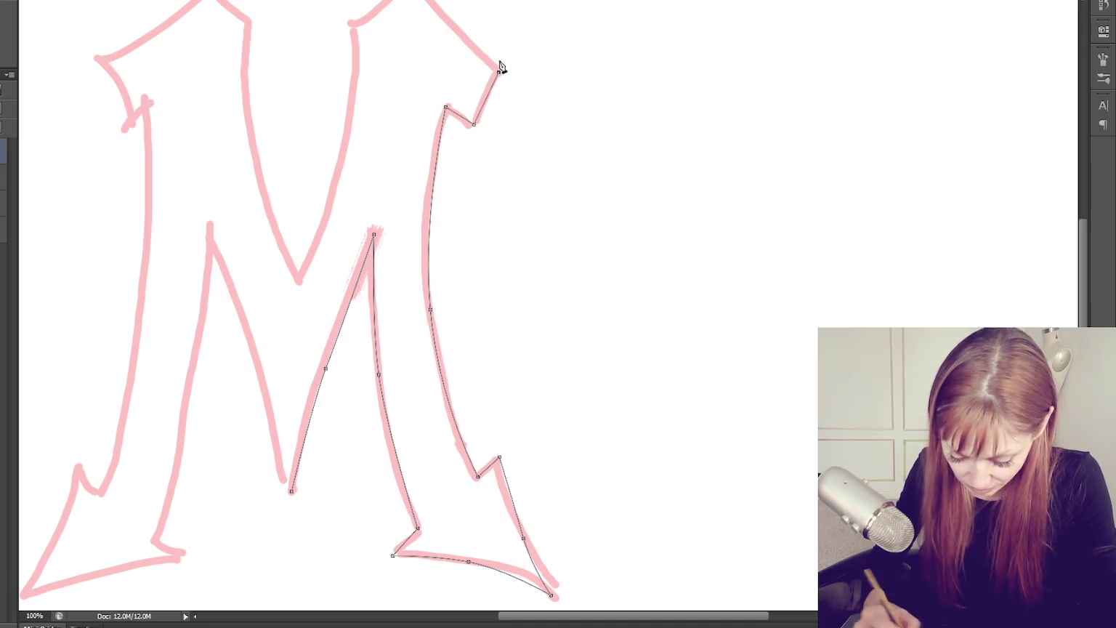
# Trace the top-right arm and peak, then curve down the M's middle inner edge
pyautogui.press('space')
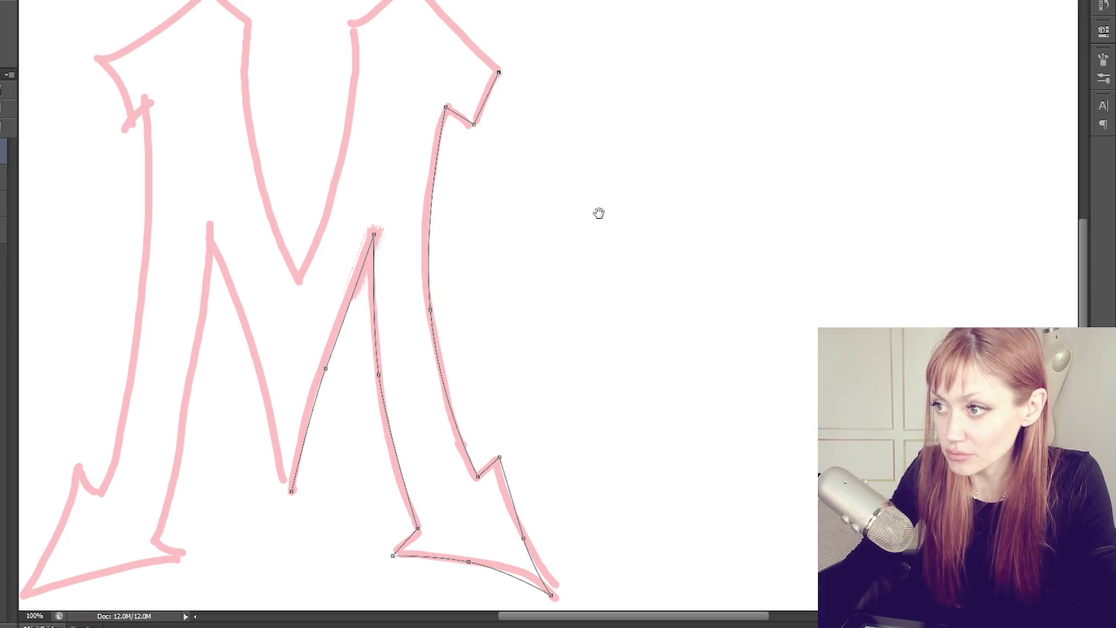
pyautogui.moveTo(558, 107)
pyautogui.mouseDown()
pyautogui.moveTo(630, 175)
pyautogui.moveTo(652, 175)
pyautogui.mouseUp()
pyautogui.moveTo(530, 85); pyautogui.dragTo(518, 69)
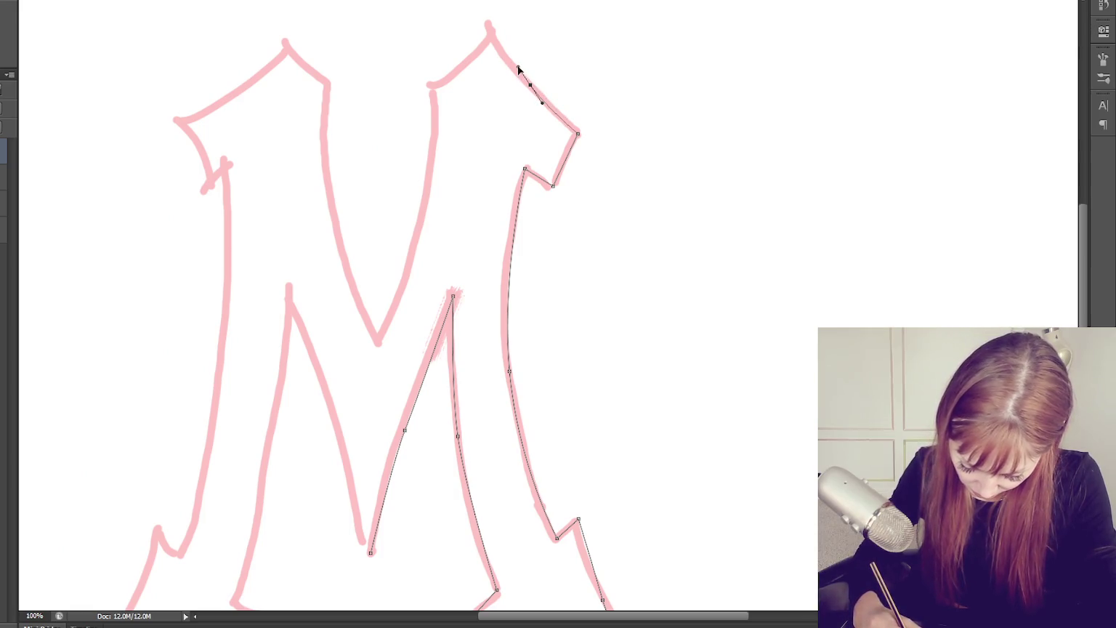
pyautogui.moveTo(494, 25)
pyautogui.mouseDown()
pyautogui.moveTo(456, 70)
pyautogui.moveTo(474, 62)
pyautogui.moveTo(457, 67)
pyautogui.mouseUp()
pyautogui.click(427, 82)
pyautogui.moveTo(423, 216)
pyautogui.mouseDown()
pyautogui.moveTo(408, 291)
pyautogui.moveTo(378, 338)
pyautogui.mouseUp()
# Extend the path up the left inner edge, over the top-left peak and shoulder spike, down the left arm
pyautogui.moveTo(339, 239); pyautogui.dragTo(328, 173)
pyautogui.click(327, 82)
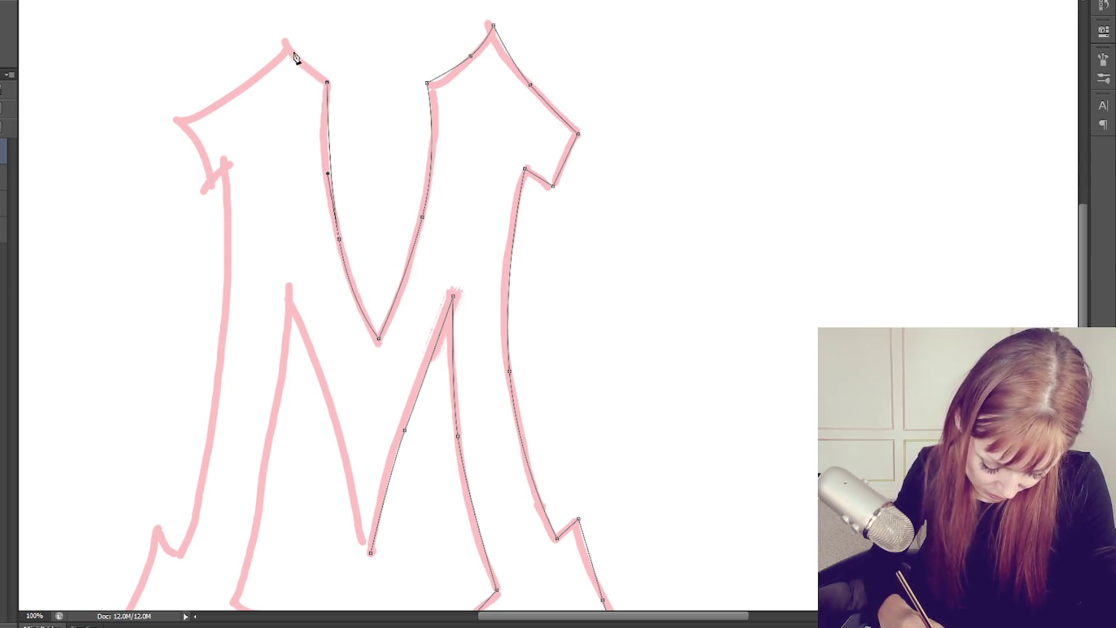
pyautogui.click(286, 46)
pyautogui.moveTo(242, 86); pyautogui.dragTo(220, 103)
pyautogui.click(176, 122)
pyautogui.moveTo(197, 149); pyautogui.dragTo(203, 164)
pyautogui.click(206, 191)
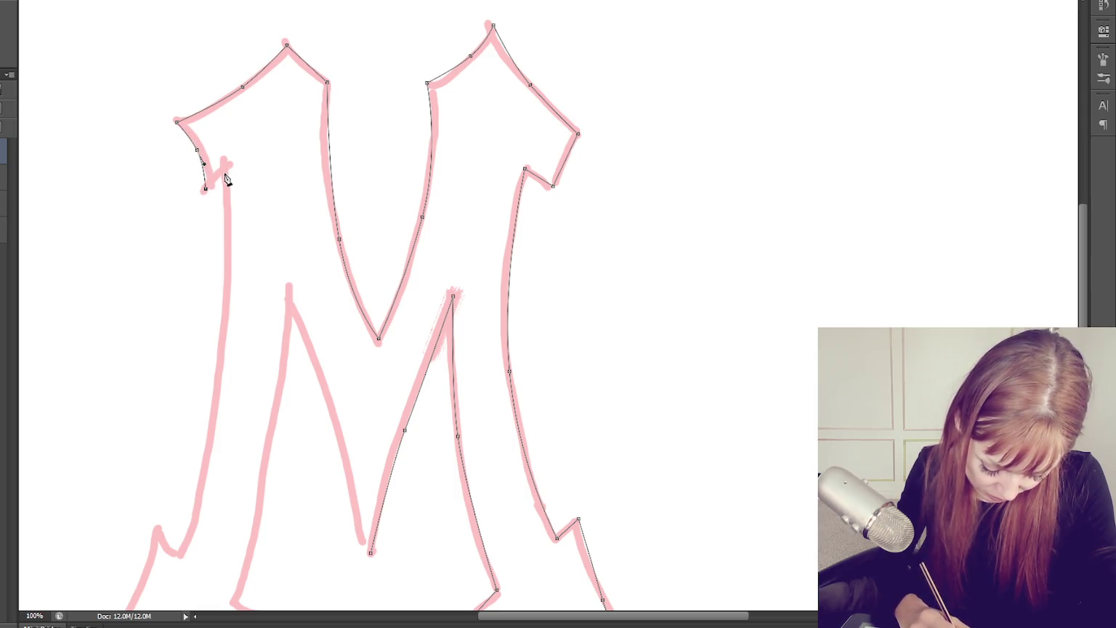
# Curve the path down the left outer stem through the lower-left spikes to the bottom-left point
pyautogui.moveTo(220, 356); pyautogui.dragTo(210, 449)
pyautogui.click(176, 553)
pyautogui.click(158, 530)
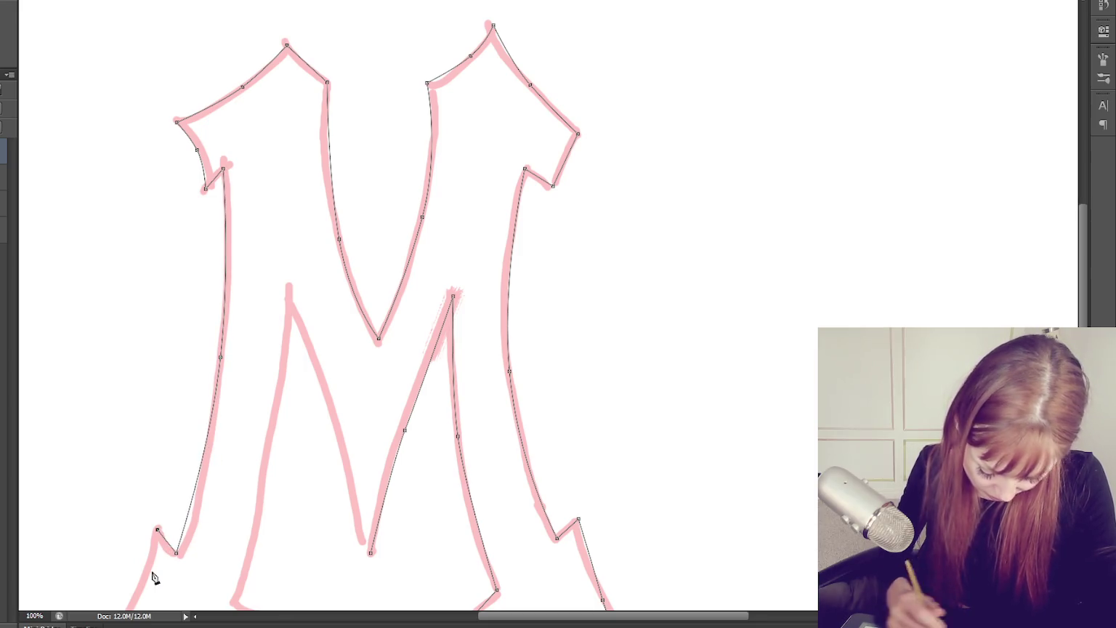
pyautogui.scroll(-3, 153, 576)
pyautogui.click(136, 512)
pyautogui.click(103, 573)
# Trace the left foot base and inner left leg to the inner peak, then close the path
pyautogui.moveTo(176, 554); pyautogui.dragTo(211, 546)
pyautogui.click(255, 535)
pyautogui.click(231, 520)
pyautogui.moveTo(269, 363)
pyautogui.mouseDown()
pyautogui.moveTo(281, 290)
pyautogui.moveTo(350, 380)
pyautogui.mouseUp()
pyautogui.click(288, 202)
pyautogui.click(371, 467)
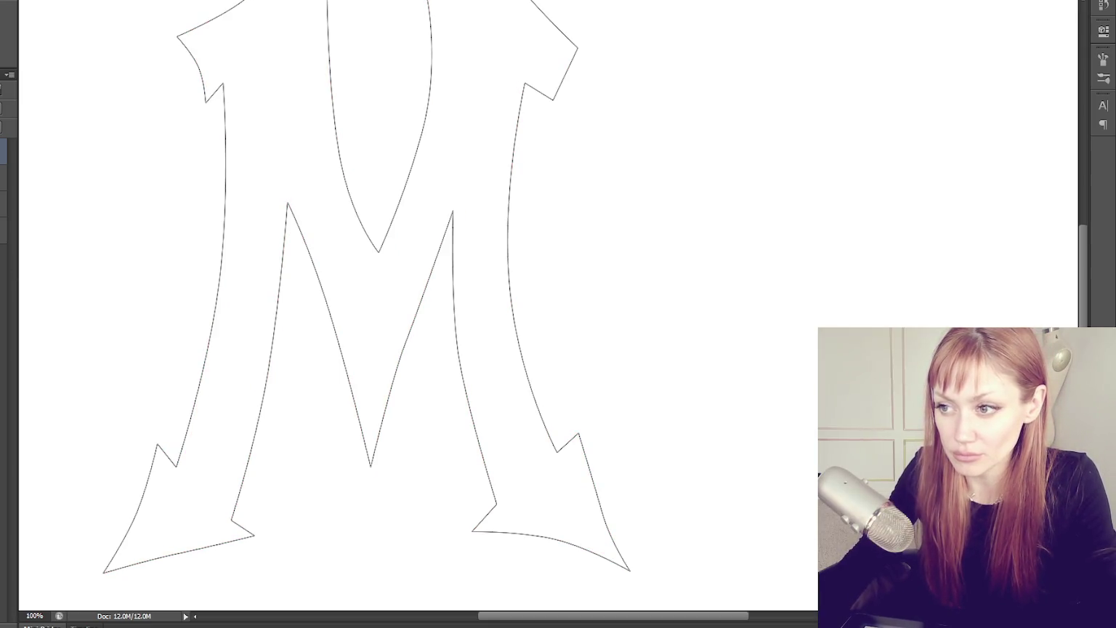
# Reshape the M's left and right inner curves with the Direct Selection tool
pyautogui.scroll(3, 384, 230)
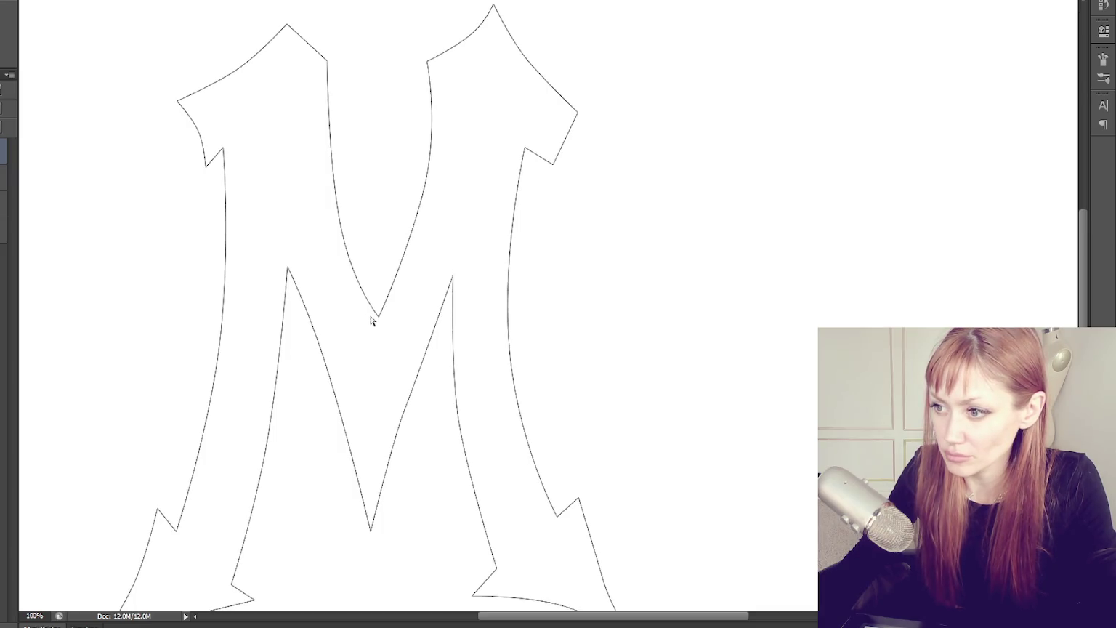
pyautogui.moveTo(341, 224); pyautogui.dragTo(343, 214)
pyautogui.moveTo(424, 195); pyautogui.dragTo(414, 201)
pyautogui.click(406, 277)
pyautogui.click(418, 210)
pyautogui.moveTo(436, 185); pyautogui.dragTo(431, 169)
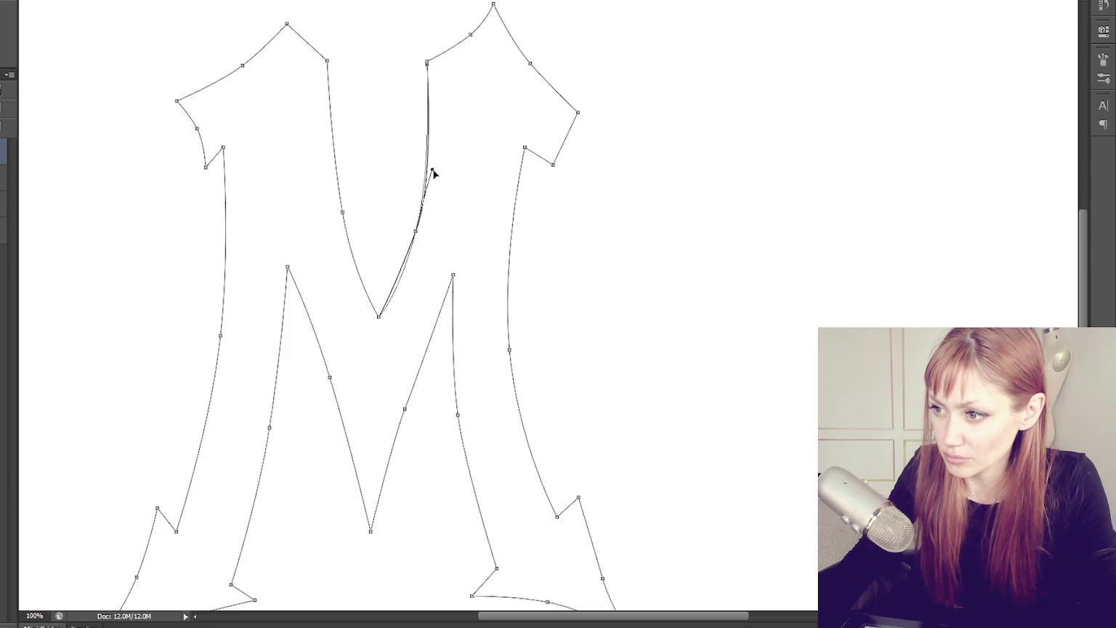
pyautogui.click(414, 219)
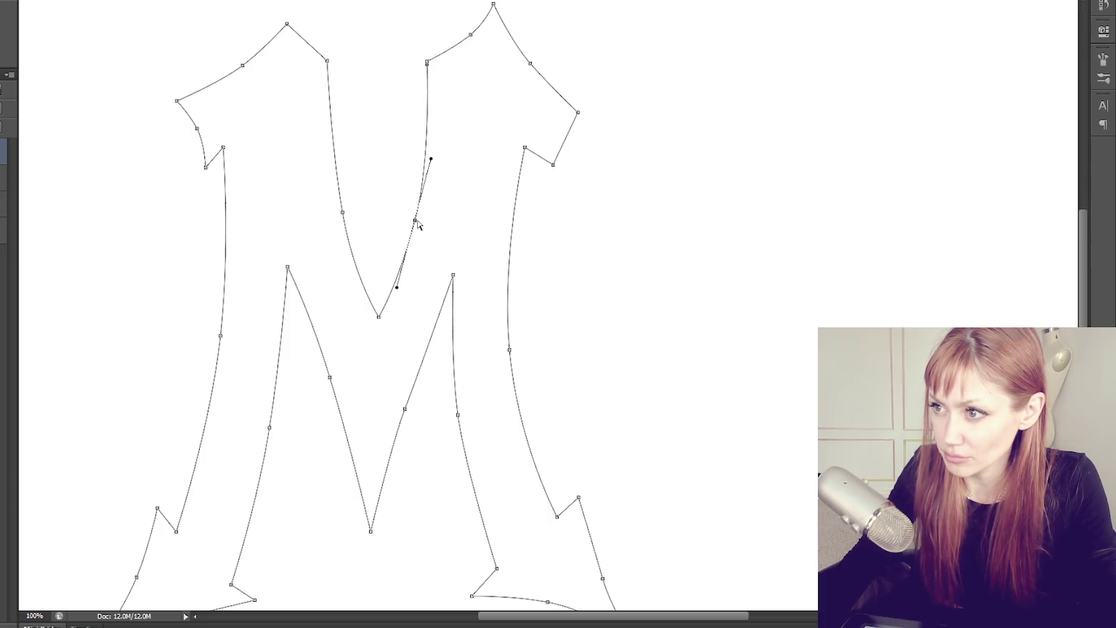
pyautogui.click(735, 227)
# Nudge the inner right anchor up, lower the top inner V anchor, and zoom out to 50%
pyautogui.scroll(-2, 663, 252)
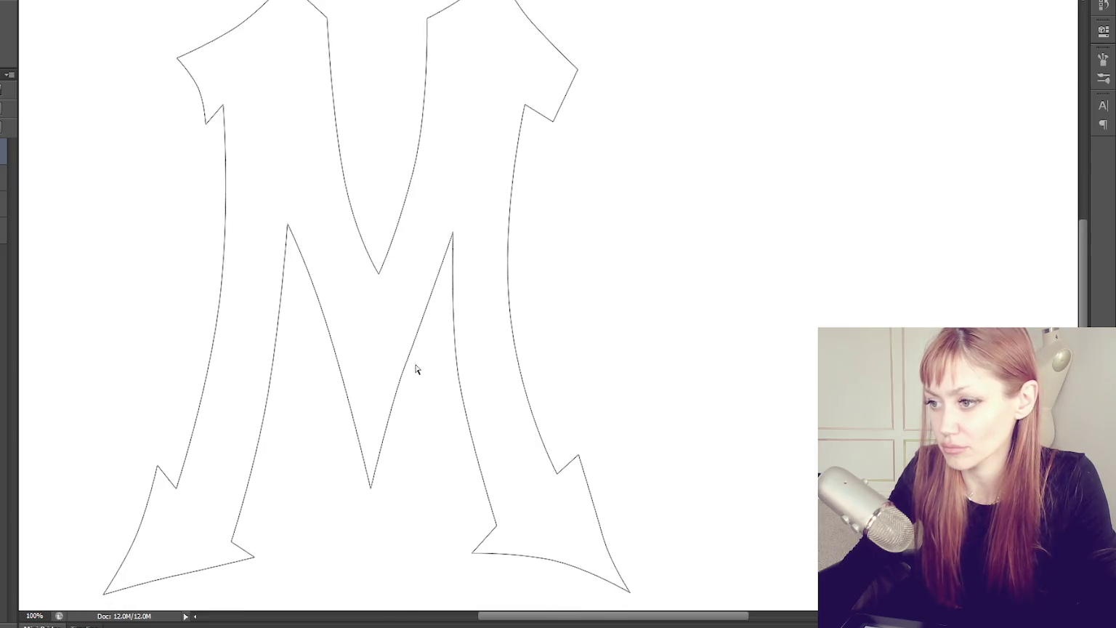
pyautogui.moveTo(417, 335); pyautogui.dragTo(422, 318)
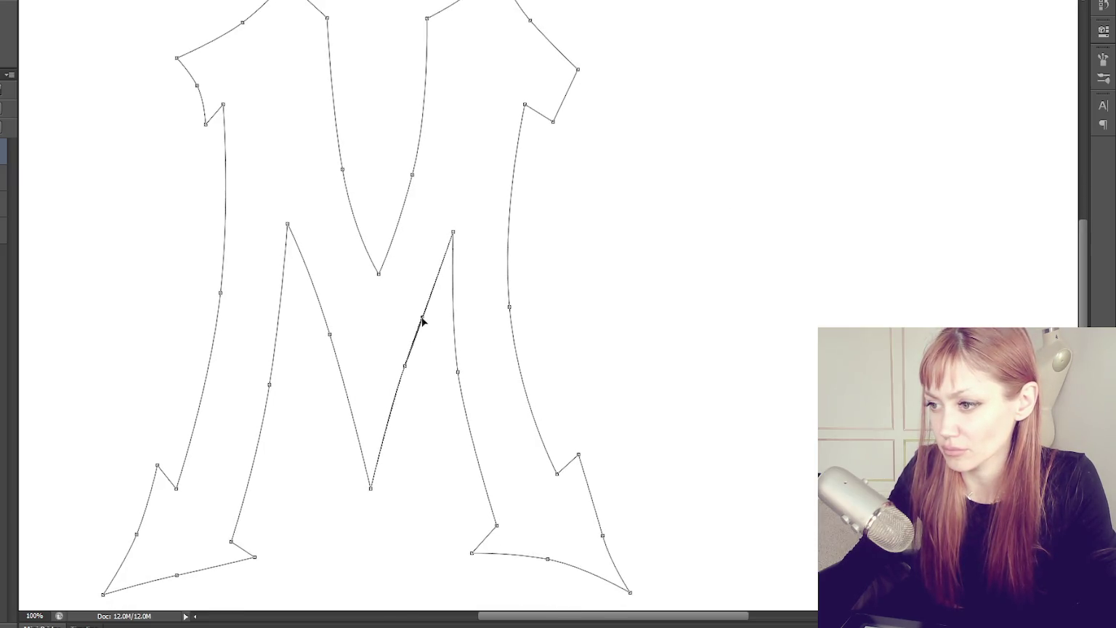
pyautogui.click(683, 327)
pyautogui.click(373, 490)
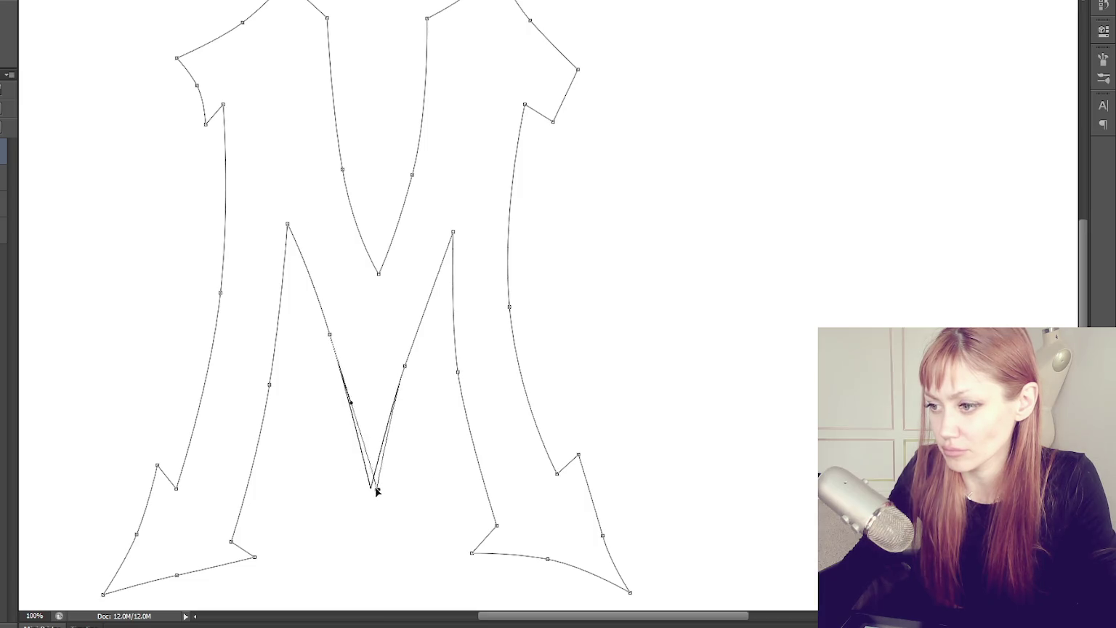
pyautogui.moveTo(378, 277); pyautogui.dragTo(376, 284)
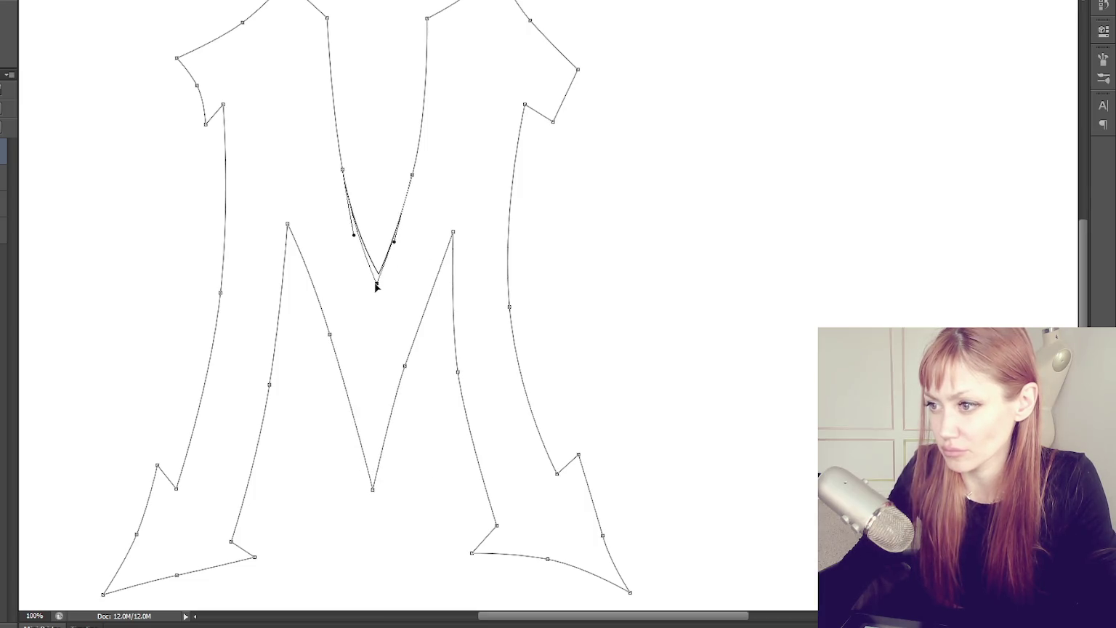
pyautogui.click(589, 294)
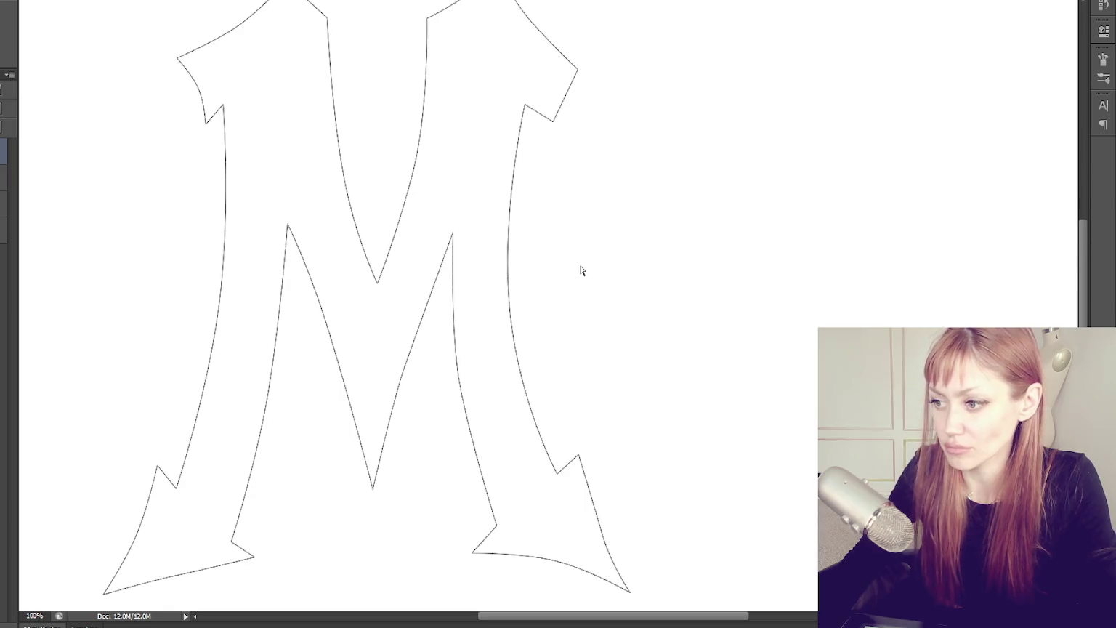
pyautogui.hotkey('ctrl', '-')
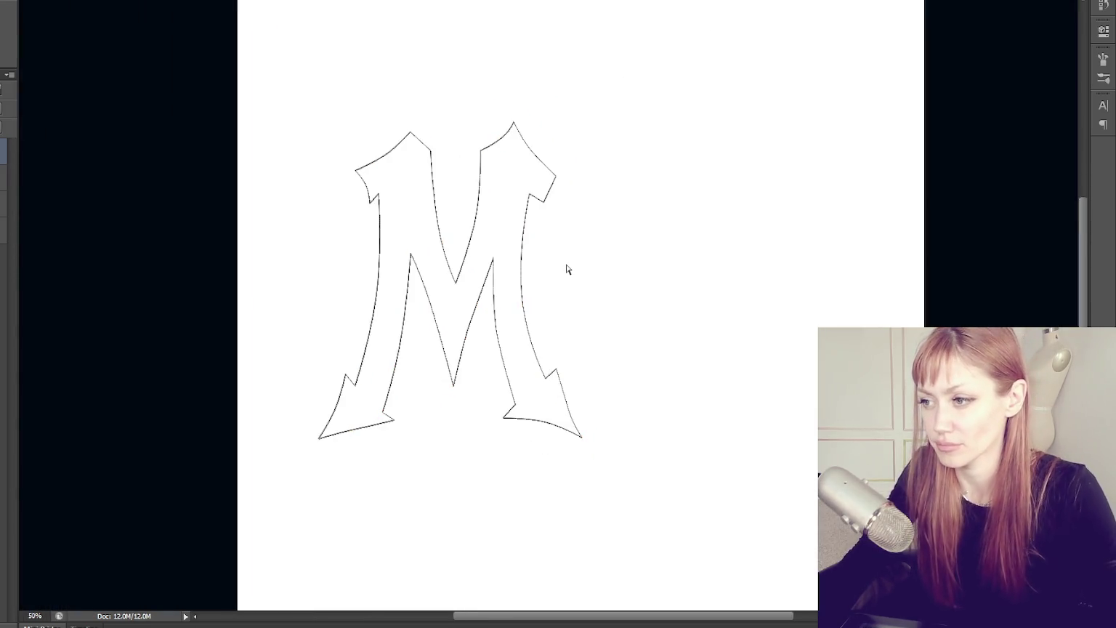
# Raise the inner V anchor and straighten the M's right inner edge segment
pyautogui.click(469, 324)
pyautogui.click(456, 283)
pyautogui.moveTo(456, 284); pyautogui.dragTo(454, 279)
pyautogui.moveTo(473, 229); pyautogui.dragTo(494, 249)
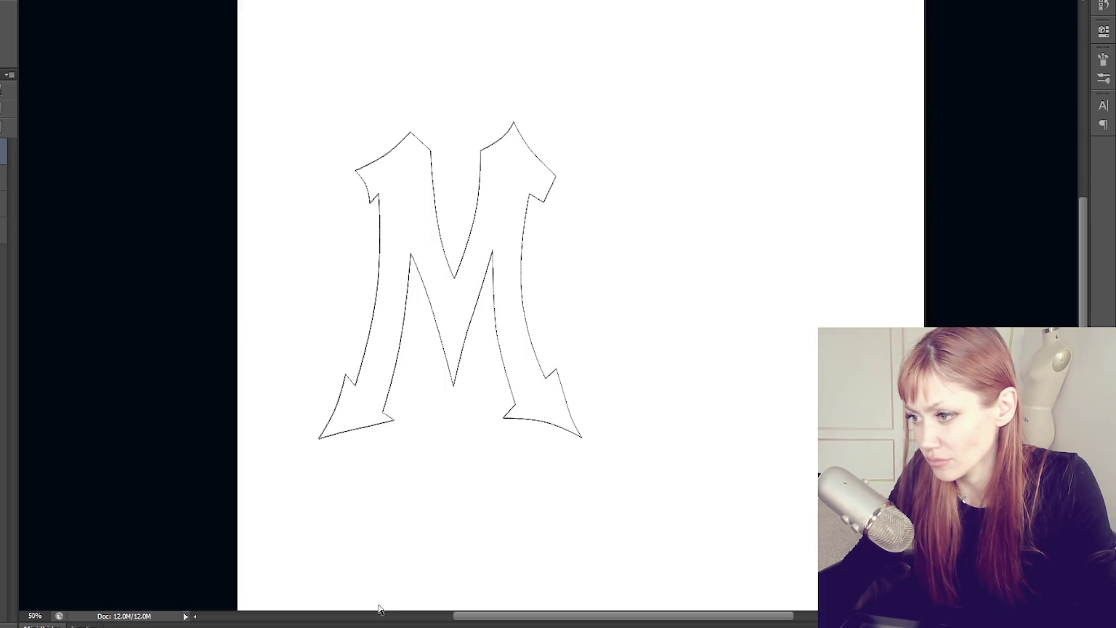
pyautogui.click(465, 343)
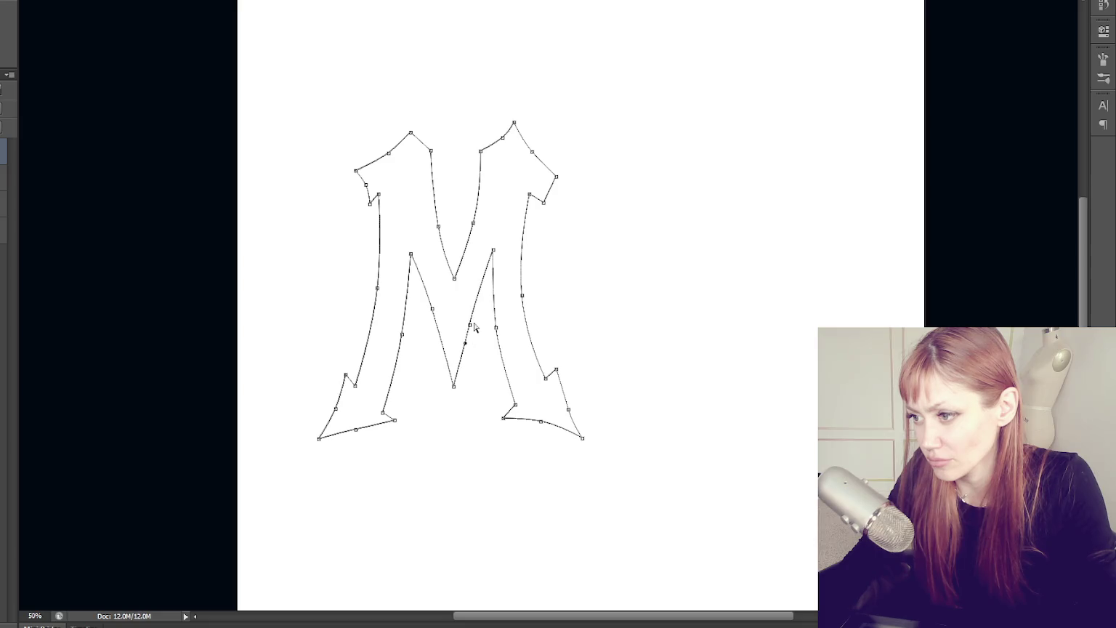
pyautogui.moveTo(472, 328); pyautogui.dragTo(481, 300)
pyautogui.click(459, 365)
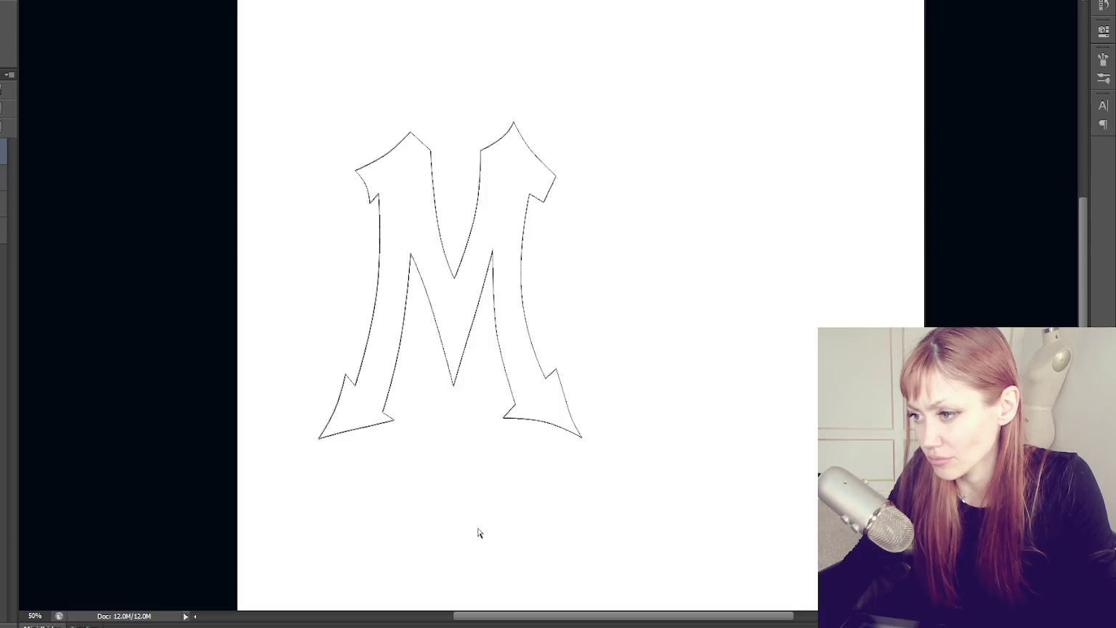
pyautogui.moveTo(472, 332); pyautogui.dragTo(466, 324)
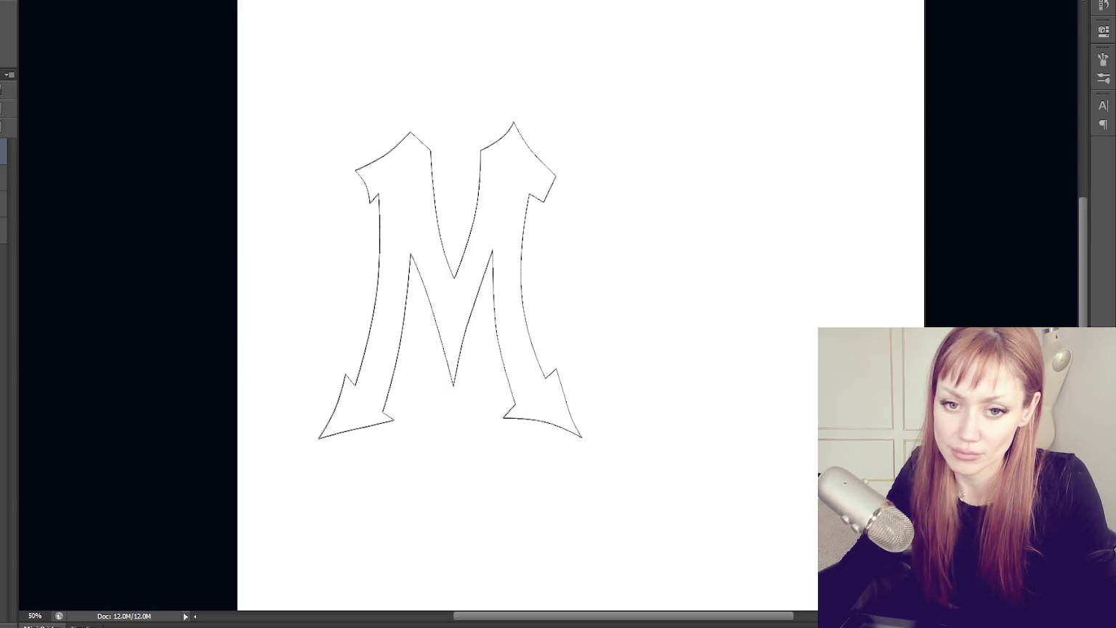
# Stroke the M shape in bold black using the Custom preset with round caps and corners
pyautogui.rightClick(4, 154)
pyautogui.press('Escape')
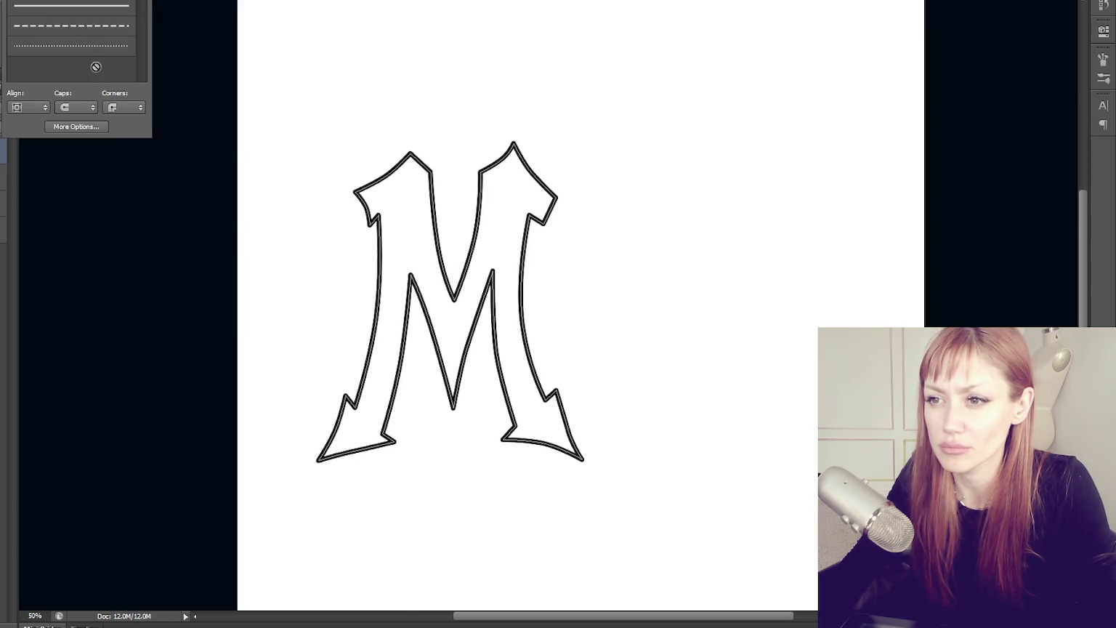
pyautogui.click(80, 127)
pyautogui.click(479, 150)
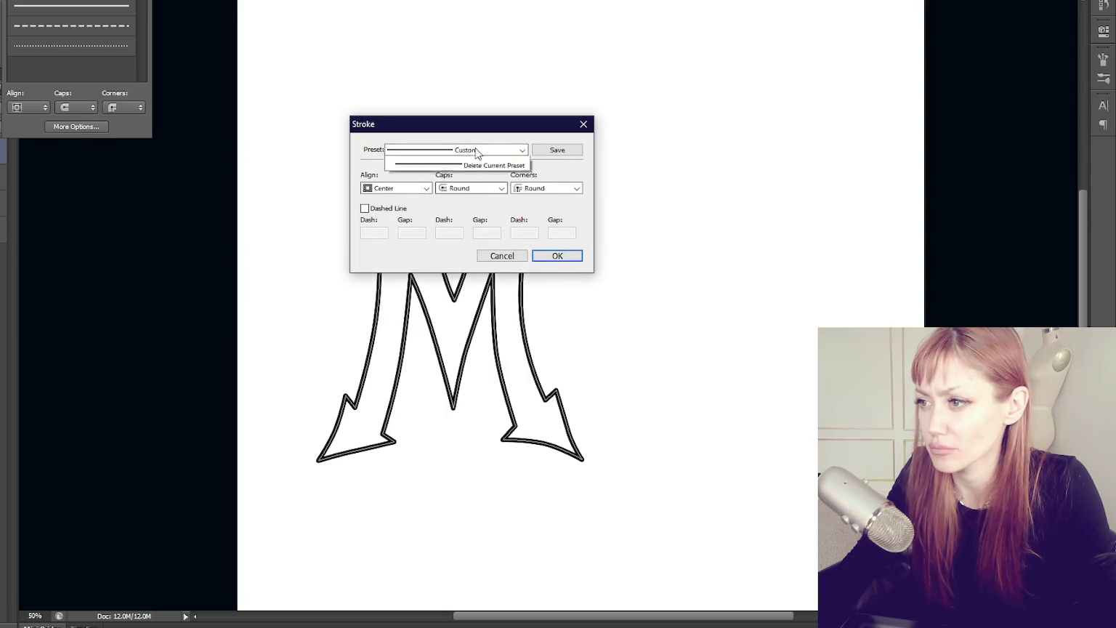
pyautogui.click(476, 164)
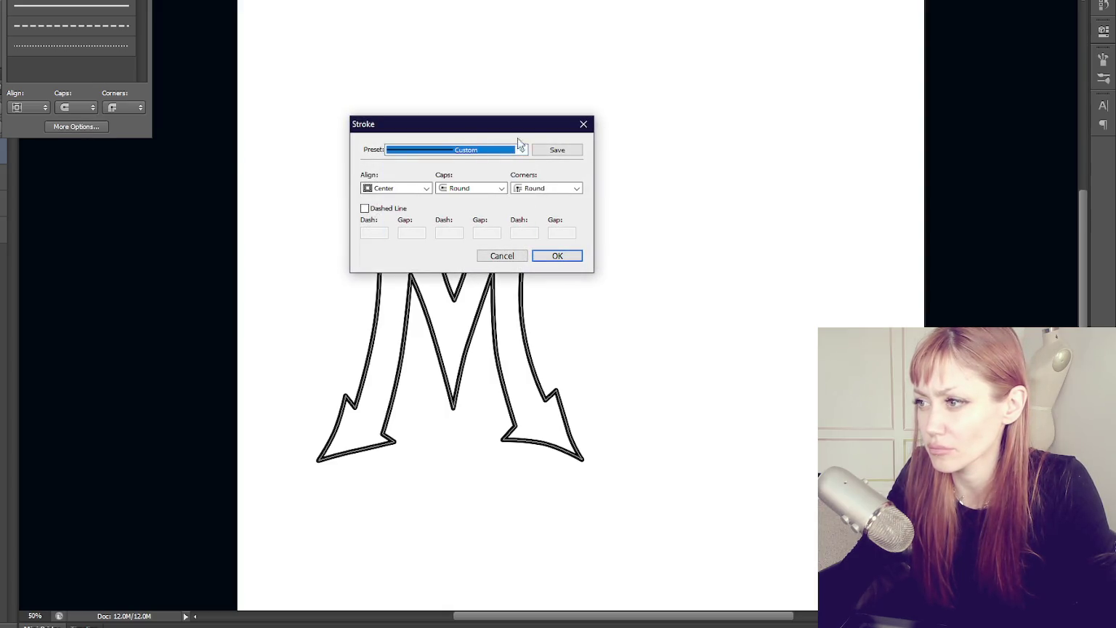
pyautogui.click(522, 256)
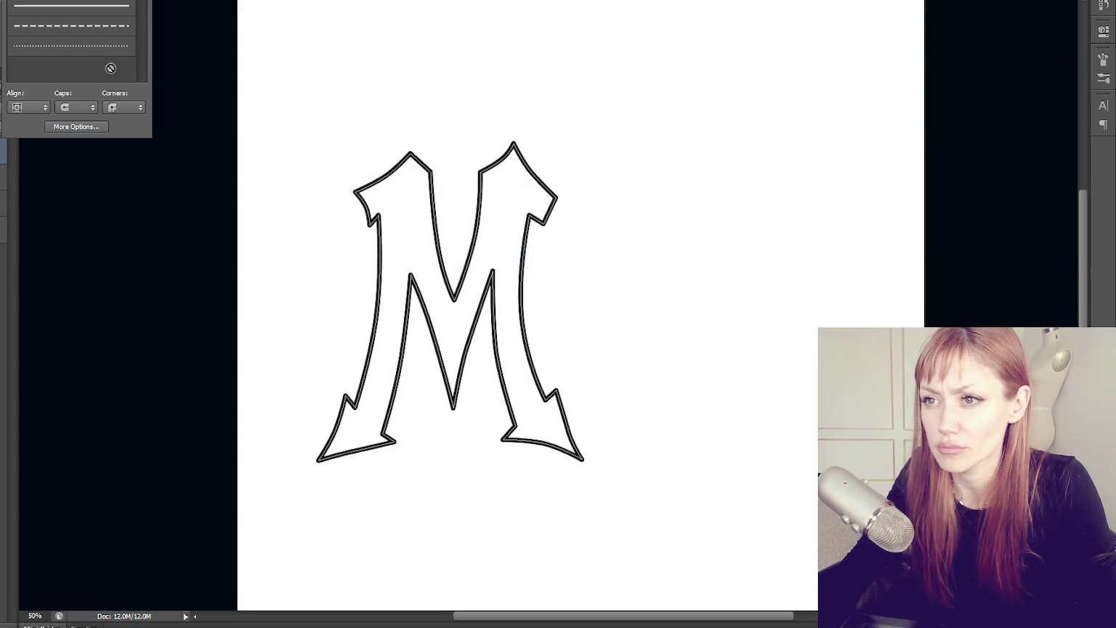
pyautogui.click(90, 138)
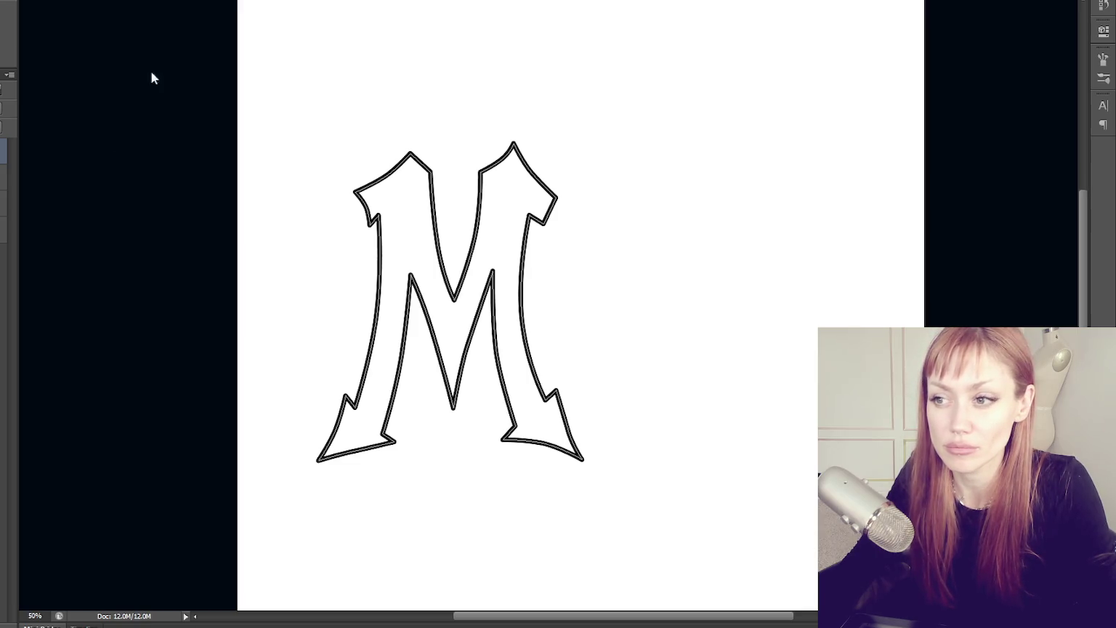
pyautogui.scroll(-1, 310, 33)
pyautogui.scroll(2, 312, 40)
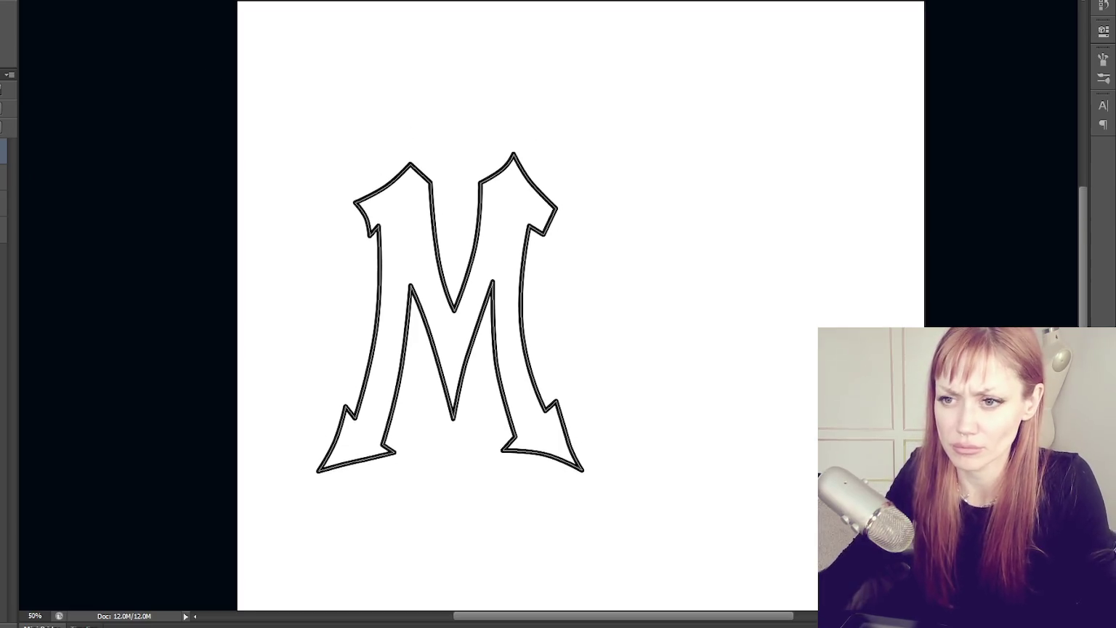
pyautogui.scroll(-5, 593, 262)
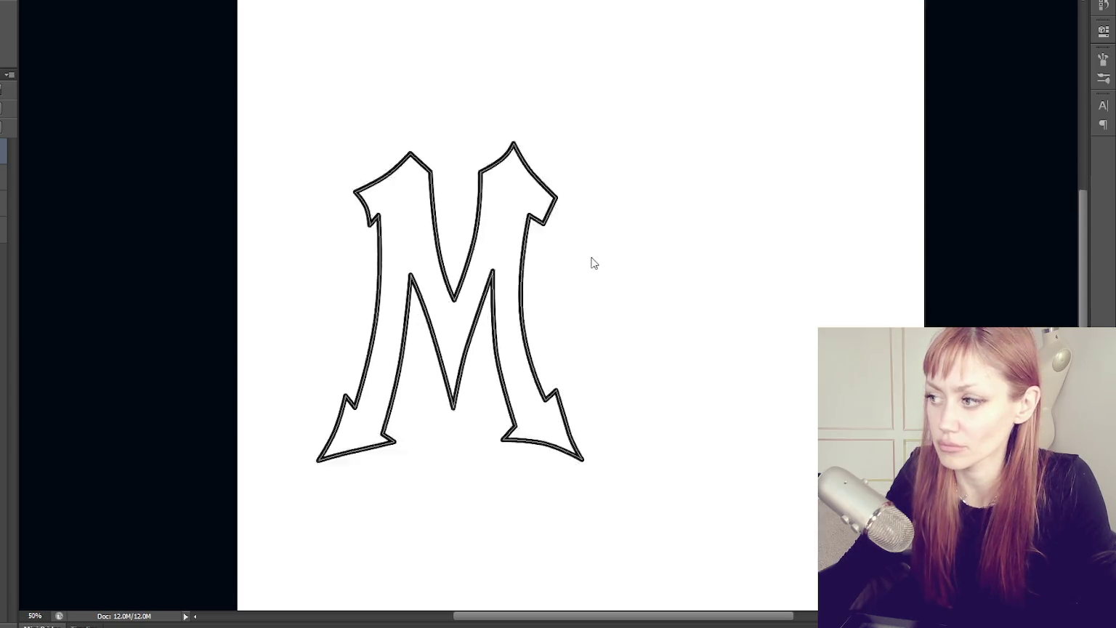
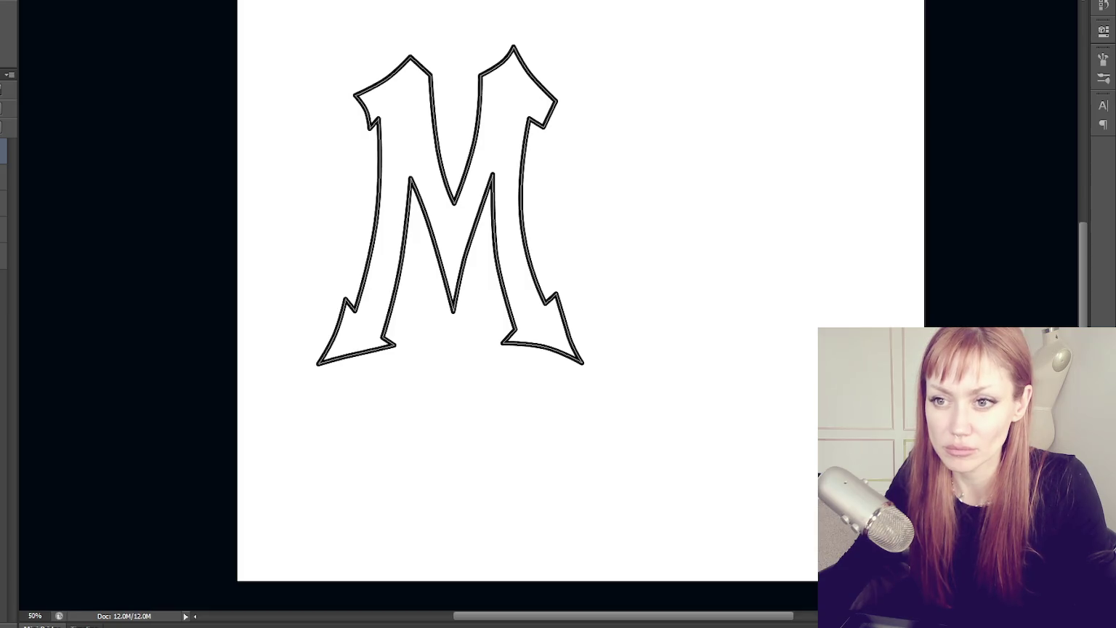
# Flip the M path horizontally and nudge its inner top point down-right
pyautogui.hotkey('alt', 'i')
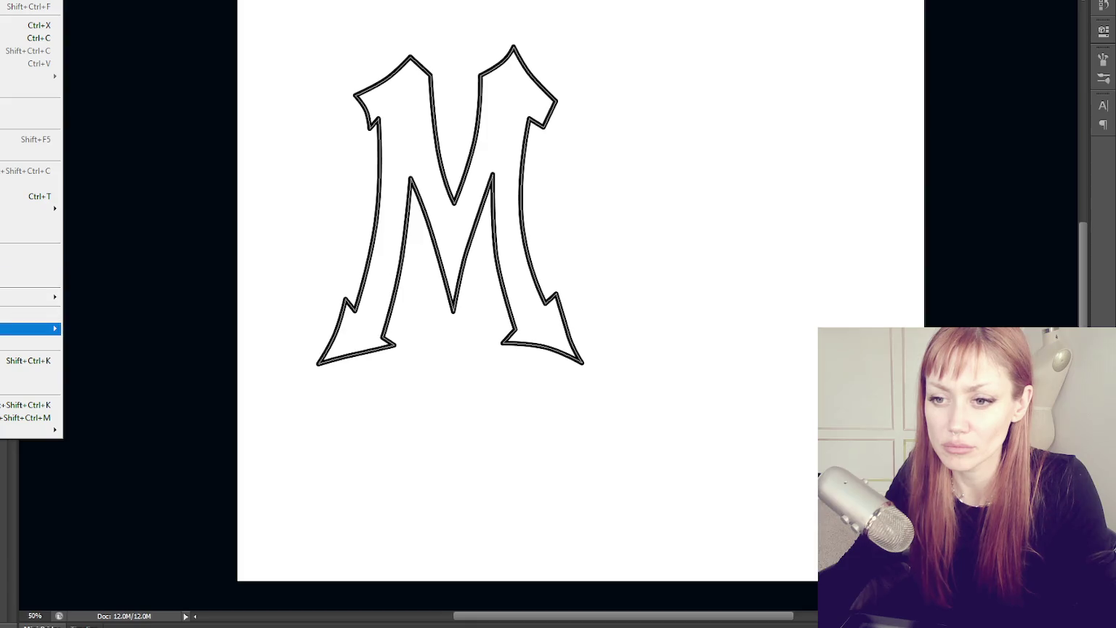
pyautogui.moveTo(29, 208)
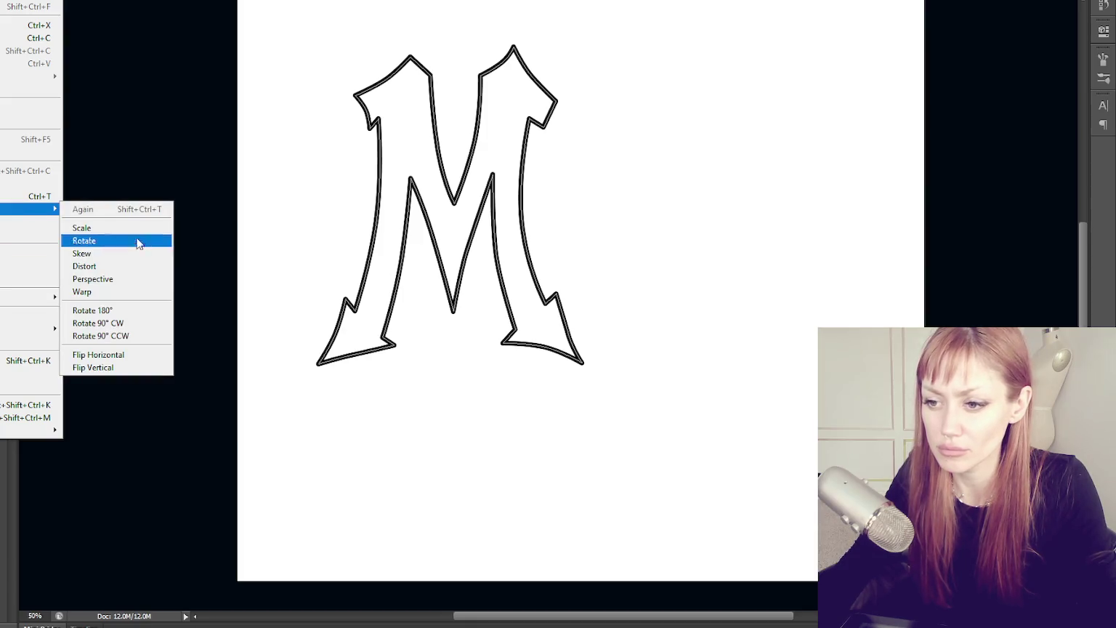
pyautogui.click(150, 356)
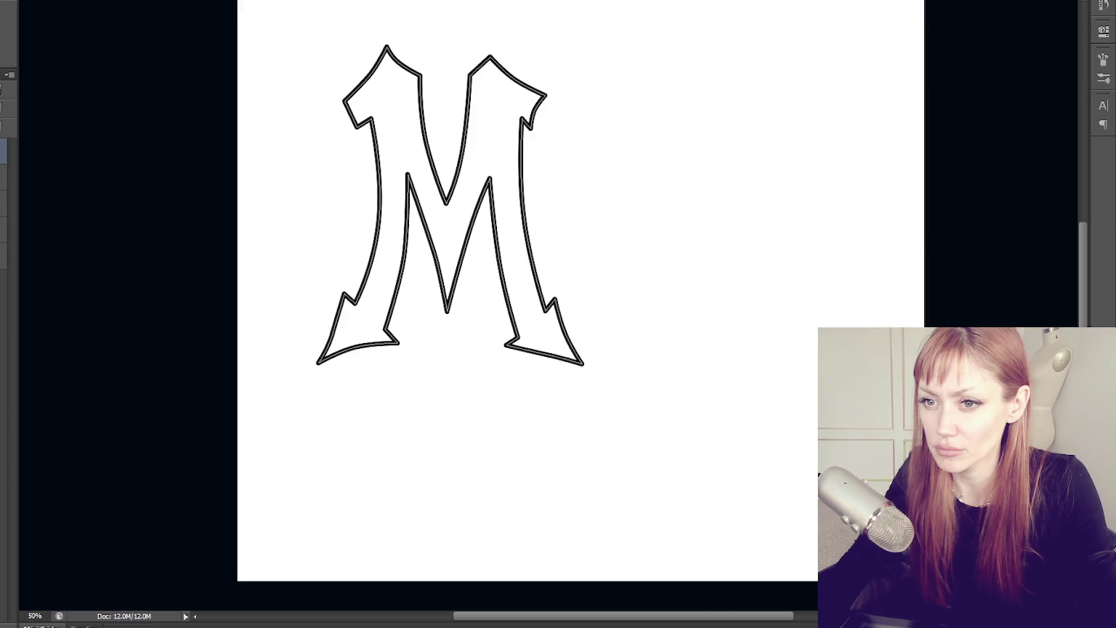
pyautogui.moveTo(408, 175); pyautogui.dragTo(412, 181)
# Reshape the M's inner left stroke, upper middle curve and the inner V notch
pyautogui.click(403, 258)
pyautogui.moveTo(404, 260); pyautogui.dragTo(406, 256)
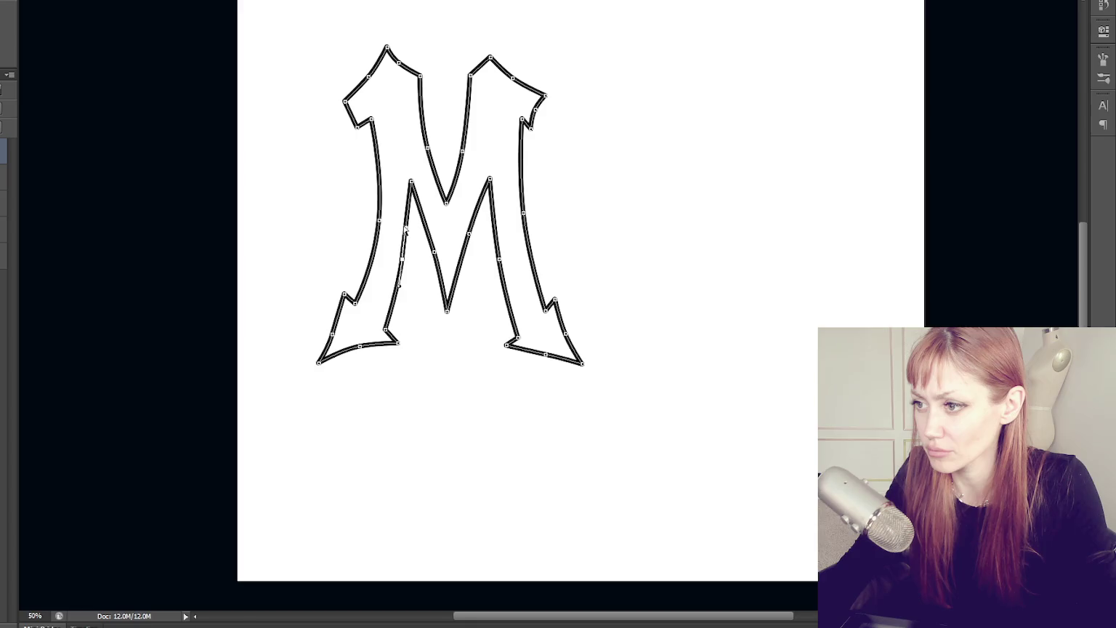
pyautogui.click(427, 150)
pyautogui.moveTo(426, 122); pyautogui.dragTo(433, 138)
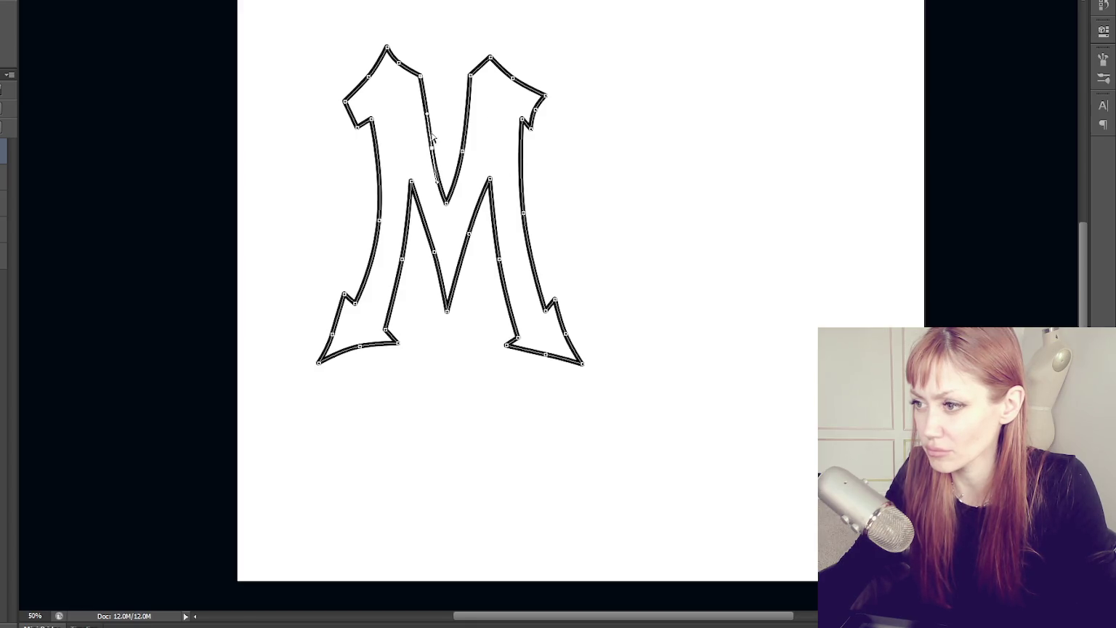
pyautogui.click(434, 254)
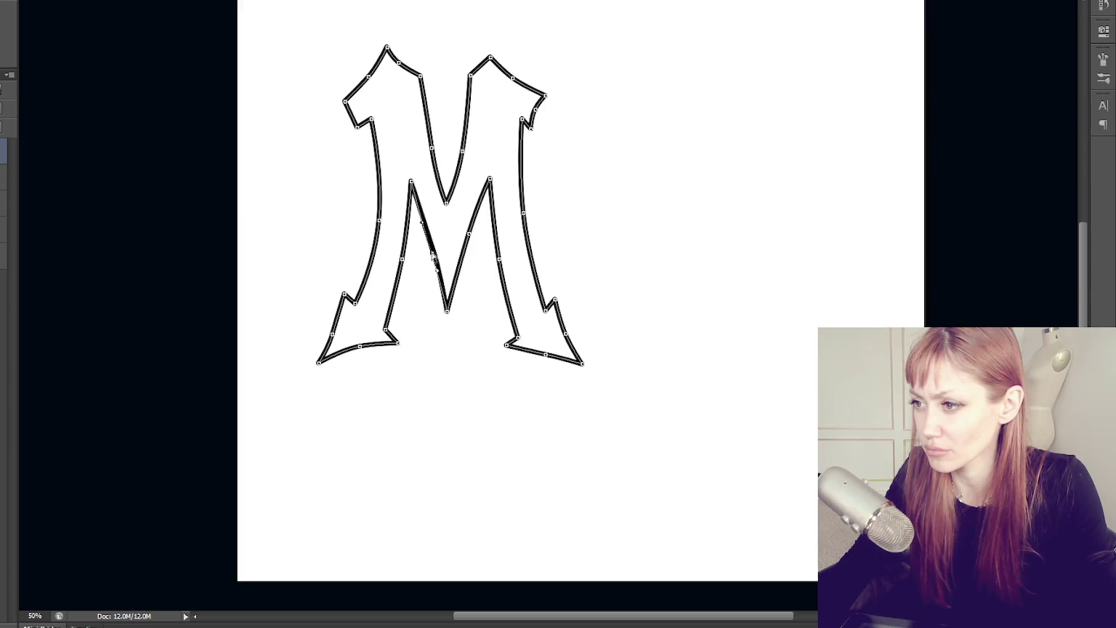
pyautogui.click(463, 151)
pyautogui.moveTo(432, 154)
pyautogui.mouseDown()
pyautogui.moveTo(449, 216)
pyautogui.moveTo(452, 204)
pyautogui.mouseUp()
pyautogui.click(673, 360)
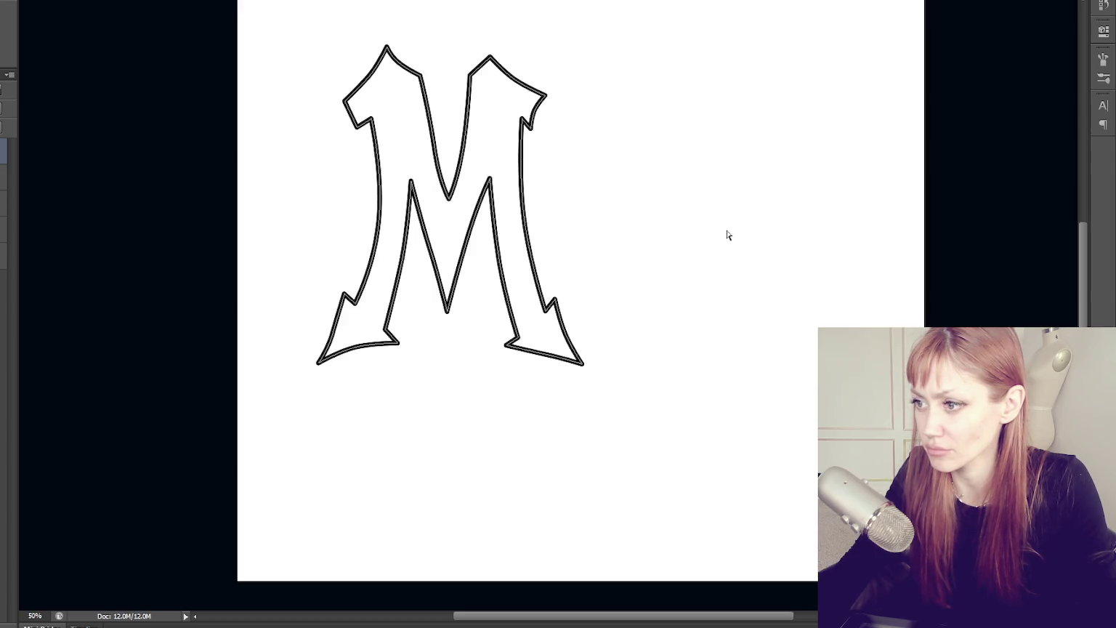
# Raise the right peak's tip and nudge the left peak's tip slightly right
pyautogui.moveTo(492, 57); pyautogui.dragTo(490, 47)
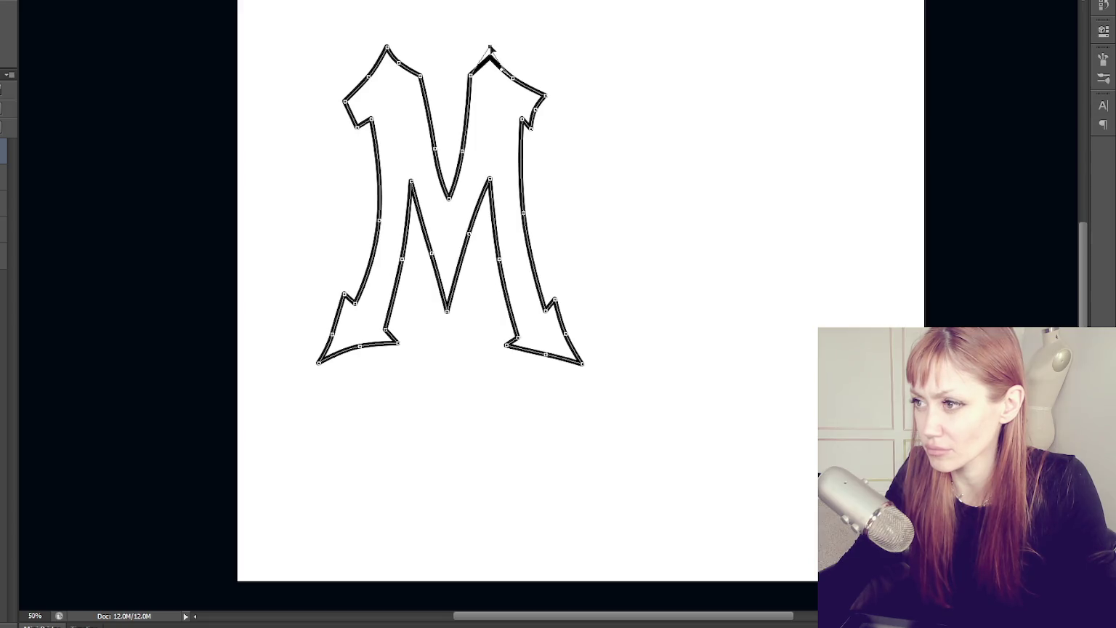
pyautogui.click(660, 330)
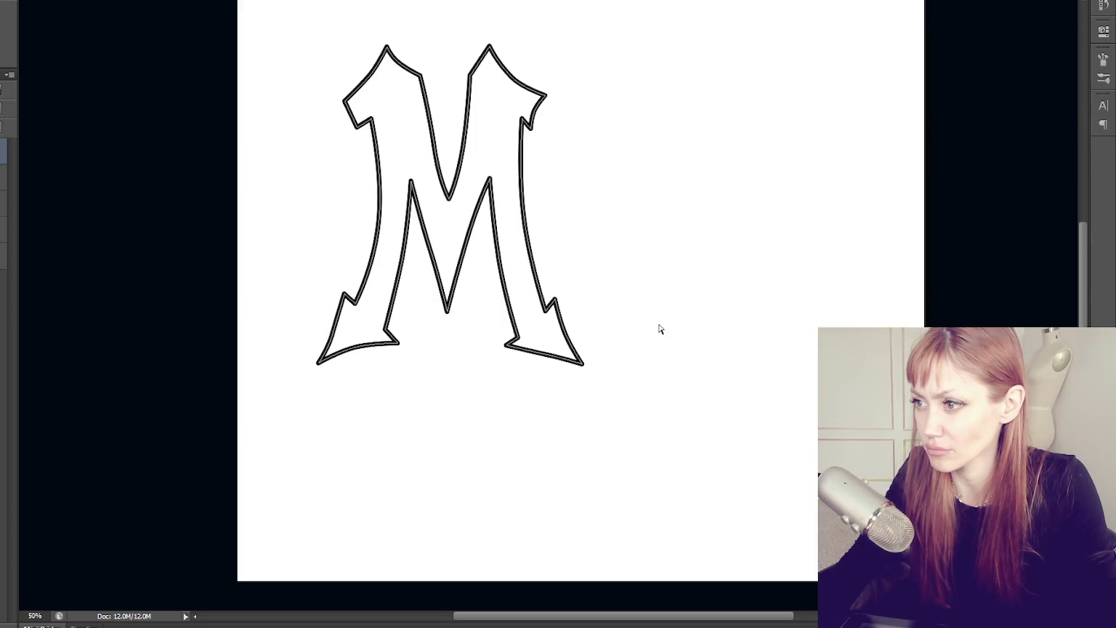
pyautogui.click(390, 50)
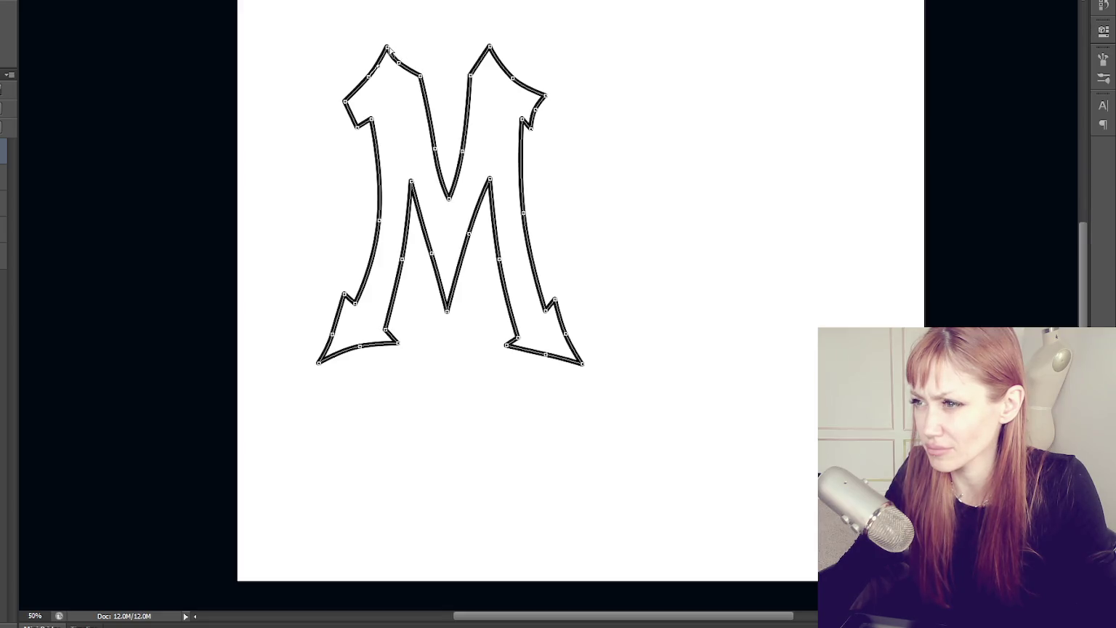
pyautogui.moveTo(388, 47); pyautogui.dragTo(403, 67)
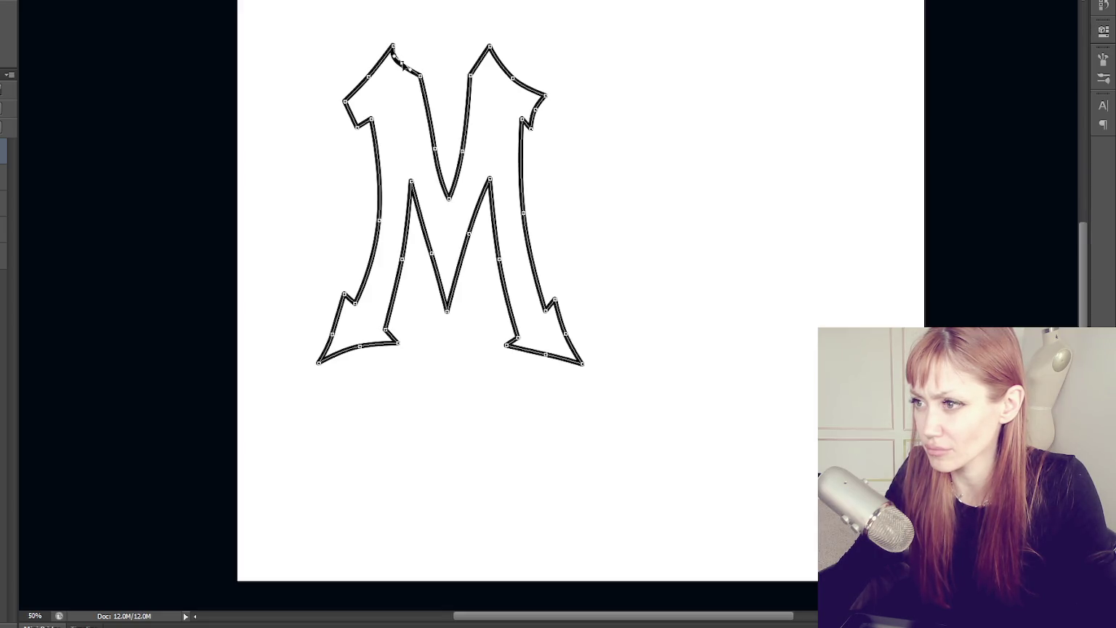
pyautogui.click(501, 142)
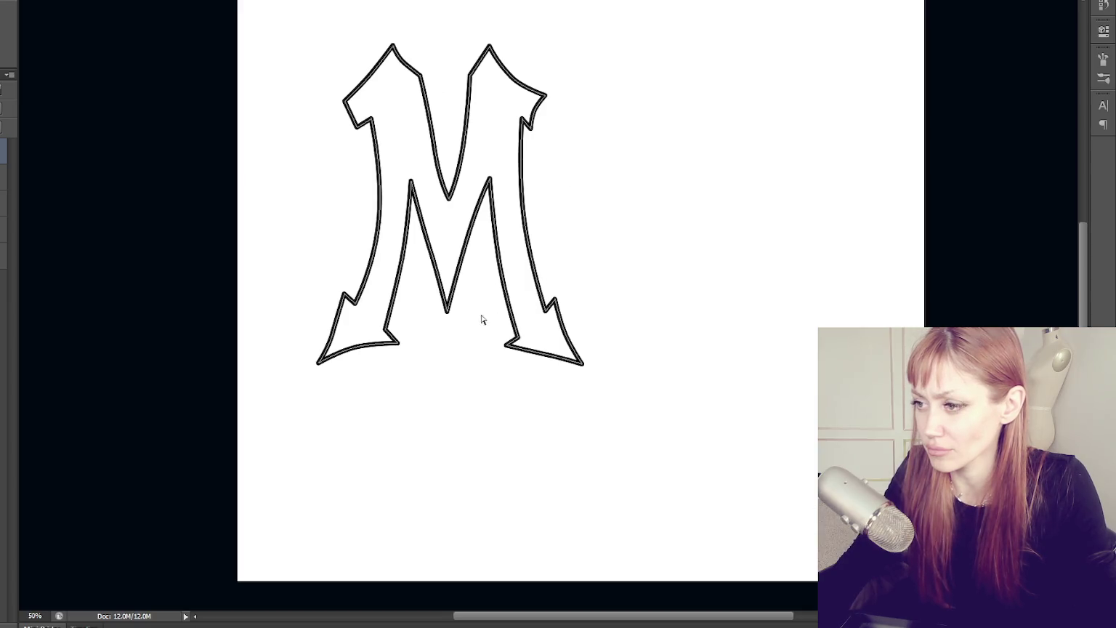
# Move the inner top-right point up-left and check the inner diagonals, then deselect the path
pyautogui.click(448, 312)
pyautogui.click(448, 314)
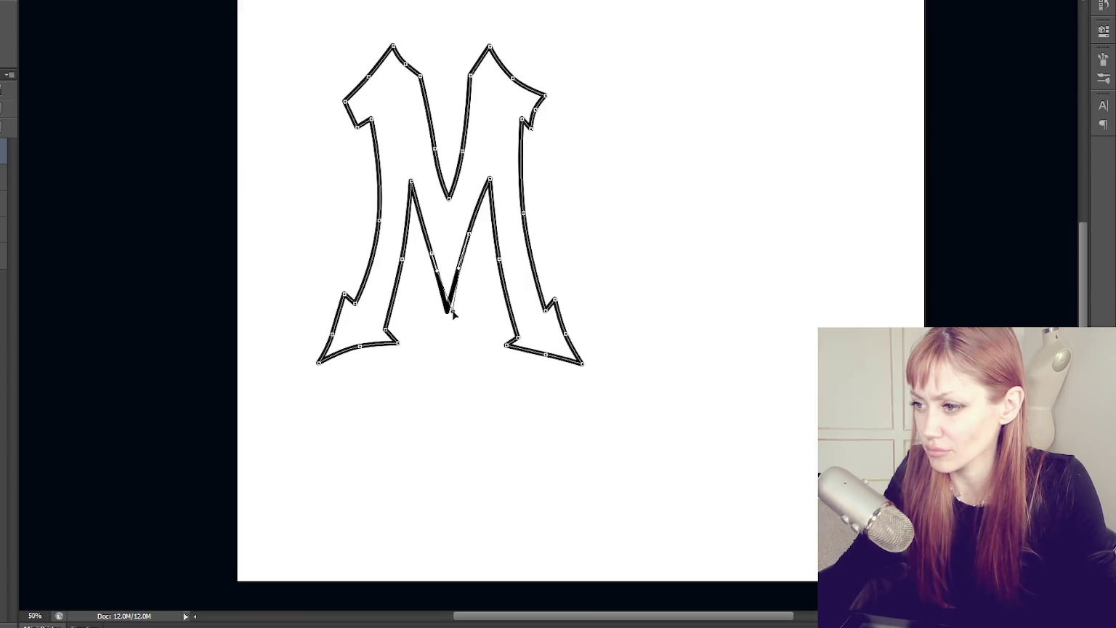
pyautogui.moveTo(491, 182); pyautogui.dragTo(488, 176)
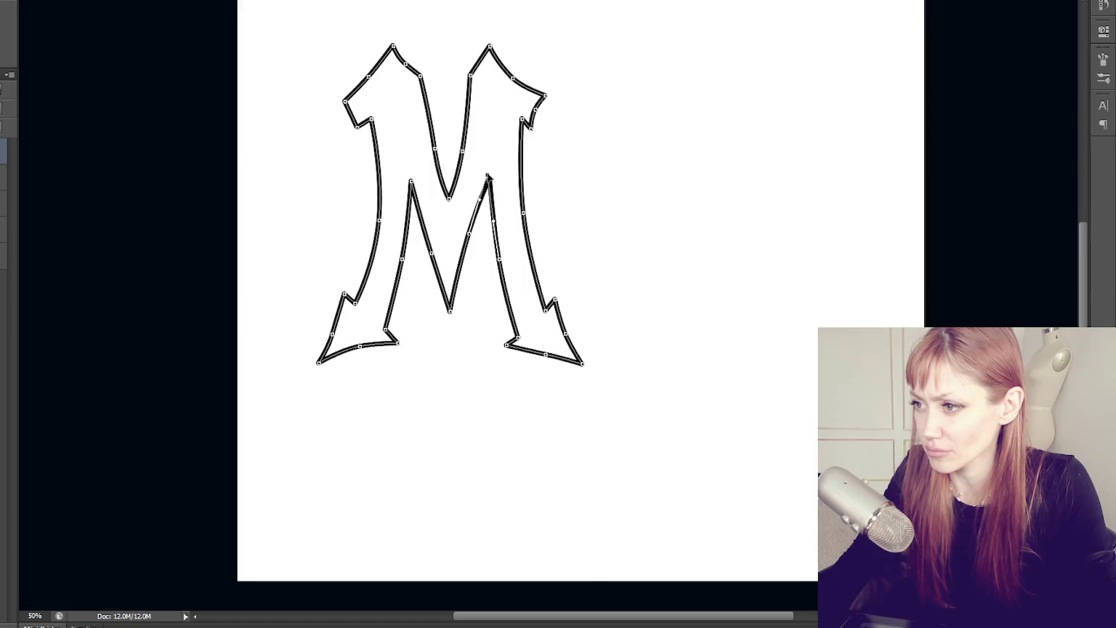
pyautogui.click(473, 246)
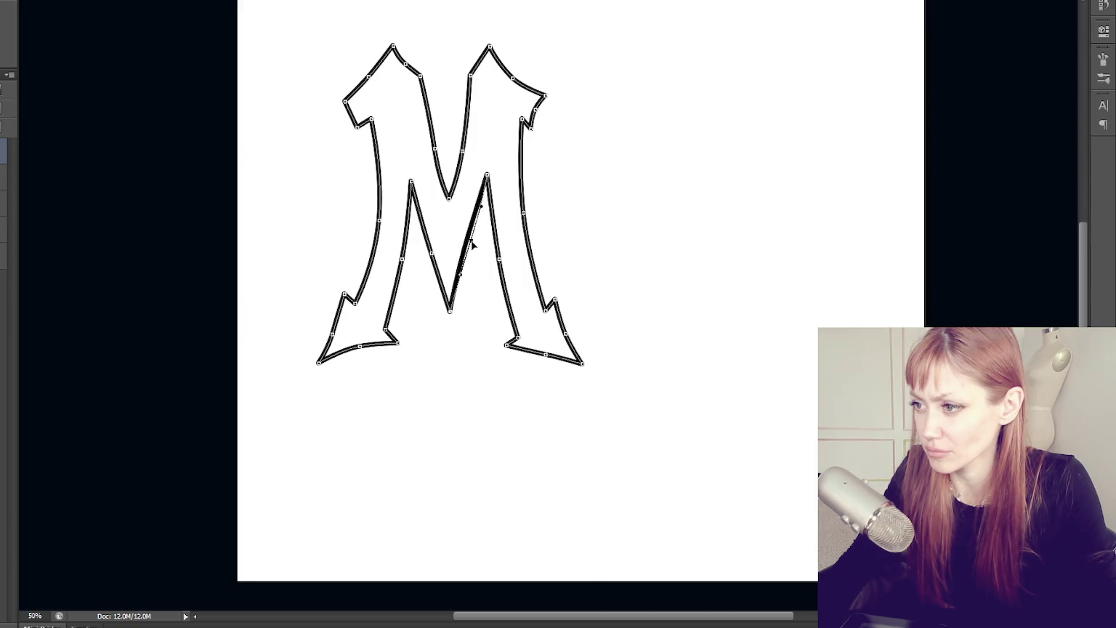
pyautogui.click(436, 251)
pyautogui.click(464, 286)
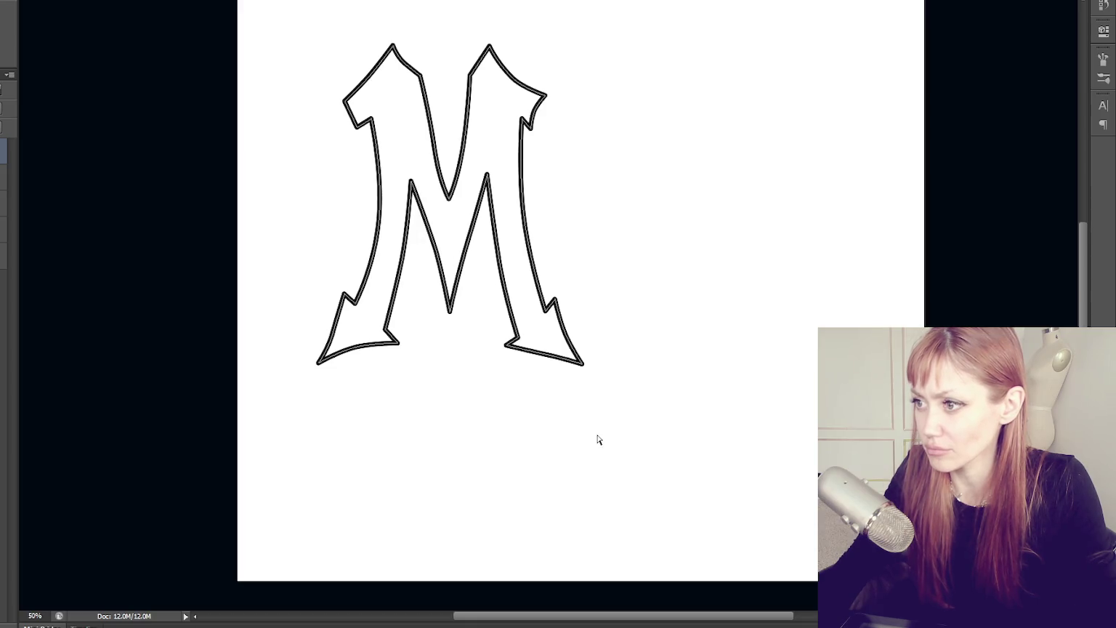
pyautogui.click(436, 252)
pyautogui.click(568, 252)
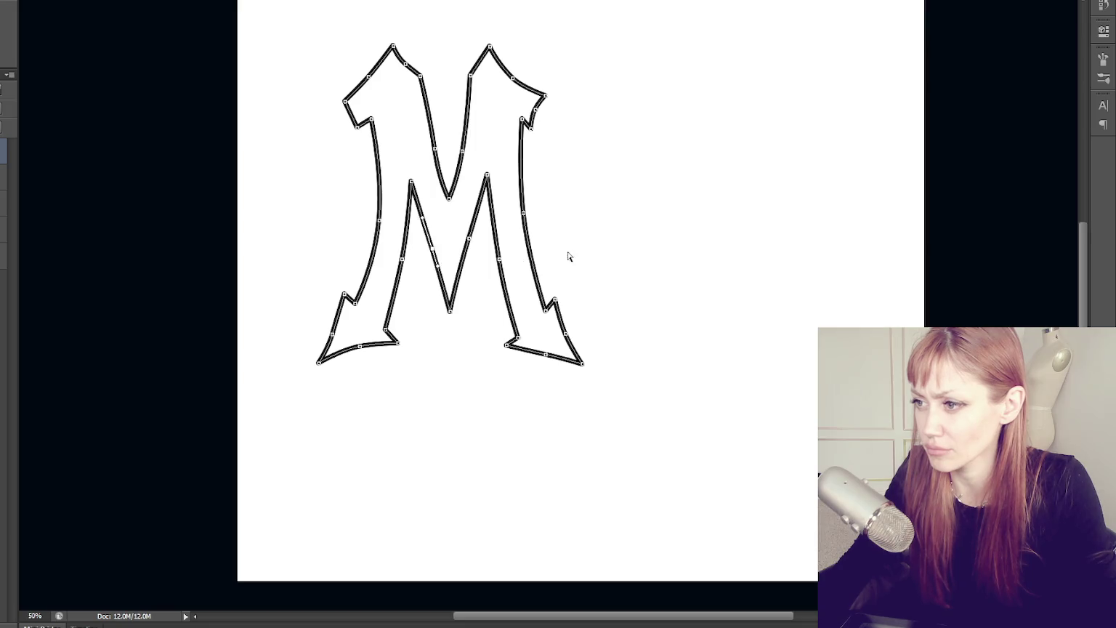
pyautogui.click(386, 332)
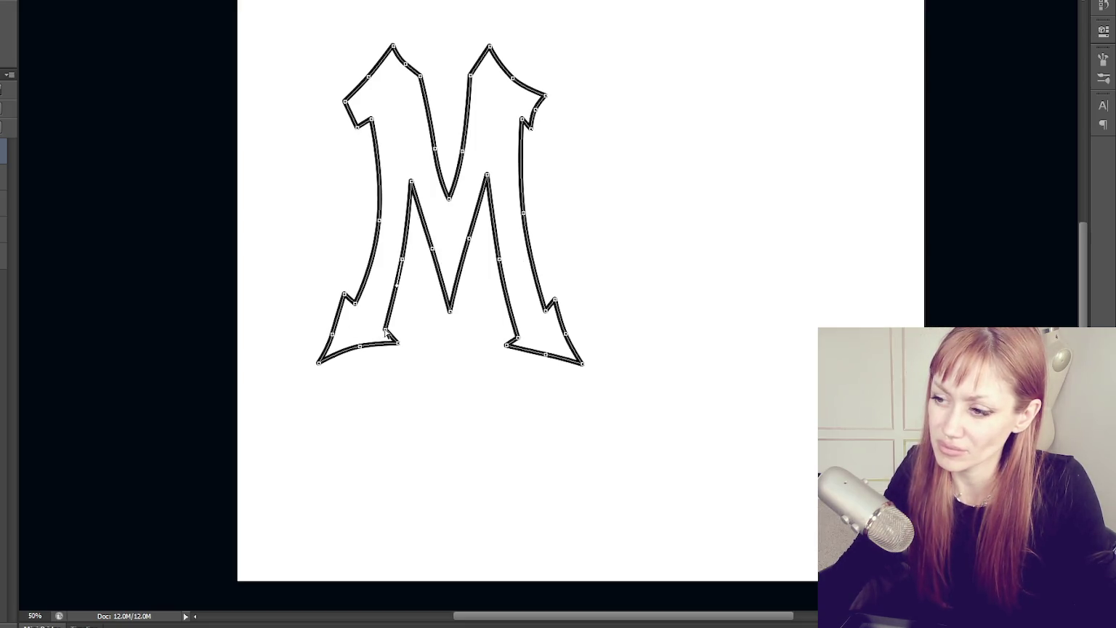
pyautogui.click(173, 425)
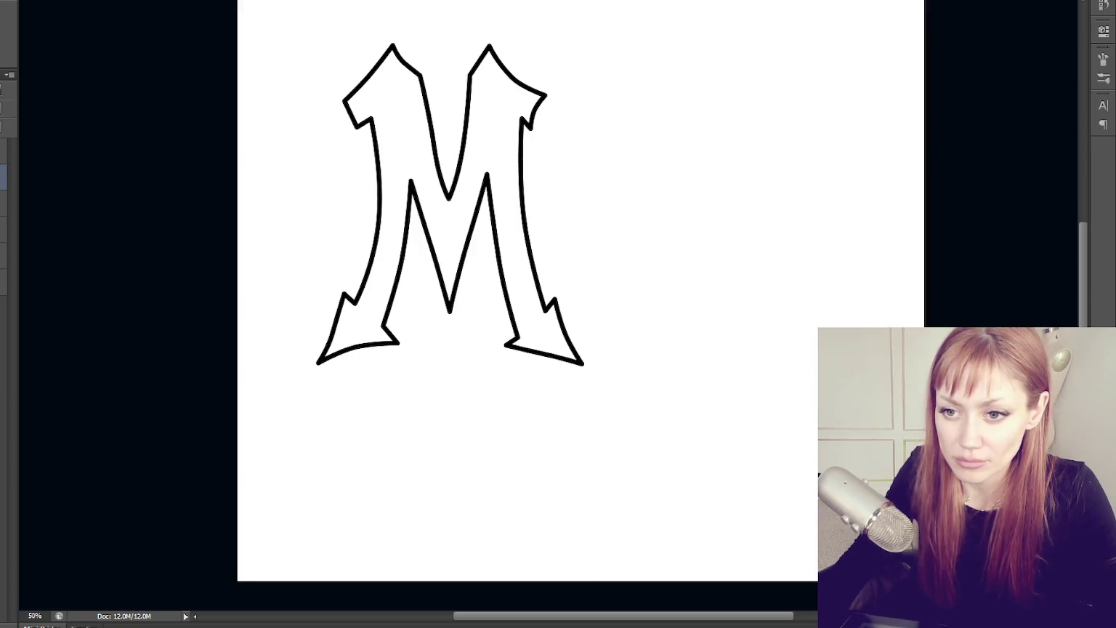
# Select the layer holding the M path and hide its path overlay with Ctrl+H
pyautogui.click(4, 256)
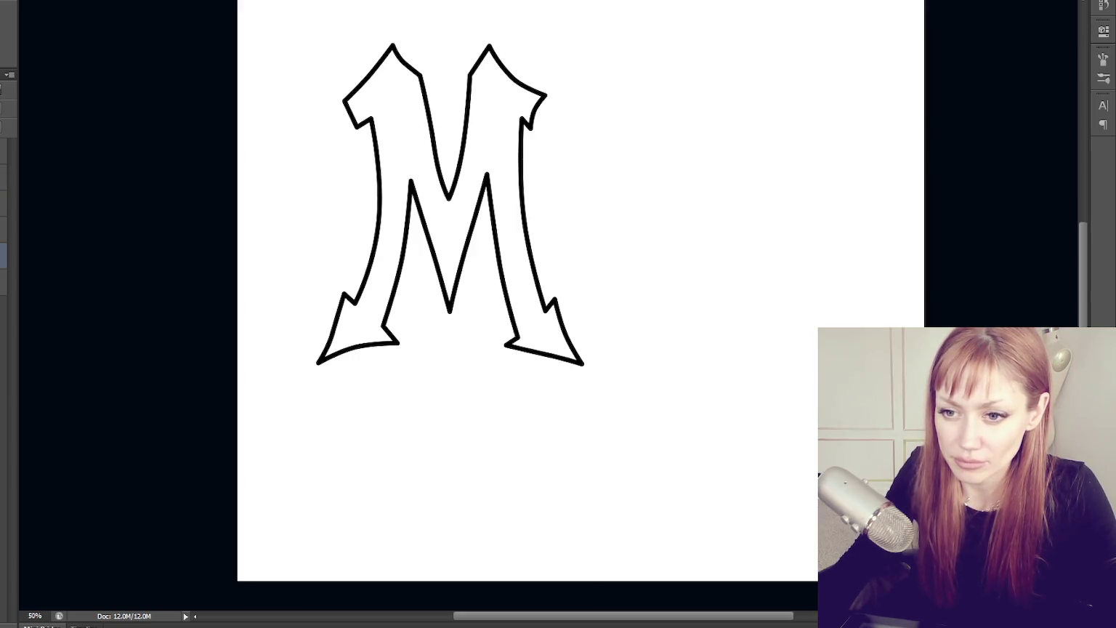
pyautogui.click(6, 147)
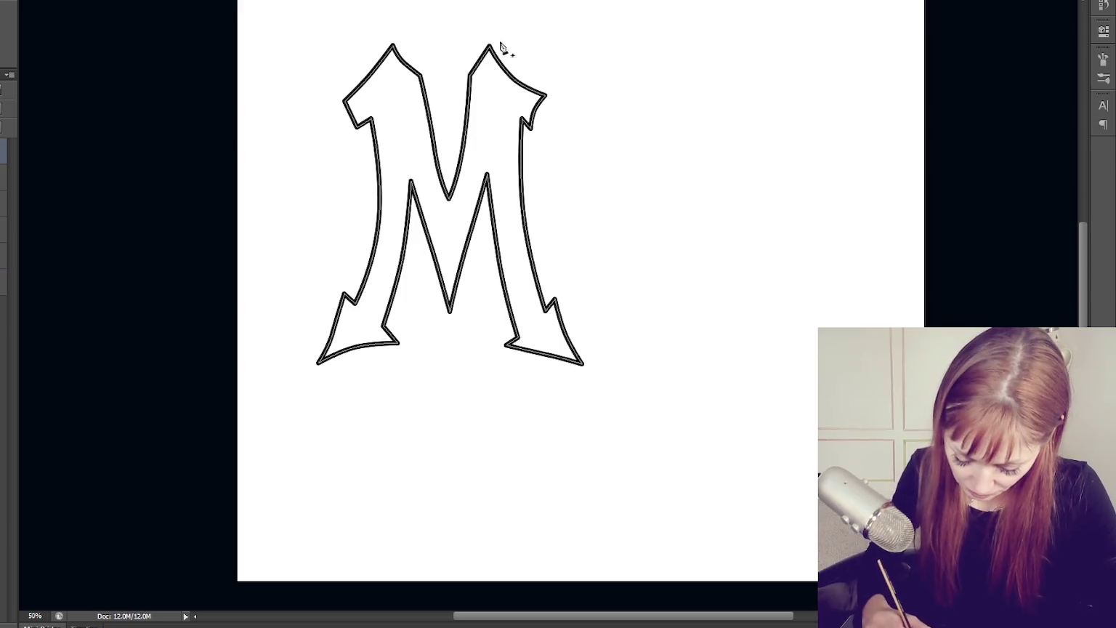
pyautogui.hotkey('ctrl', 'h')
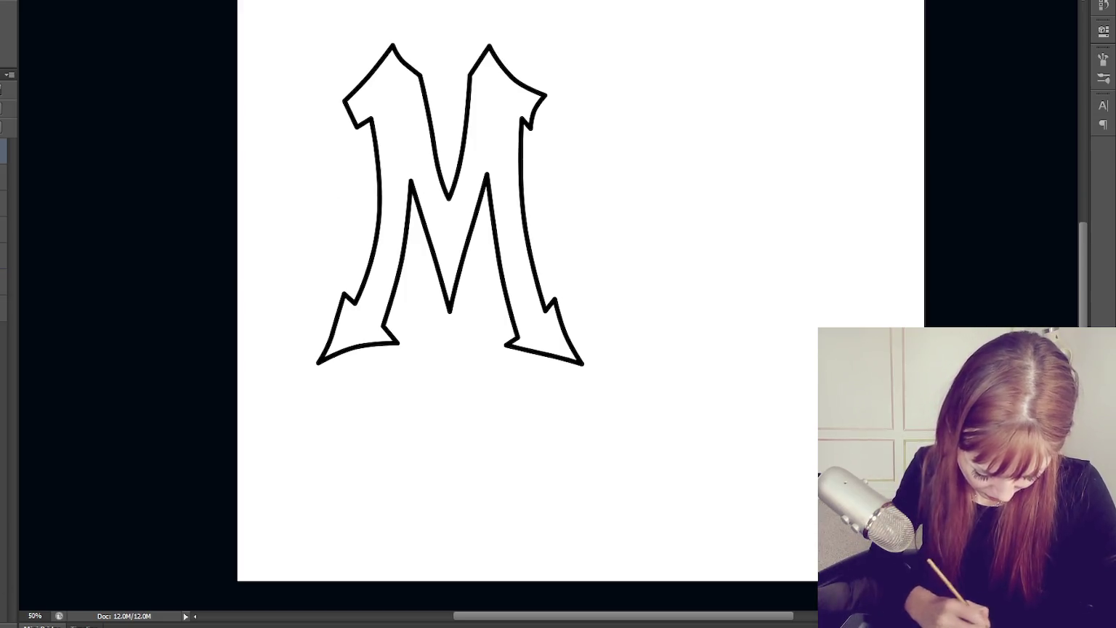
# Trace an offset path from the M's right peak down the right leg to the foot's tip
pyautogui.moveTo(548, 89); pyautogui.dragTo(547, 89)
pyautogui.click(565, 90)
pyautogui.click(551, 114)
pyautogui.click(543, 133)
pyautogui.click(533, 137)
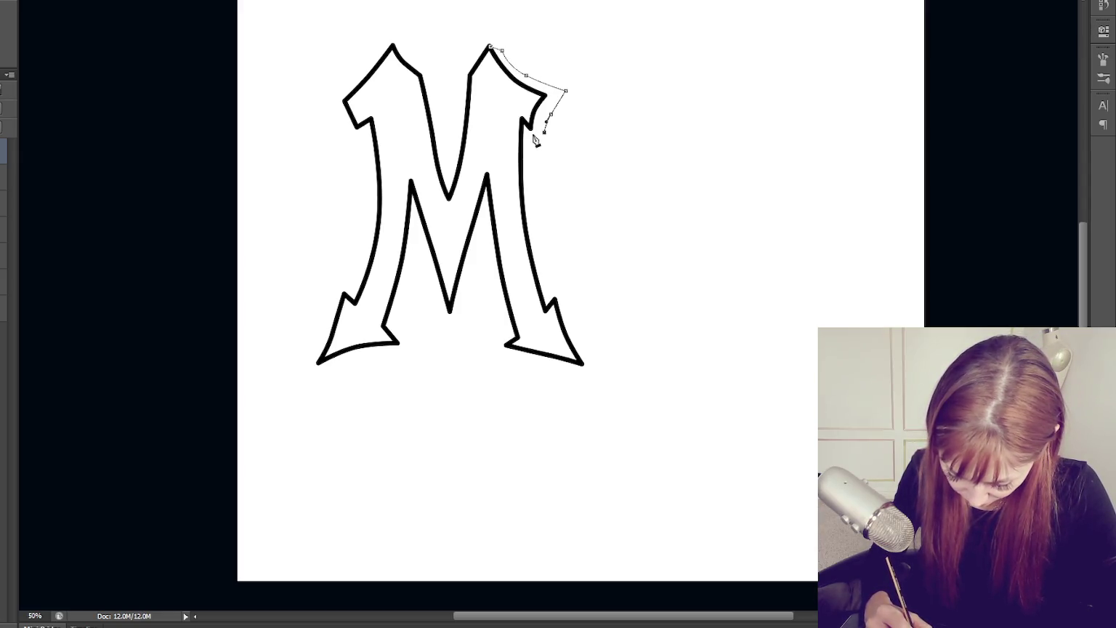
pyautogui.moveTo(539, 213); pyautogui.dragTo(543, 240)
pyautogui.click(552, 287)
pyautogui.click(576, 273)
pyautogui.moveTo(576, 313); pyautogui.dragTo(580, 342)
pyautogui.click(592, 368)
# Continue the offset path up the right leg, along the inner diagonal and down the left leg
pyautogui.click(534, 348)
pyautogui.click(504, 182)
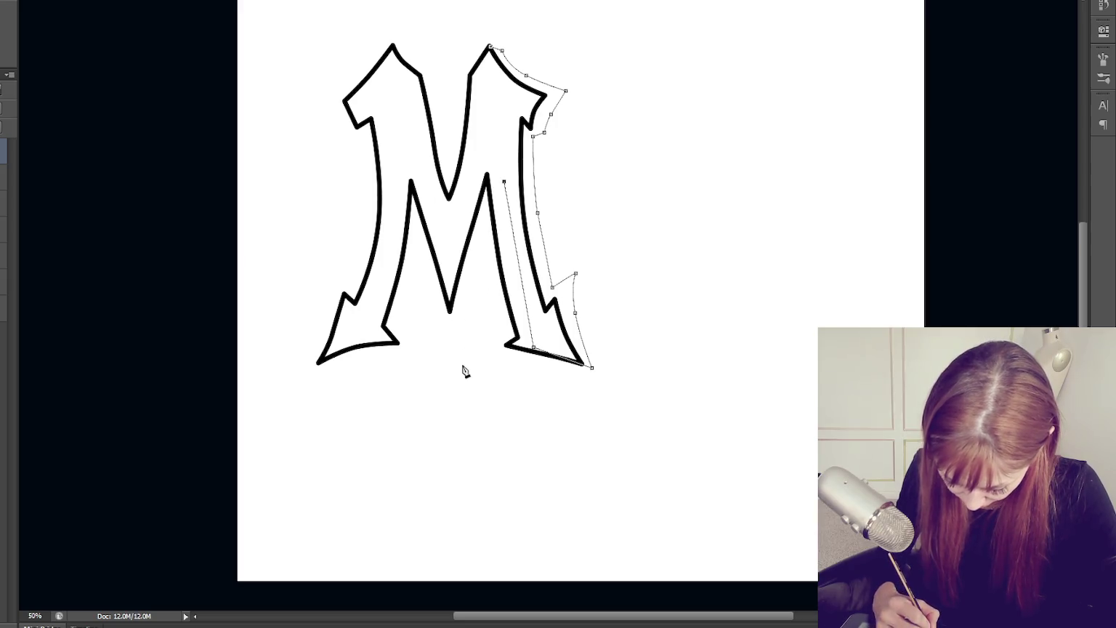
pyautogui.click(479, 257)
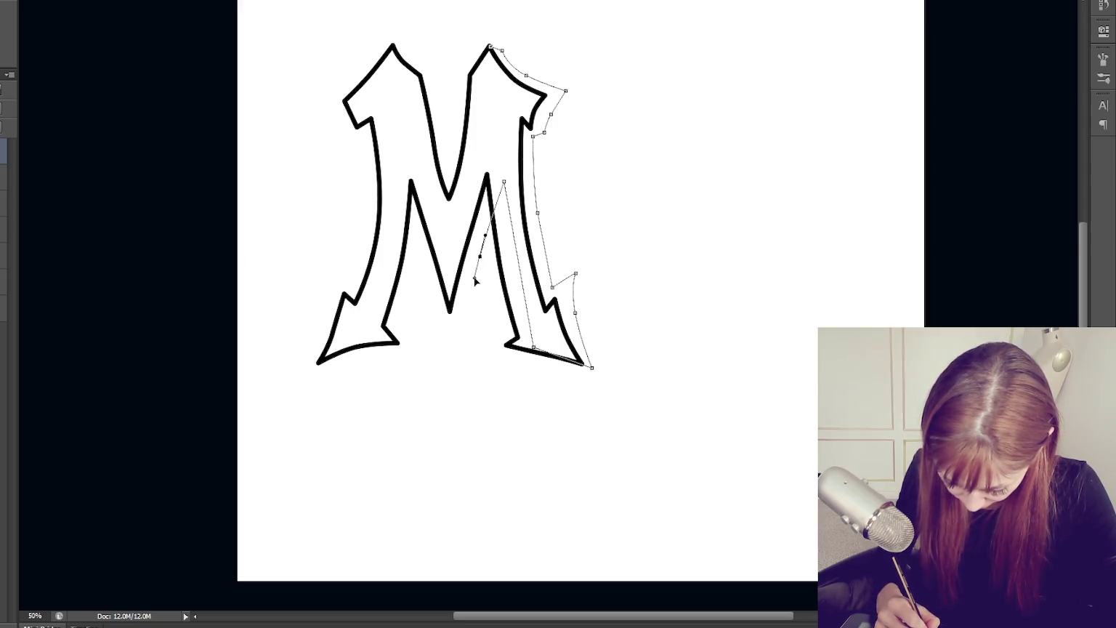
pyautogui.moveTo(468, 310)
pyautogui.mouseDown()
pyautogui.moveTo(456, 258)
pyautogui.moveTo(408, 295)
pyautogui.mouseUp()
pyautogui.click(423, 181)
pyautogui.click(401, 320)
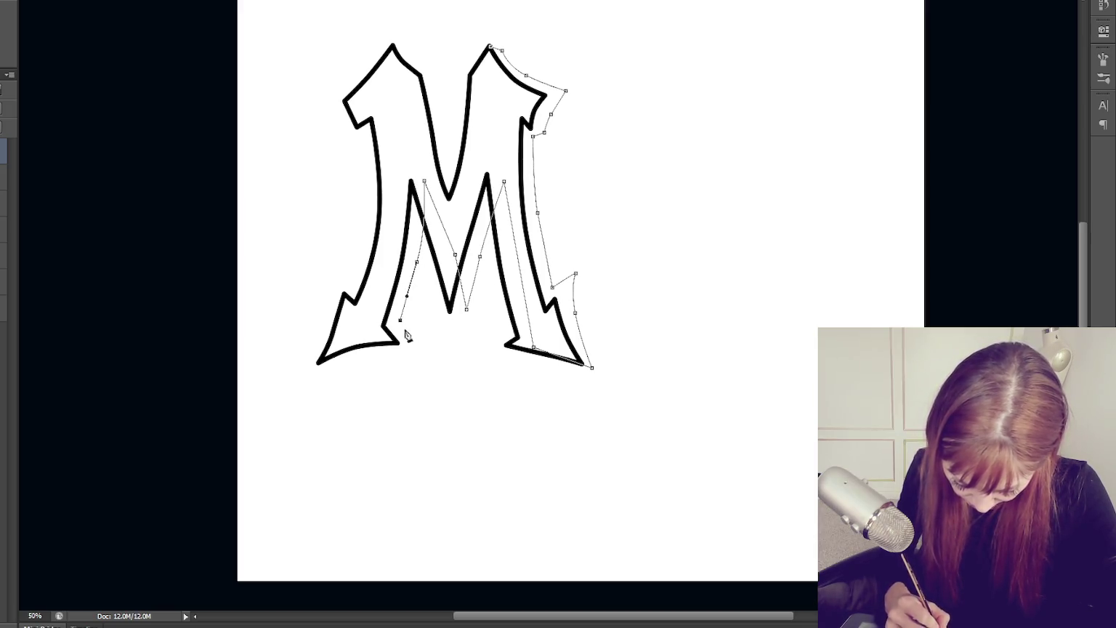
pyautogui.click(416, 339)
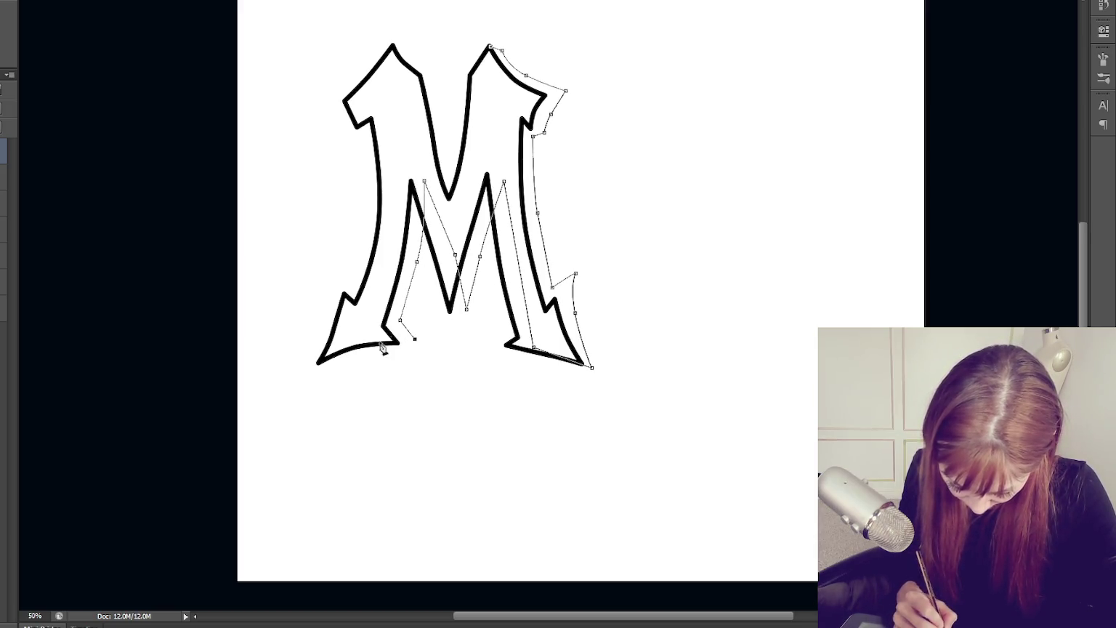
# Trace the left foot, outer left edge and inner V, close the path and fill it black
pyautogui.click(341, 371)
pyautogui.click(354, 326)
pyautogui.click(400, 176)
pyautogui.click(407, 135)
pyautogui.click(454, 216)
pyautogui.click(481, 159)
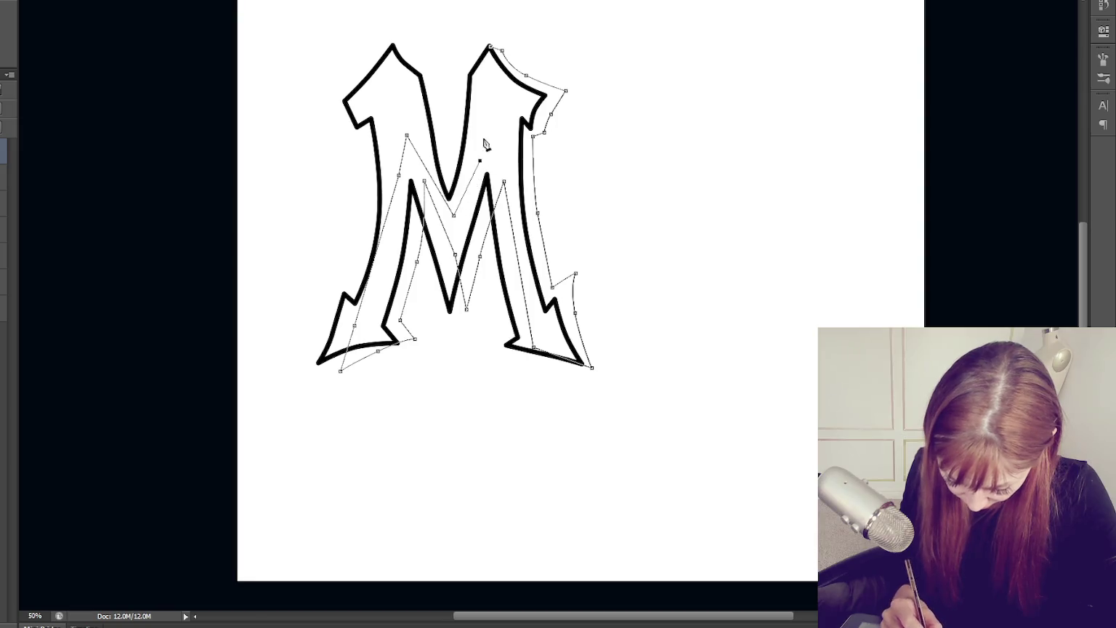
pyautogui.click(490, 48)
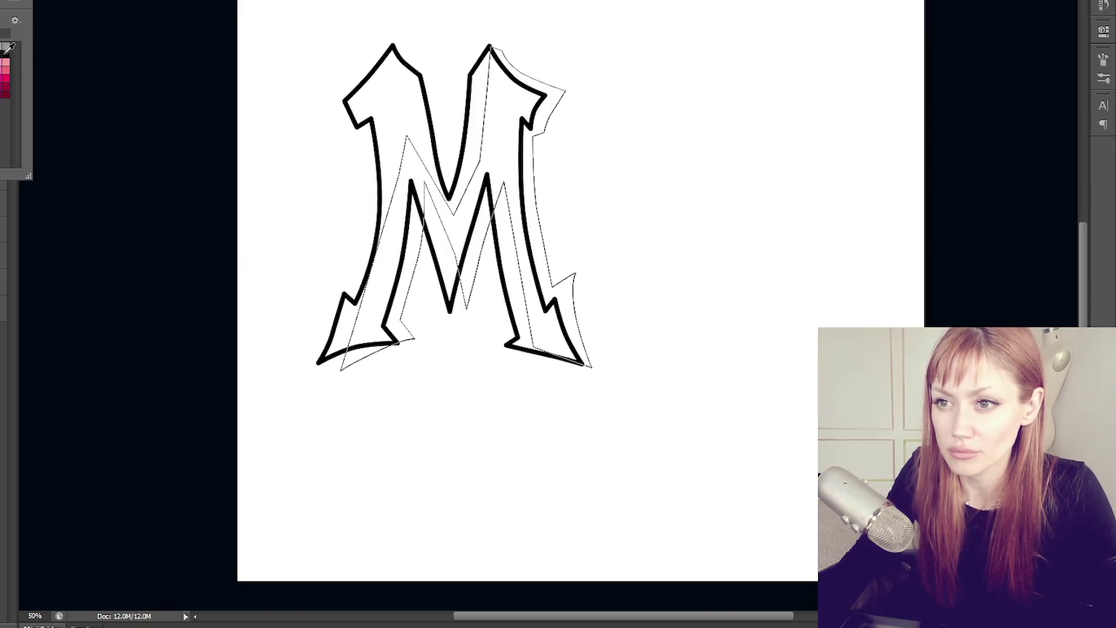
pyautogui.click(6, 52)
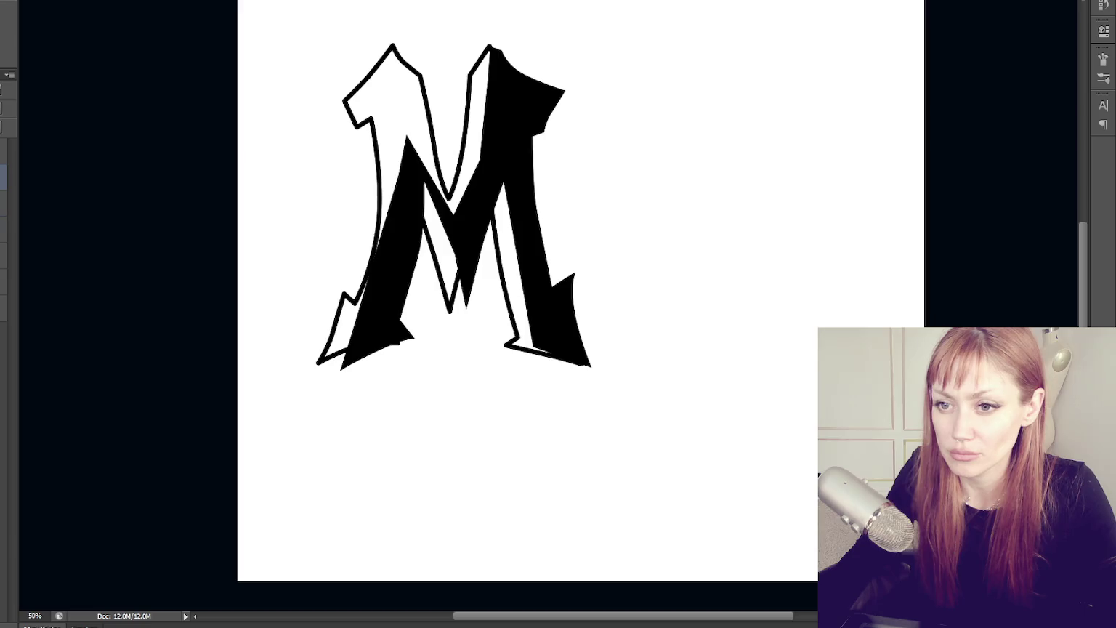
# Remove the large black fill and nudge the shadow path's middle anchor slightly left
pyautogui.hotkey('ctrl', 'z')
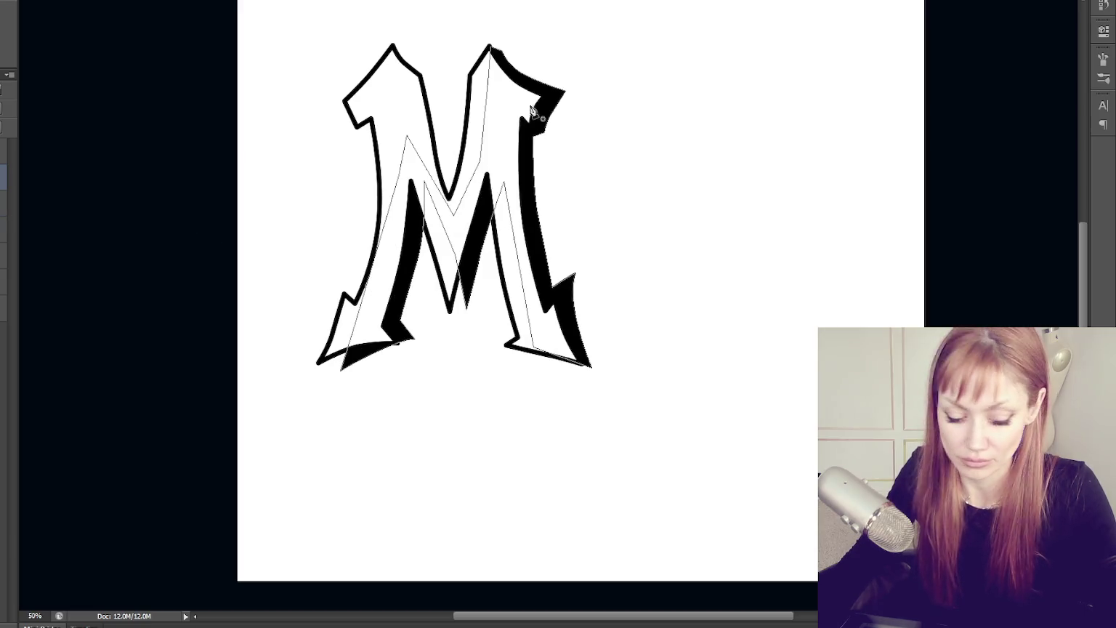
pyautogui.hotkey('ctrl', 'h')
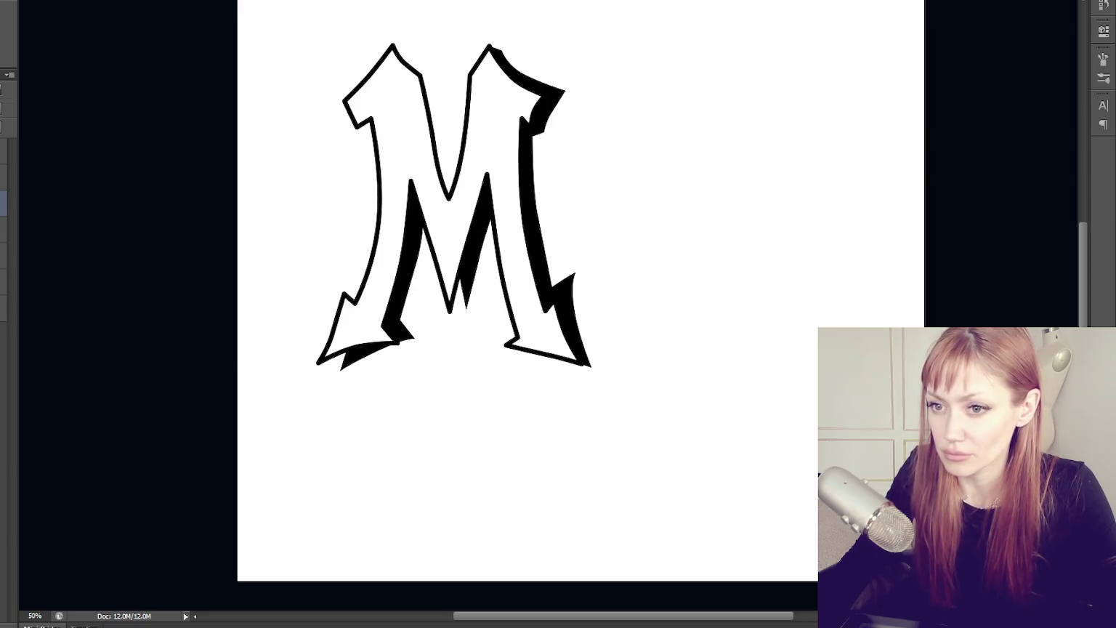
pyautogui.hotkey('ctrl', 'h')
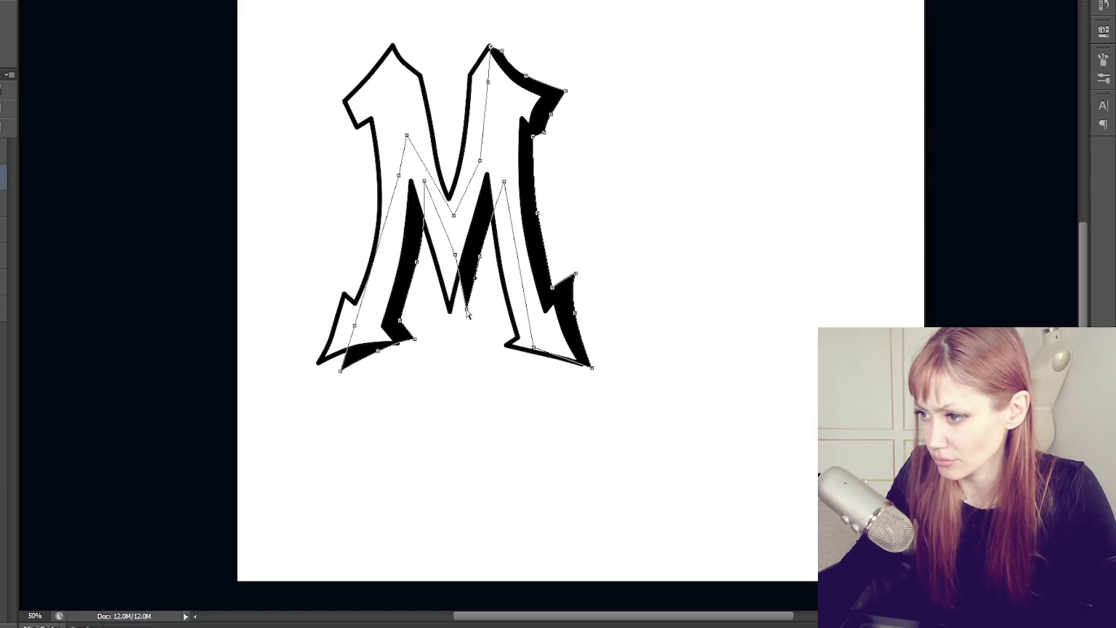
pyautogui.moveTo(455, 255); pyautogui.dragTo(451, 256)
pyautogui.press('c')
pyautogui.press('a')
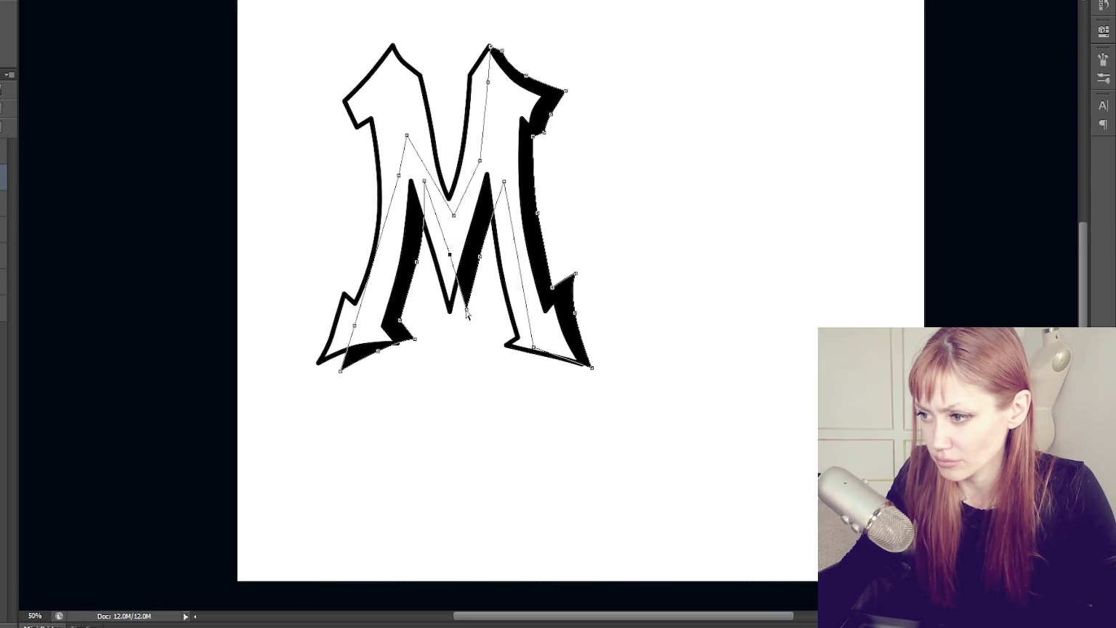
# Deselect the shadow path and select the shadow shape layer
pyautogui.rightClick(468, 313)
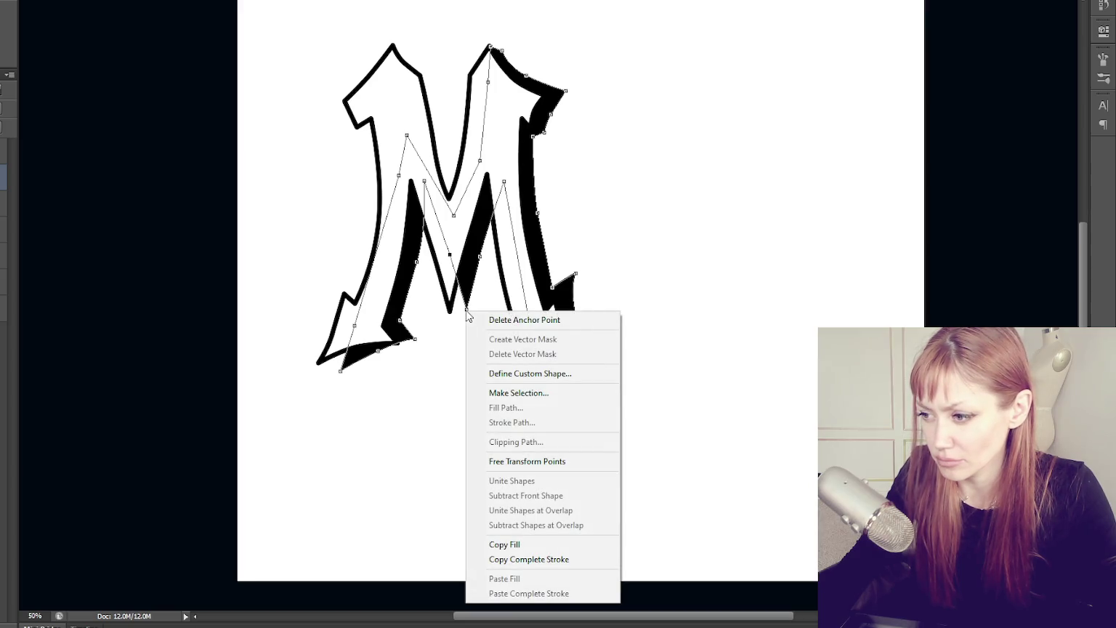
pyautogui.click(465, 309)
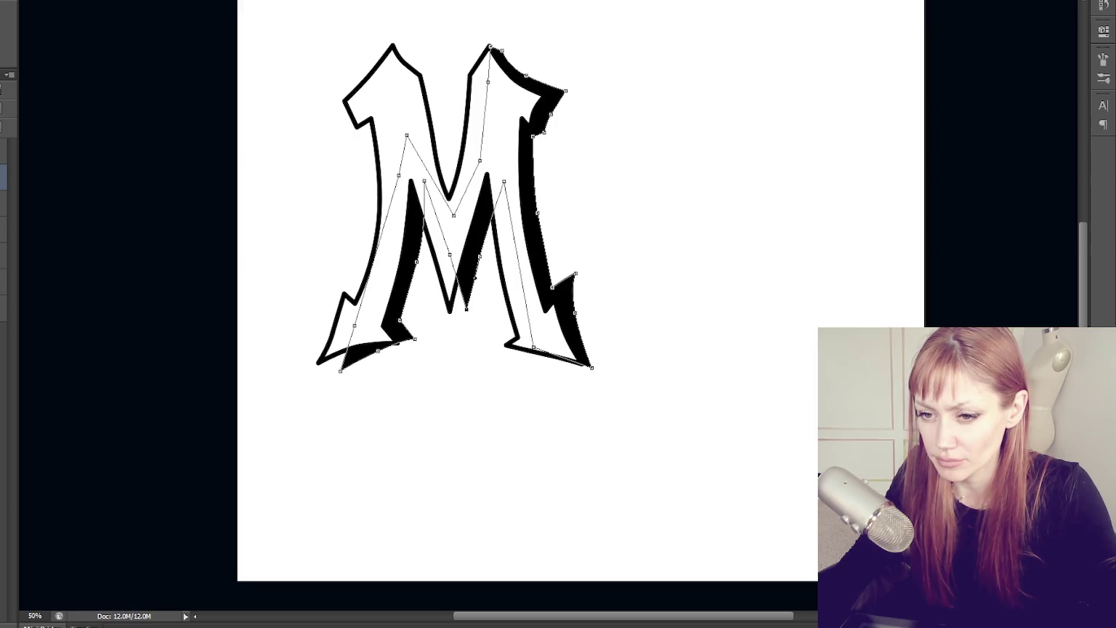
pyautogui.scroll(2, 467, 317)
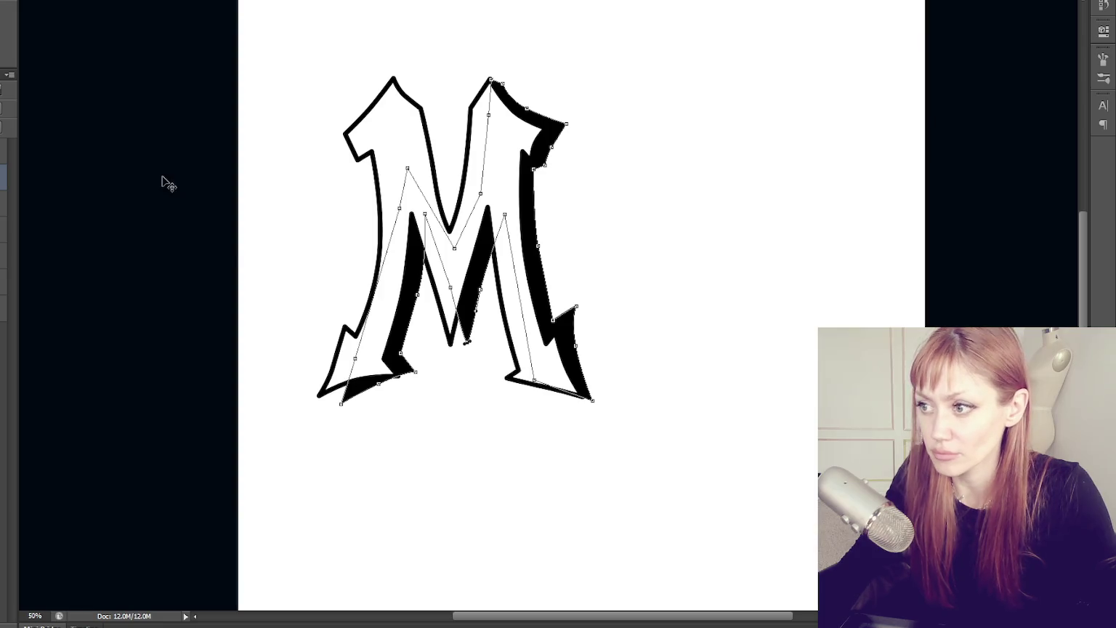
pyautogui.press('Return')
pyautogui.scroll(-3, 345, 218)
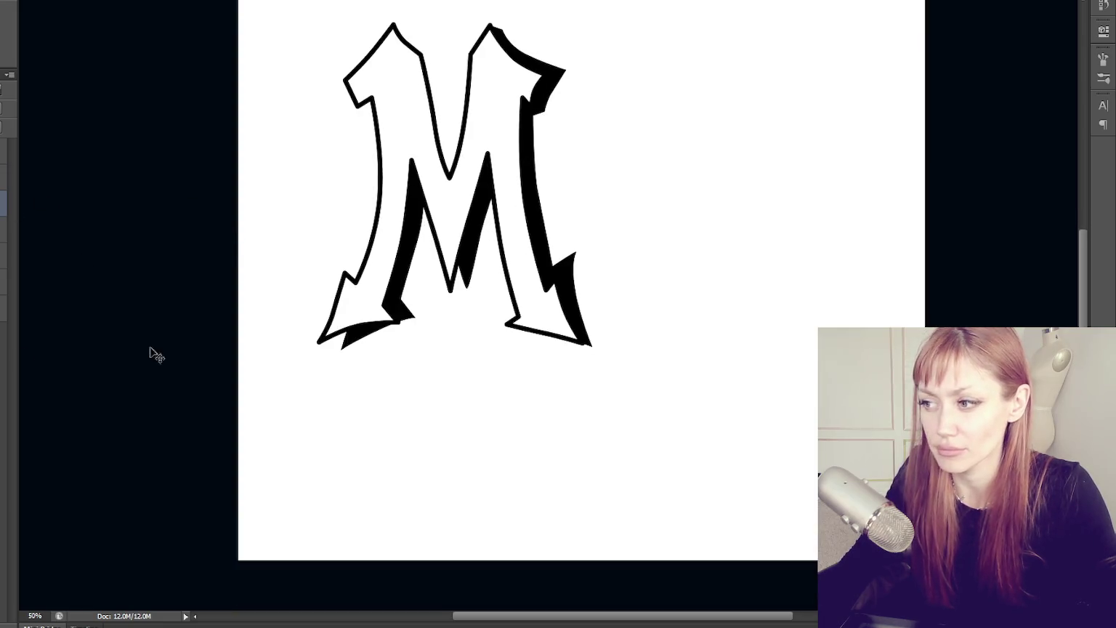
pyautogui.scroll(-1, 617, 268)
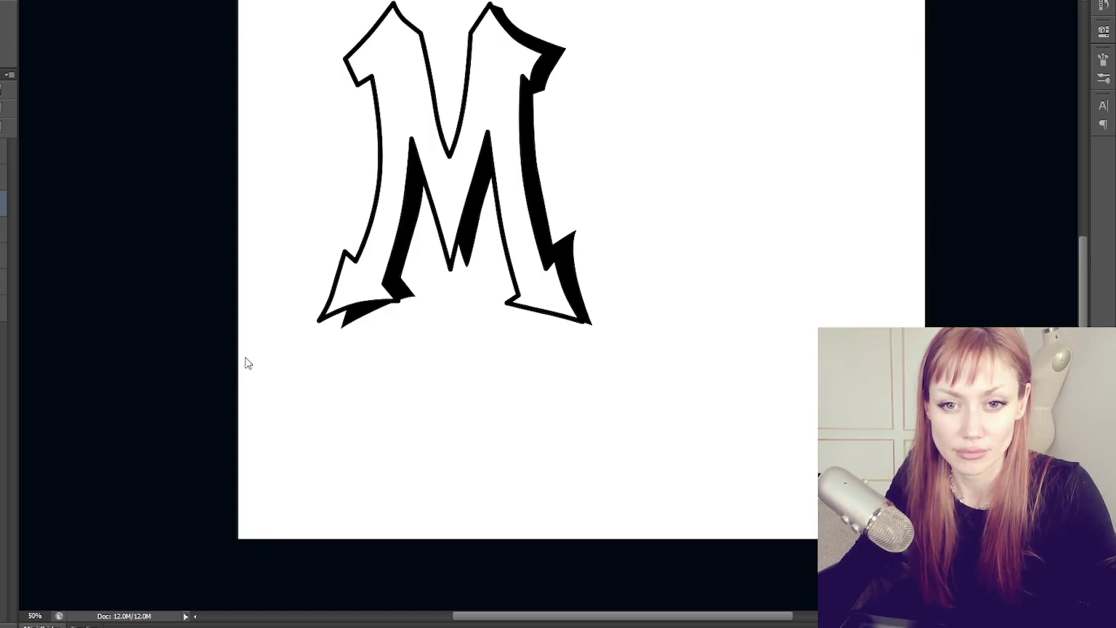
pyautogui.scroll(4, 265, 334)
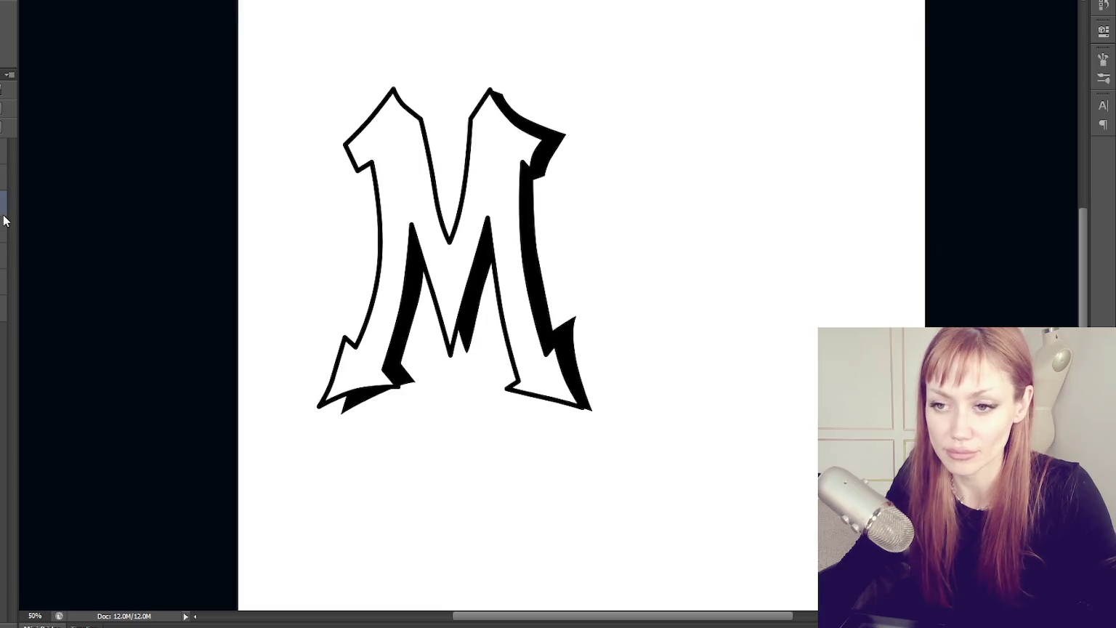
pyautogui.click(3, 178)
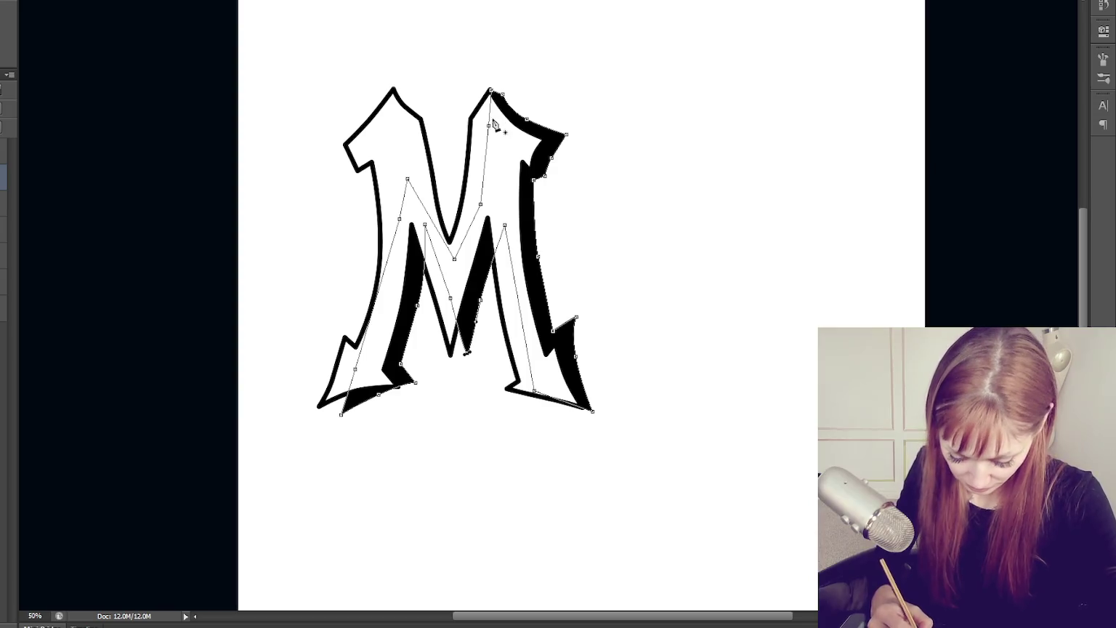
# Draw a closed shadow shape down the M's inner left stroke from its top
pyautogui.hotkey('ctrl', 'h')
pyautogui.moveTo(411, 98); pyautogui.dragTo(431, 113)
pyautogui.moveTo(441, 184); pyautogui.dragTo(447, 210)
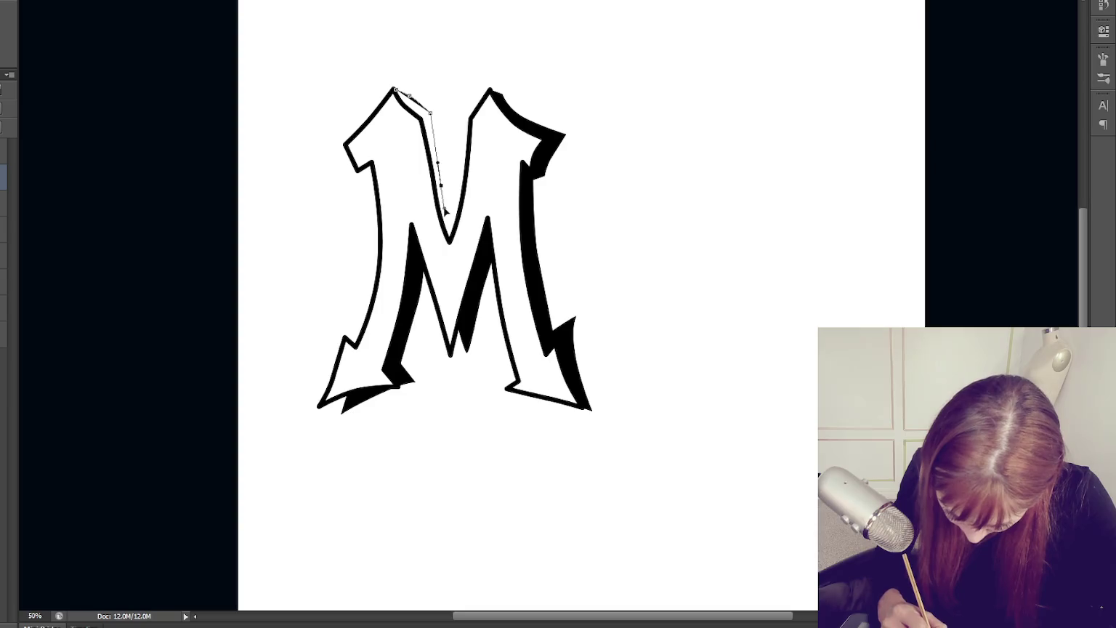
pyautogui.click(462, 225)
pyautogui.click(448, 263)
pyautogui.click(416, 211)
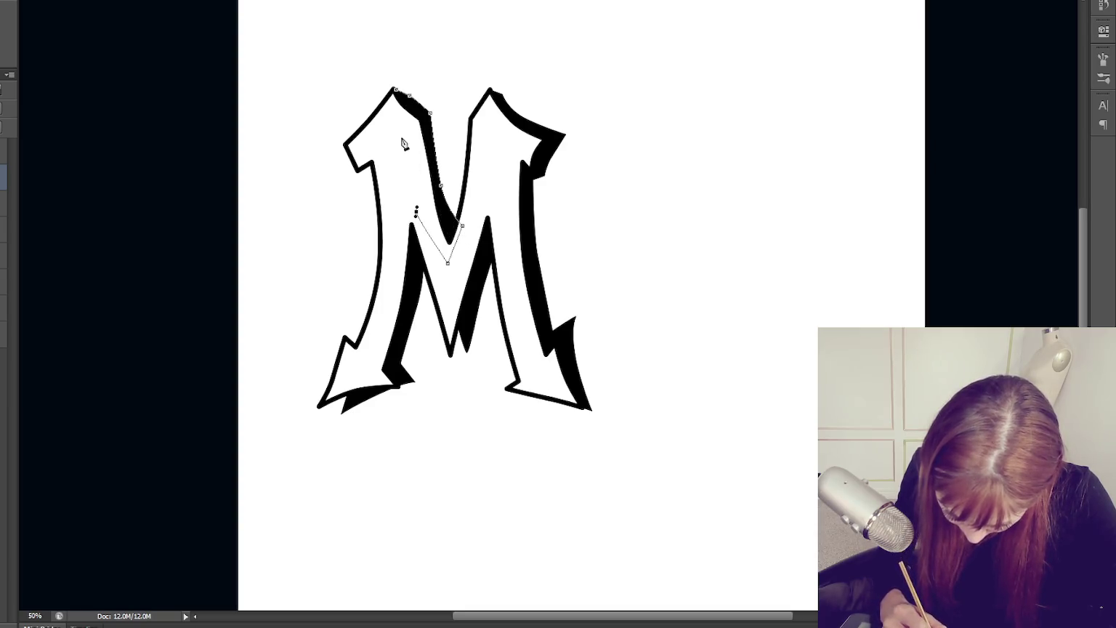
pyautogui.click(396, 90)
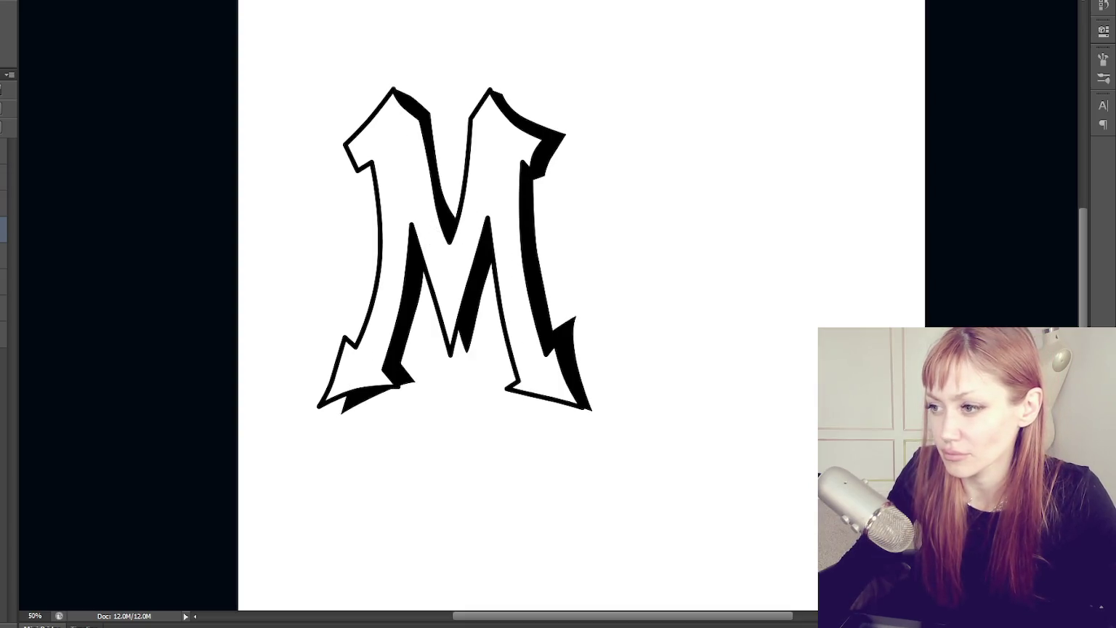
pyautogui.hotkey('ctrl', 'z')
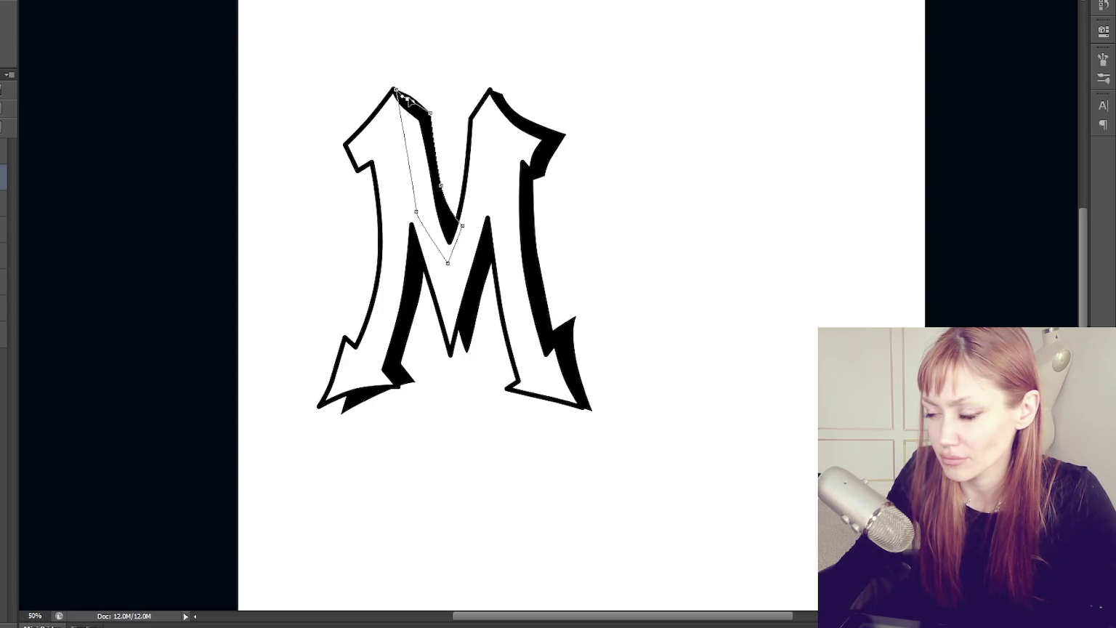
# Bend the M's path near the inner V downward and deselect it
pyautogui.click(443, 184)
pyautogui.click(464, 231)
pyautogui.press('Escape')
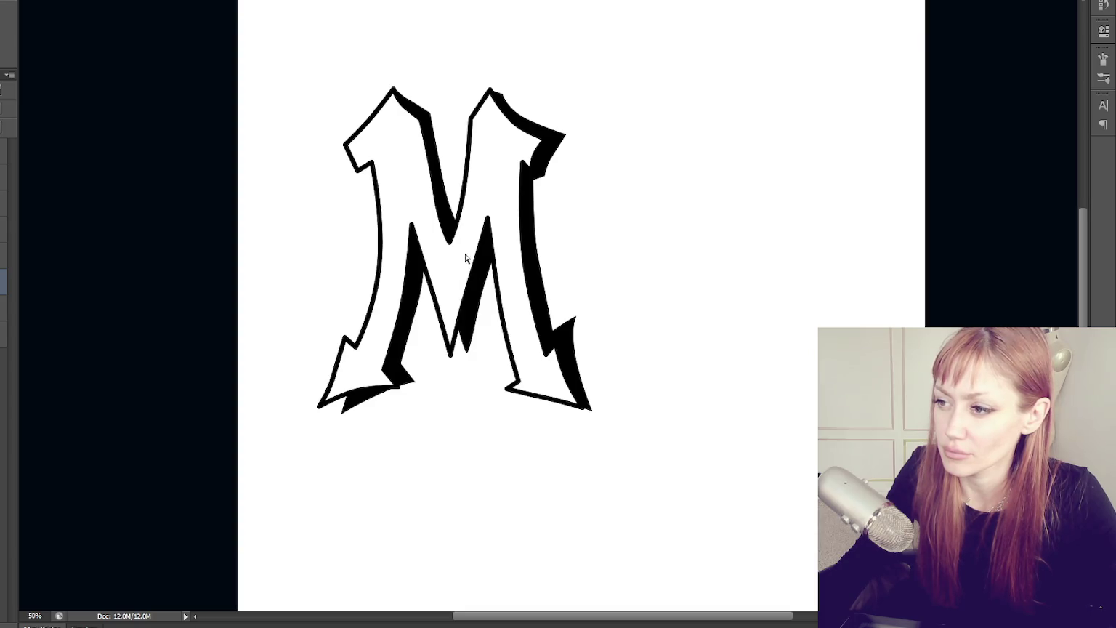
pyautogui.click(533, 273)
pyautogui.click(443, 219)
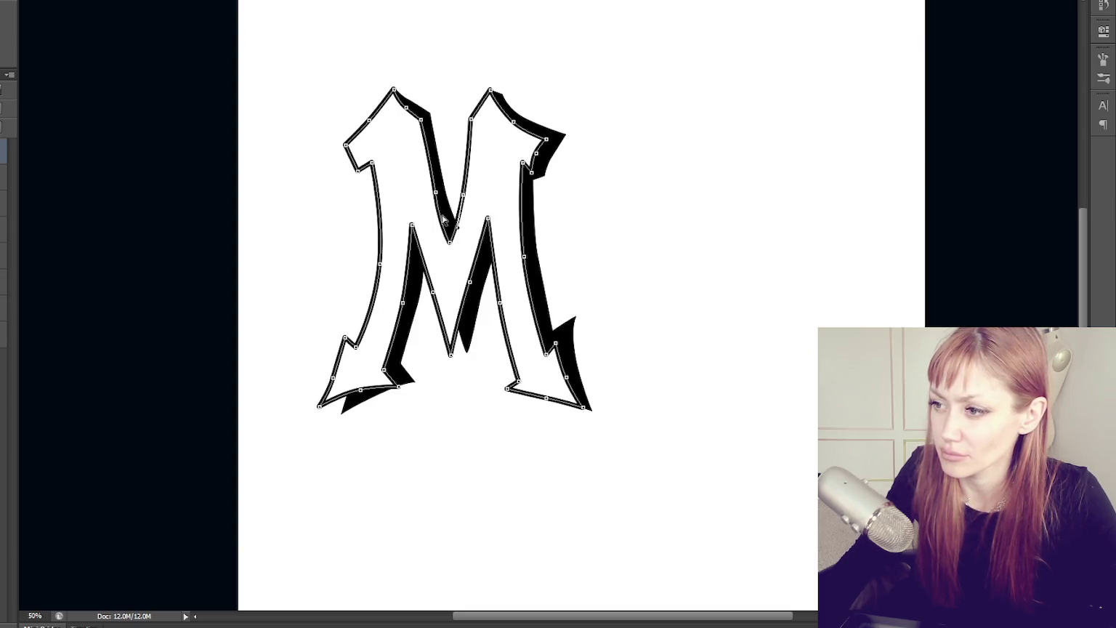
pyautogui.moveTo(439, 198)
pyautogui.mouseDown()
pyautogui.moveTo(439, 220)
pyautogui.moveTo(455, 203)
pyautogui.mouseUp()
pyautogui.click(628, 251)
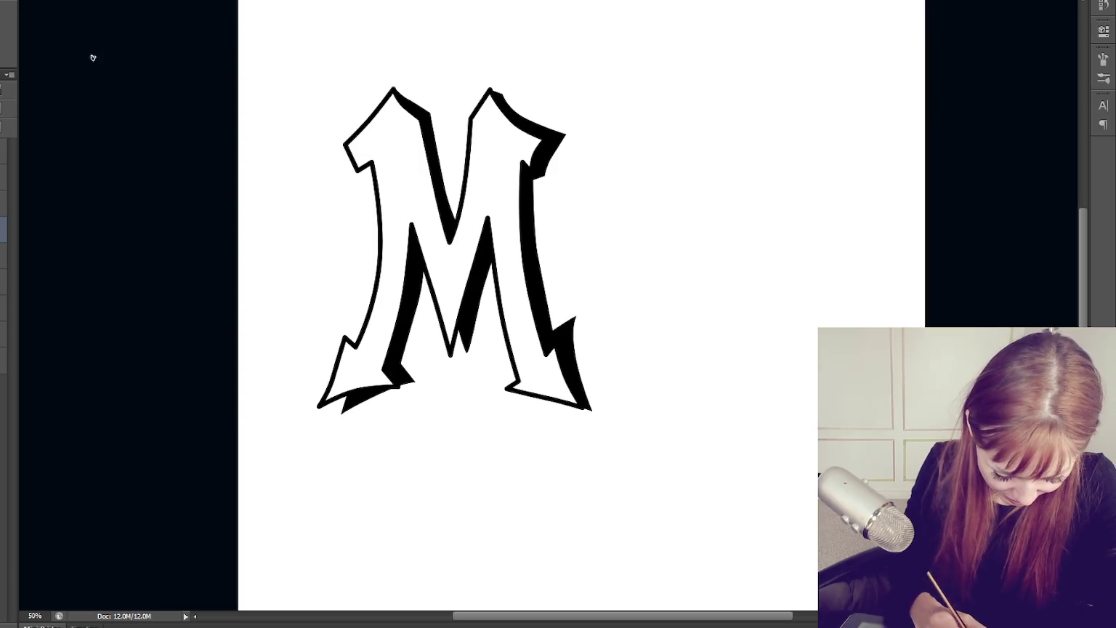
pyautogui.moveTo(284, 305)
pyautogui.mouseDown()
pyautogui.moveTo(312, 123)
pyautogui.moveTo(343, 347)
pyautogui.moveTo(355, 356)
pyautogui.mouseUp()
# Undo a stray stroke and sketch a red A with two legs and a crossbar
pyautogui.hotkey('ctrl', 'z')
pyautogui.moveTo(277, 318)
pyautogui.mouseDown()
pyautogui.moveTo(322, 79)
pyautogui.moveTo(342, 341)
pyautogui.mouseUp()
pyautogui.moveTo(262, 281)
pyautogui.mouseDown()
pyautogui.moveTo(430, 129)
pyautogui.moveTo(459, 351)
pyautogui.mouseUp()
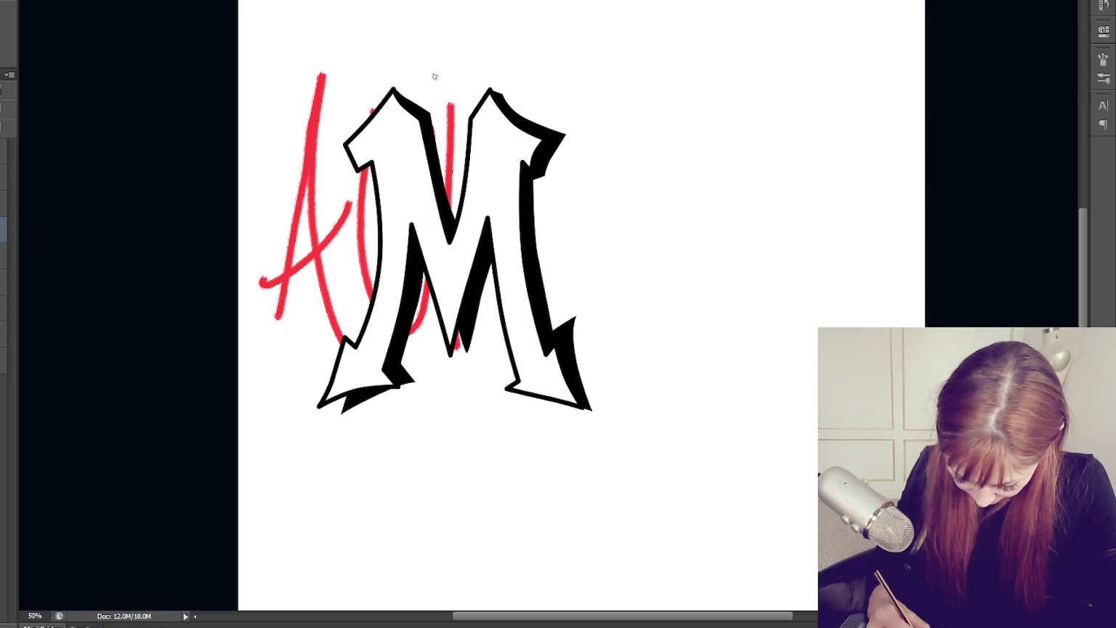
# Sketch red strokes through the M and a large O on its right, then thicken the A's left stroke
pyautogui.moveTo(435, 56); pyautogui.dragTo(497, 277)
pyautogui.moveTo(552, 86); pyautogui.dragTo(534, 402)
pyautogui.moveTo(602, 129)
pyautogui.mouseDown()
pyautogui.moveTo(644, 222)
pyautogui.moveTo(590, 107)
pyautogui.mouseUp()
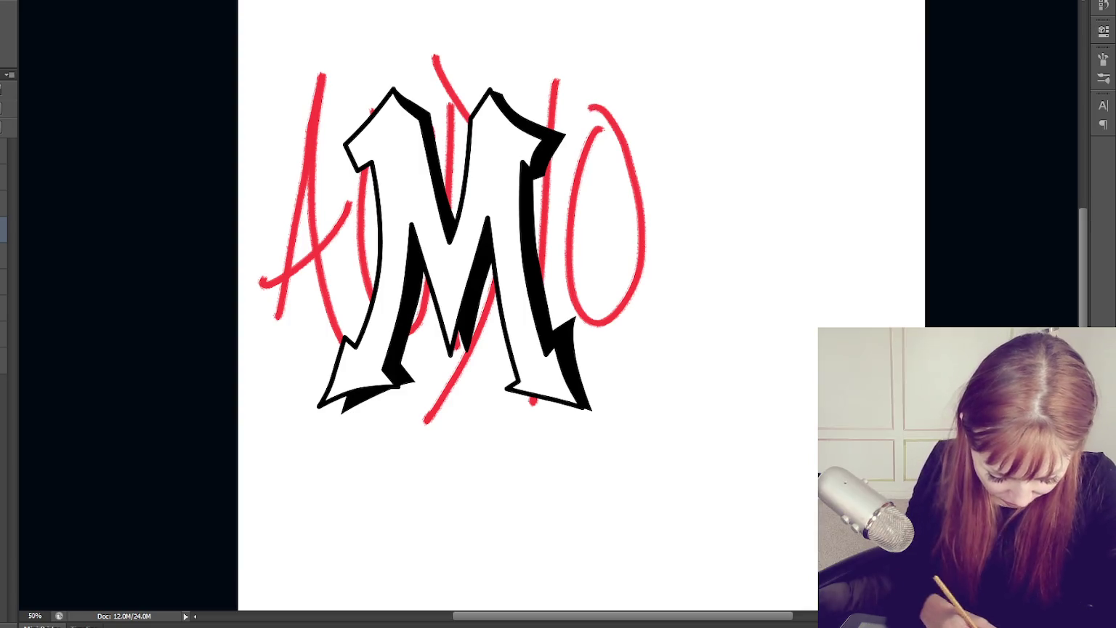
pyautogui.press('F5')
pyautogui.moveTo(333, 59)
pyautogui.mouseDown()
pyautogui.moveTo(307, 112)
pyautogui.moveTo(275, 327)
pyautogui.moveTo(281, 235)
pyautogui.mouseUp()
# Paint thick red over the A's legs and crossbar and beside the M's left stem
pyautogui.moveTo(337, 15); pyautogui.dragTo(327, 352)
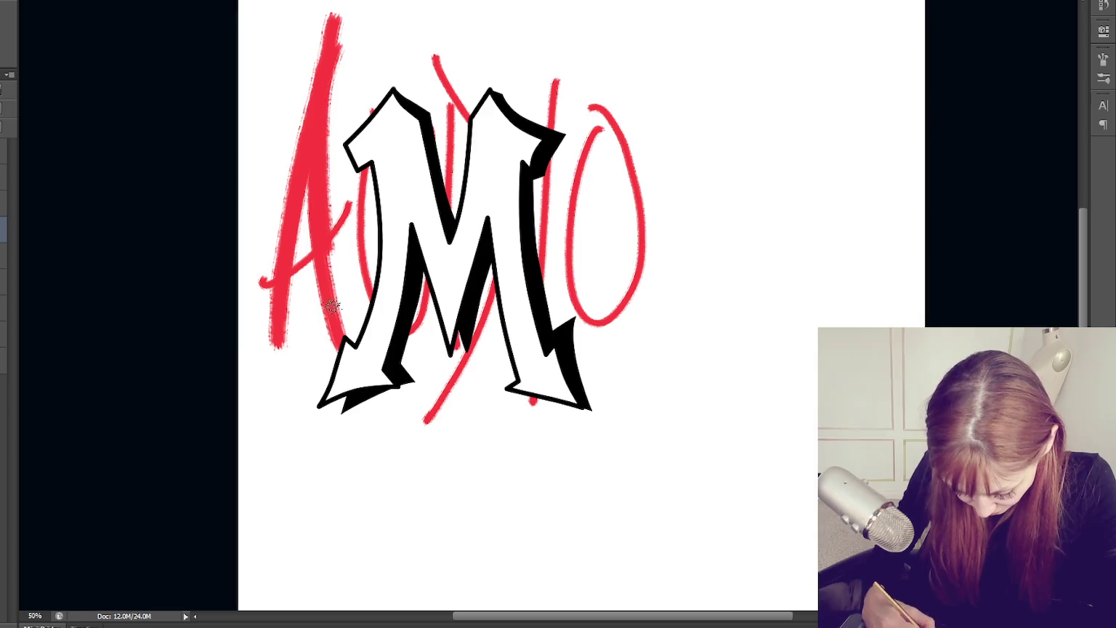
pyautogui.moveTo(331, 94); pyautogui.dragTo(338, 356)
pyautogui.moveTo(362, 181)
pyautogui.mouseDown()
pyautogui.moveTo(264, 288)
pyautogui.moveTo(350, 188)
pyautogui.moveTo(371, 320)
pyautogui.mouseUp()
pyautogui.moveTo(437, 90); pyautogui.dragTo(436, 174)
pyautogui.moveTo(371, 270); pyautogui.dragTo(358, 207)
pyautogui.moveTo(452, 91); pyautogui.dragTo(454, 185)
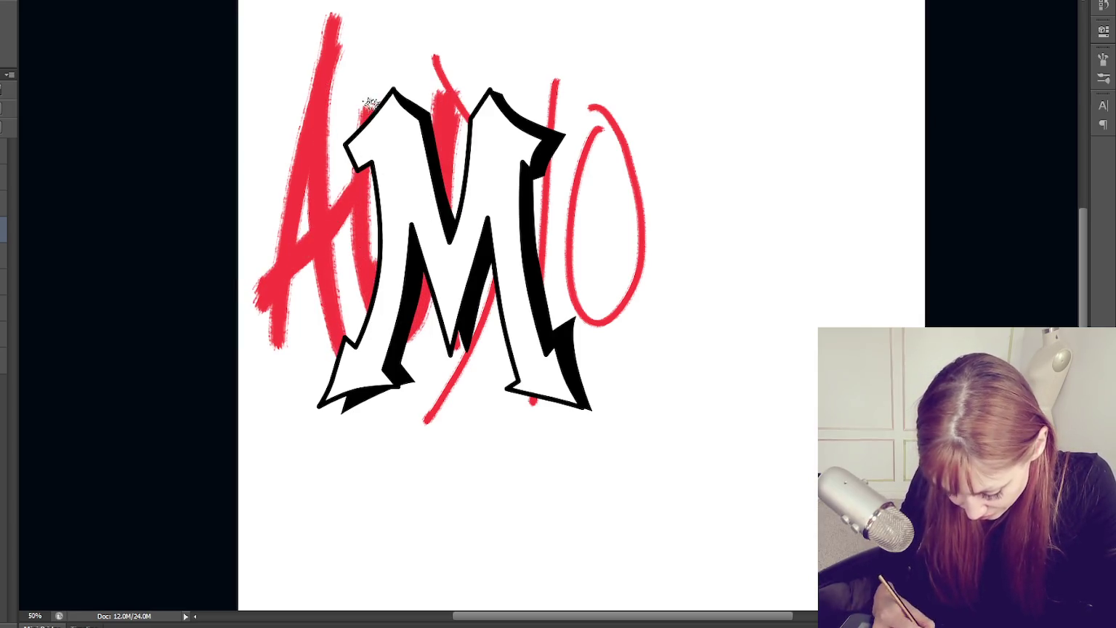
pyautogui.moveTo(373, 103); pyautogui.dragTo(372, 262)
pyautogui.moveTo(455, 109)
pyautogui.mouseDown()
pyautogui.moveTo(436, 63)
pyautogui.moveTo(434, 108)
pyautogui.mouseUp()
# Thicken the red letters through and behind the M, add a red T, and repaint the O and A
pyautogui.moveTo(441, 312)
pyautogui.mouseDown()
pyautogui.moveTo(425, 418)
pyautogui.moveTo(484, 266)
pyautogui.mouseUp()
pyautogui.moveTo(436, 38)
pyautogui.mouseDown()
pyautogui.moveTo(462, 131)
pyautogui.moveTo(446, 47)
pyautogui.mouseUp()
pyautogui.moveTo(558, 64); pyautogui.dragTo(540, 189)
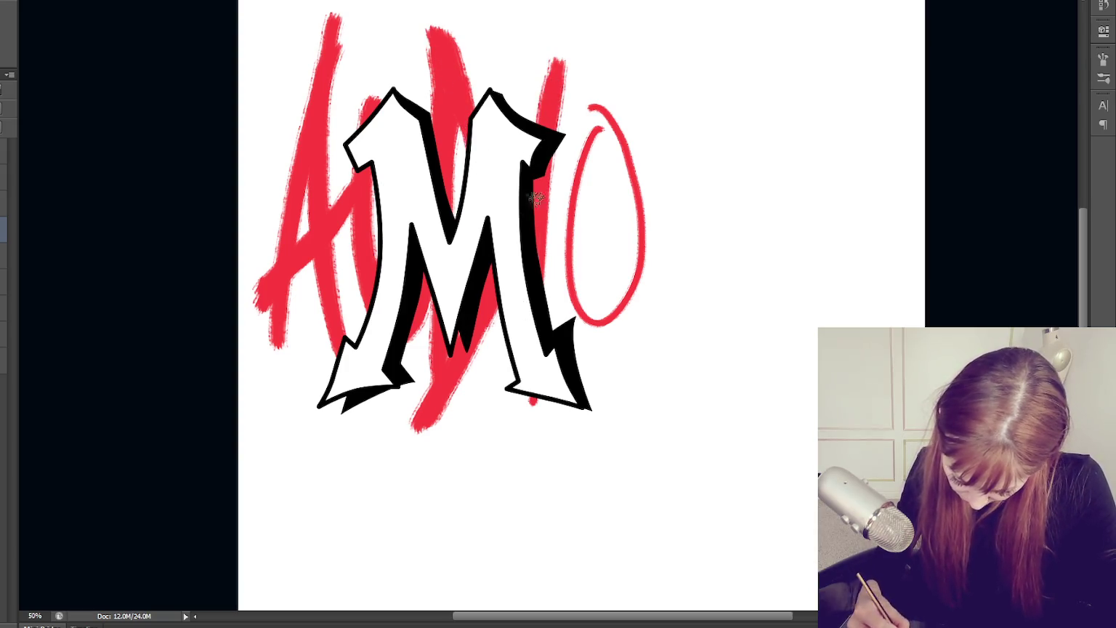
pyautogui.moveTo(557, 396); pyautogui.dragTo(480, 421)
pyautogui.moveTo(514, 54)
pyautogui.mouseDown()
pyautogui.moveTo(609, 71)
pyautogui.moveTo(566, 327)
pyautogui.moveTo(617, 120)
pyautogui.moveTo(567, 320)
pyautogui.moveTo(604, 334)
pyautogui.moveTo(578, 146)
pyautogui.mouseUp()
pyautogui.moveTo(596, 312)
pyautogui.mouseDown()
pyautogui.moveTo(615, 196)
pyautogui.moveTo(598, 240)
pyautogui.mouseUp()
pyautogui.moveTo(323, 62)
pyautogui.mouseDown()
pyautogui.moveTo(362, 14)
pyautogui.moveTo(319, 46)
pyautogui.moveTo(273, 320)
pyautogui.moveTo(251, 351)
pyautogui.moveTo(256, 252)
pyautogui.moveTo(331, 260)
pyautogui.mouseUp()
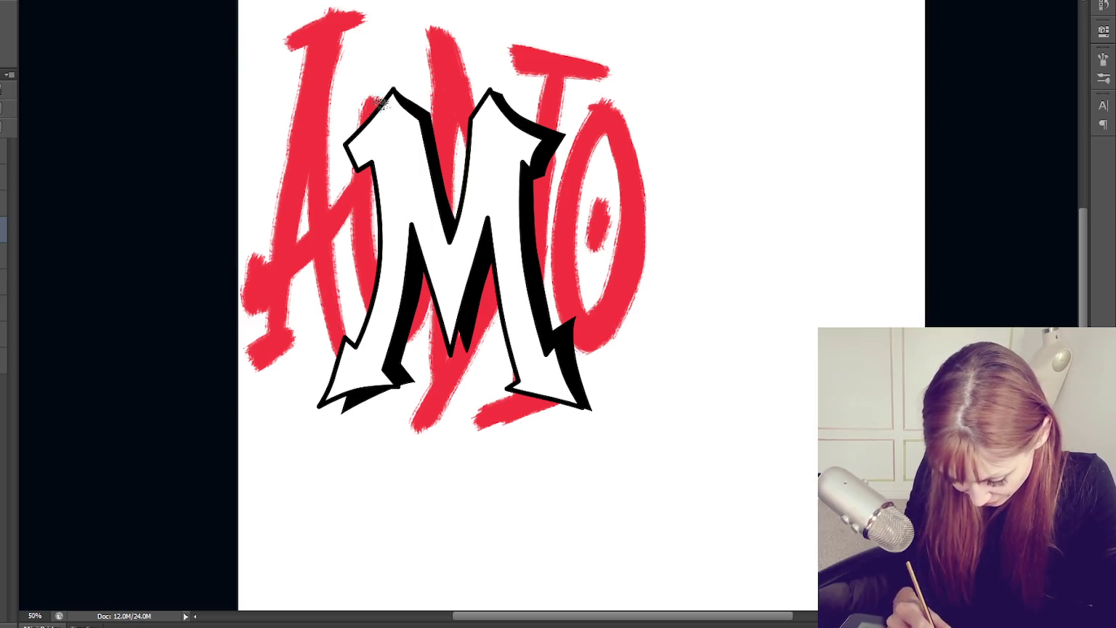
# Widen the second letter's top and bottom and fill in the red T's strokes
pyautogui.moveTo(451, 45)
pyautogui.mouseDown()
pyautogui.moveTo(400, 34)
pyautogui.moveTo(465, 25)
pyautogui.mouseUp()
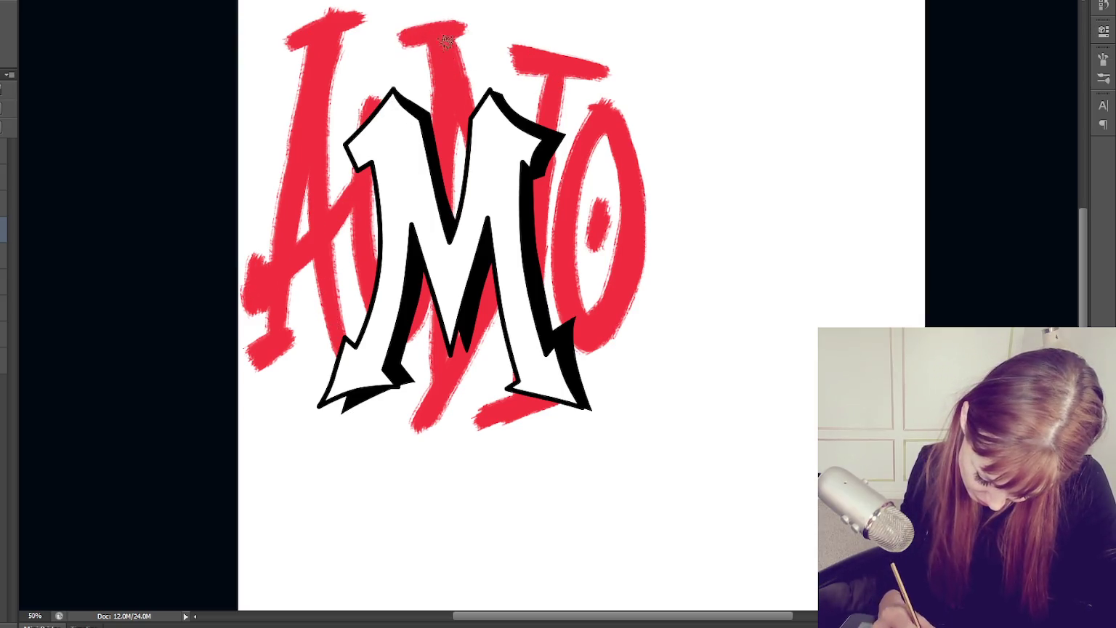
pyautogui.moveTo(429, 407)
pyautogui.mouseDown()
pyautogui.moveTo(400, 428)
pyautogui.moveTo(437, 426)
pyautogui.mouseUp()
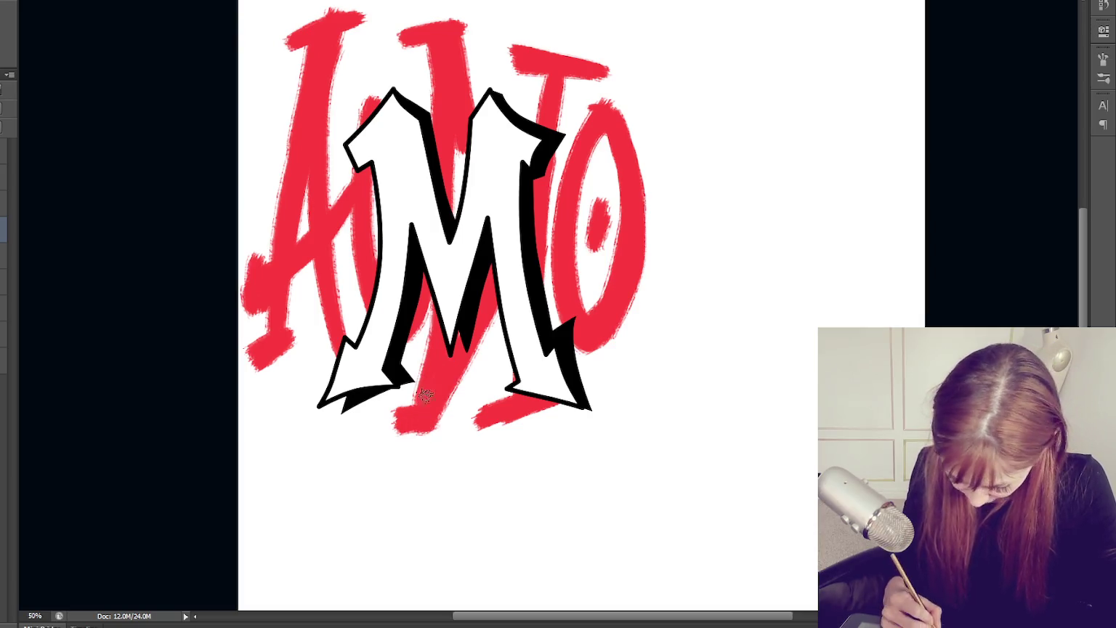
pyautogui.moveTo(541, 77); pyautogui.dragTo(549, 121)
pyautogui.moveTo(570, 66); pyautogui.dragTo(564, 121)
pyautogui.moveTo(461, 28); pyautogui.dragTo(472, 105)
pyautogui.moveTo(335, 30); pyautogui.dragTo(337, 211)
pyautogui.moveTo(327, 86); pyautogui.dragTo(350, 351)
# Fill in the red A's legs and the O's edges, adding a light highlight on the O
pyautogui.moveTo(338, 248); pyautogui.dragTo(335, 349)
pyautogui.moveTo(302, 173); pyautogui.dragTo(295, 351)
pyautogui.moveTo(299, 251)
pyautogui.mouseDown()
pyautogui.moveTo(296, 357)
pyautogui.moveTo(259, 371)
pyautogui.mouseUp()
pyautogui.moveTo(592, 141); pyautogui.dragTo(583, 364)
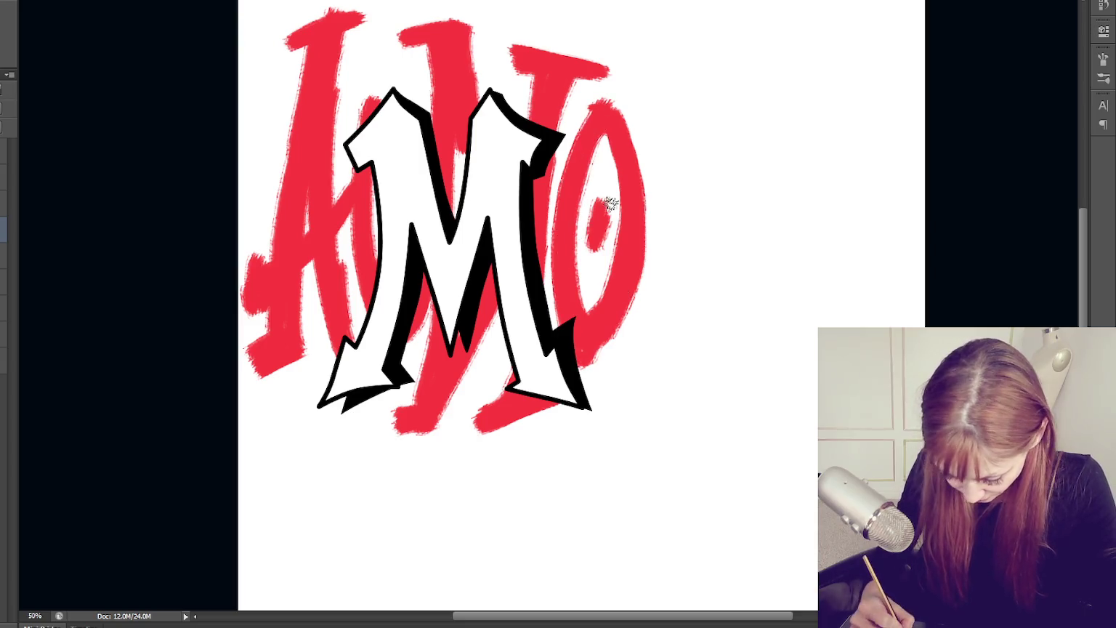
pyautogui.moveTo(602, 207); pyautogui.dragTo(596, 240)
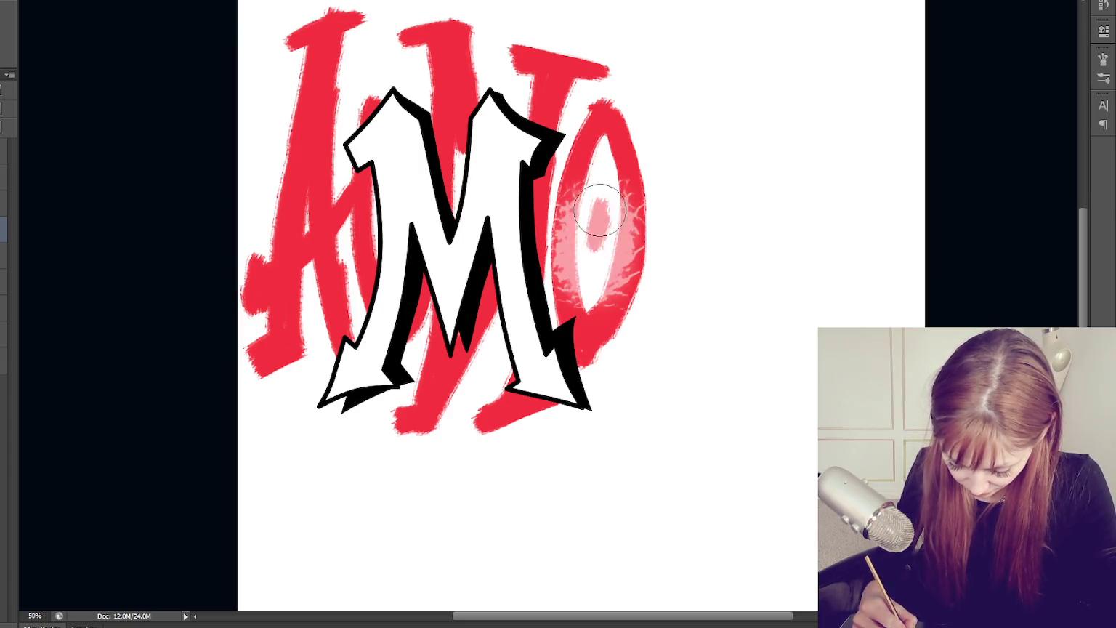
# Replace the light stroke on the O with new light highlights
pyautogui.hotkey('ctrl', 'z')
pyautogui.press('F5')
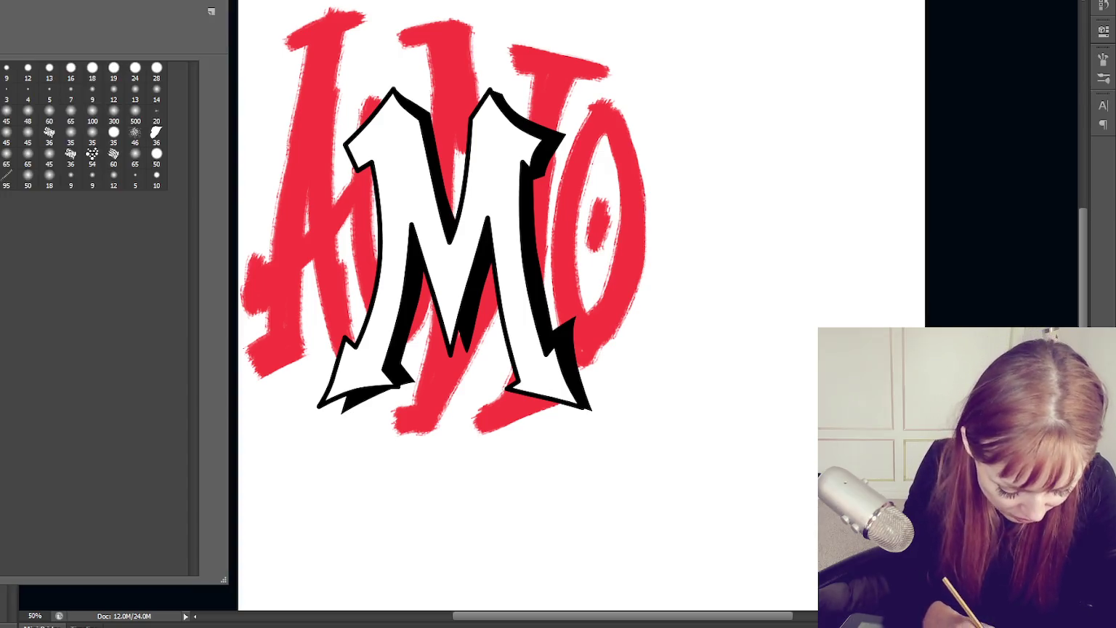
pyautogui.press('F5')
pyautogui.moveTo(599, 199)
pyautogui.mouseDown()
pyautogui.moveTo(594, 246)
pyautogui.moveTo(595, 229)
pyautogui.mouseUp()
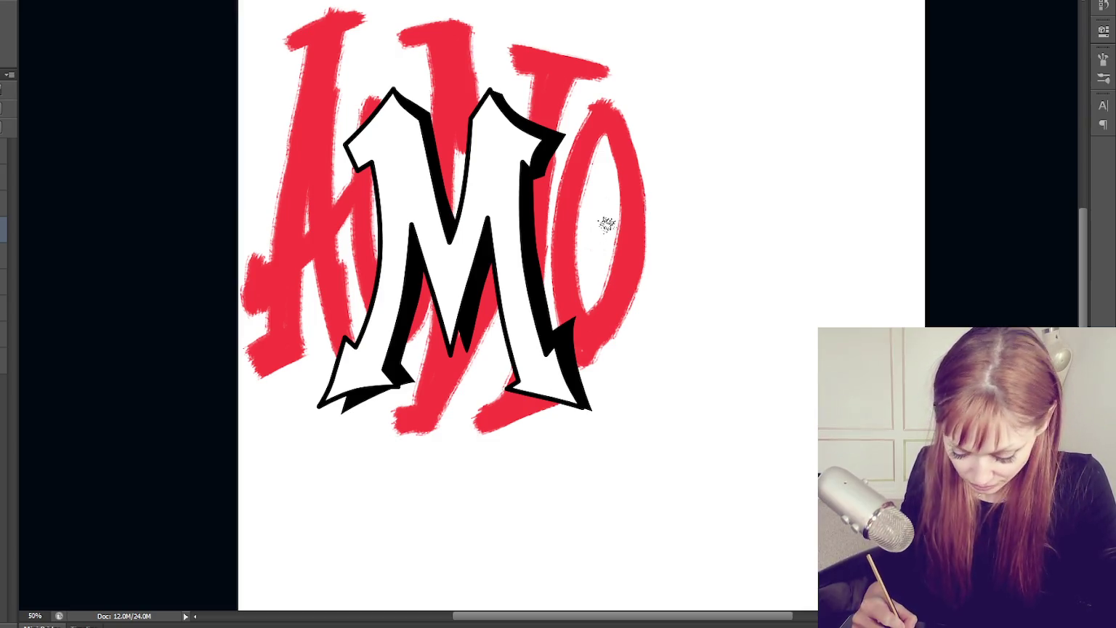
# Thicken the red O's left, upper-right and upper-left edges and fill the gap beside the M
pyautogui.moveTo(609, 133); pyautogui.dragTo(580, 290)
pyautogui.moveTo(607, 137)
pyautogui.mouseDown()
pyautogui.moveTo(602, 164)
pyautogui.moveTo(615, 177)
pyautogui.moveTo(587, 302)
pyautogui.moveTo(607, 219)
pyautogui.moveTo(600, 301)
pyautogui.mouseUp()
pyautogui.moveTo(603, 107); pyautogui.dragTo(575, 208)
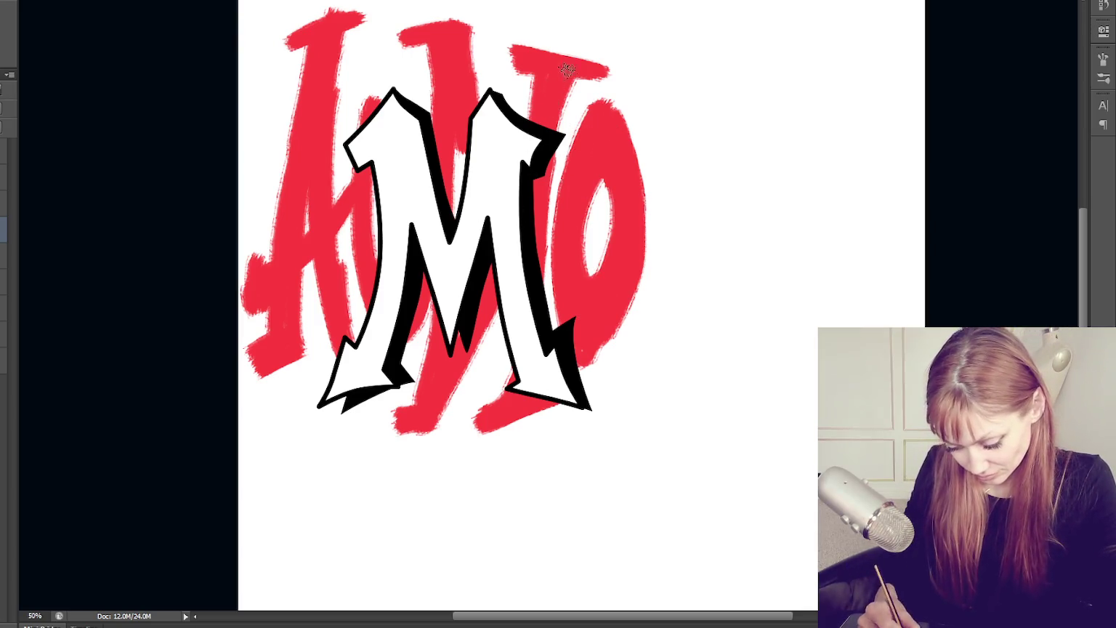
pyautogui.moveTo(567, 70); pyautogui.dragTo(565, 196)
# Add red strokes over the A's top and left edge, then undo them
pyautogui.moveTo(350, 33)
pyautogui.mouseDown()
pyautogui.moveTo(363, 79)
pyautogui.moveTo(383, 72)
pyautogui.mouseUp()
pyautogui.moveTo(276, 69); pyautogui.dragTo(264, 141)
pyautogui.hotkey('ctrl', 'alt', 'z')
pyautogui.hotkey('ctrl', 'alt', 'z')
pyautogui.hotkey('ctrl', 'alt', 'z')
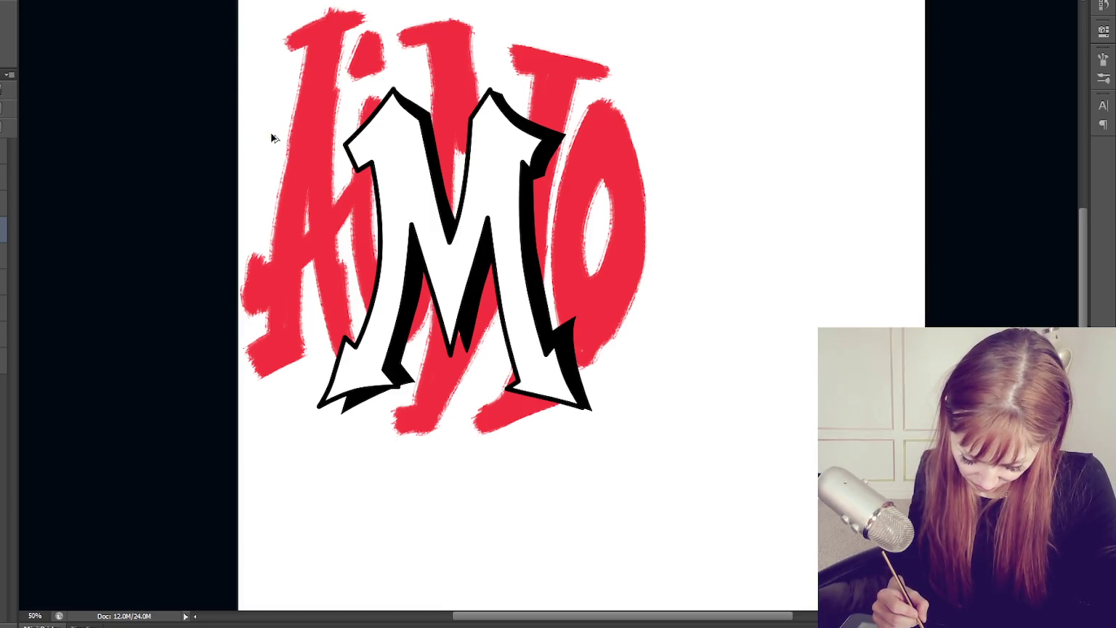
# Fill the white gaps around the A, O and along the top of the red lettering
pyautogui.moveTo(660, 64)
pyautogui.mouseDown()
pyautogui.moveTo(640, 89)
pyautogui.moveTo(707, 110)
pyautogui.moveTo(689, 125)
pyautogui.mouseUp()
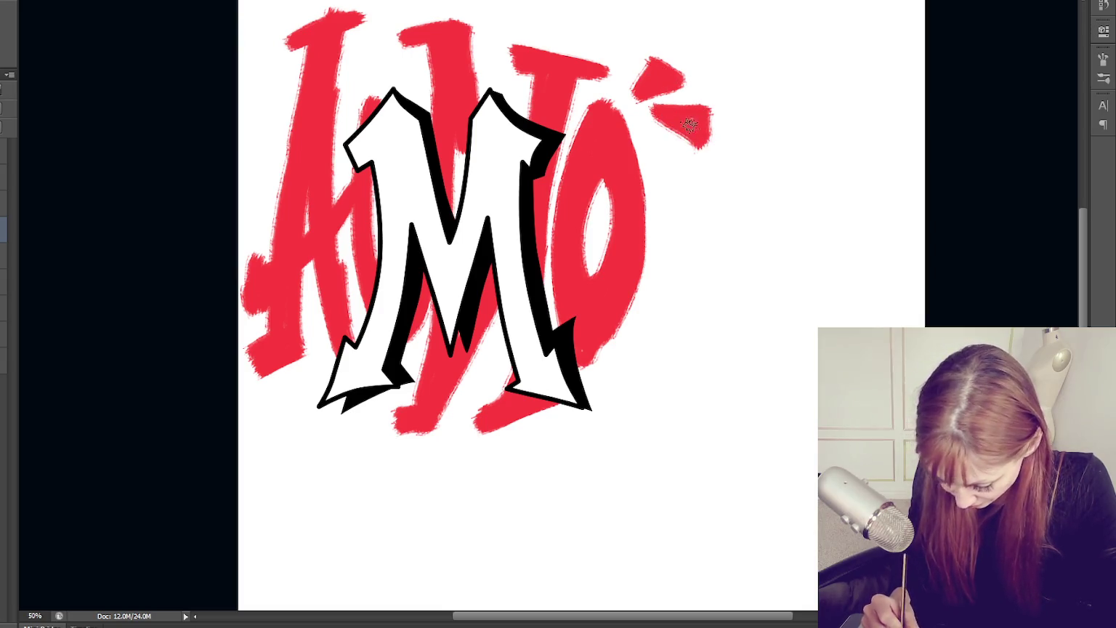
pyautogui.moveTo(299, 382)
pyautogui.mouseDown()
pyautogui.moveTo(270, 411)
pyautogui.moveTo(303, 393)
pyautogui.mouseUp()
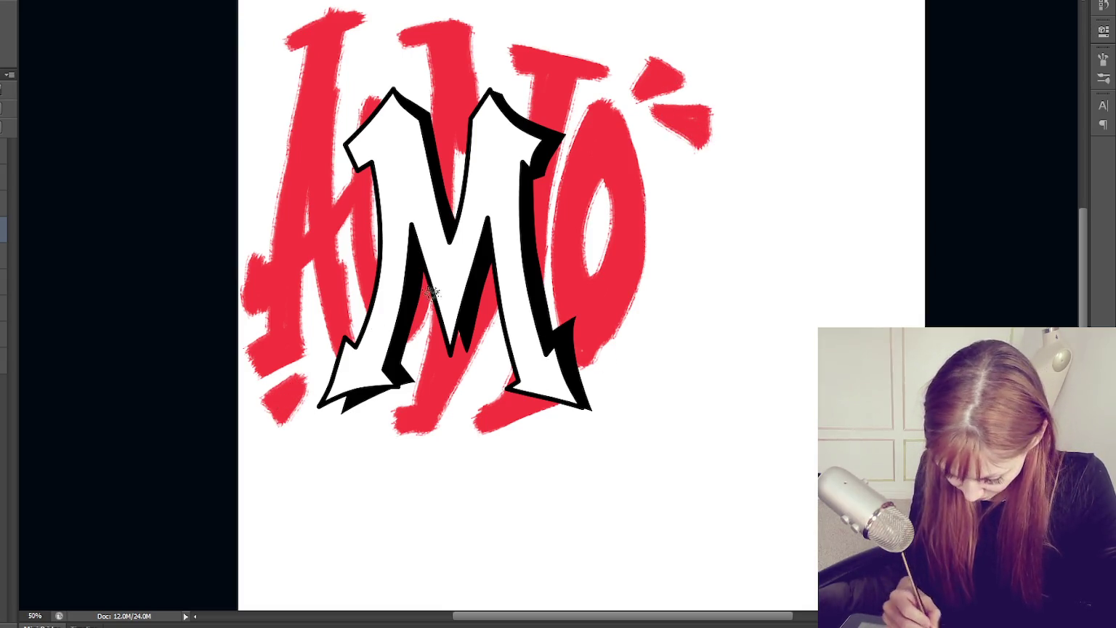
pyautogui.moveTo(268, 38)
pyautogui.mouseDown()
pyautogui.moveTo(249, 70)
pyautogui.moveTo(274, 75)
pyautogui.mouseUp()
pyautogui.moveTo(270, 128)
pyautogui.mouseDown()
pyautogui.moveTo(254, 145)
pyautogui.moveTo(275, 114)
pyautogui.mouseUp()
pyautogui.moveTo(268, 173); pyautogui.dragTo(261, 189)
pyautogui.moveTo(362, 45)
pyautogui.mouseDown()
pyautogui.moveTo(370, 73)
pyautogui.moveTo(364, 41)
pyautogui.mouseUp()
pyautogui.moveTo(494, 45); pyautogui.dragTo(497, 81)
# Paint short red burst rays right of the O and beside the M's base, undoing a stray arrow
pyautogui.moveTo(668, 169)
pyautogui.mouseDown()
pyautogui.moveTo(658, 211)
pyautogui.moveTo(679, 193)
pyautogui.mouseUp()
pyautogui.moveTo(630, 362)
pyautogui.mouseDown()
pyautogui.moveTo(613, 391)
pyautogui.moveTo(626, 378)
pyautogui.mouseUp()
pyautogui.moveTo(656, 286)
pyautogui.mouseDown()
pyautogui.moveTo(708, 253)
pyautogui.moveTo(605, 404)
pyautogui.mouseUp()
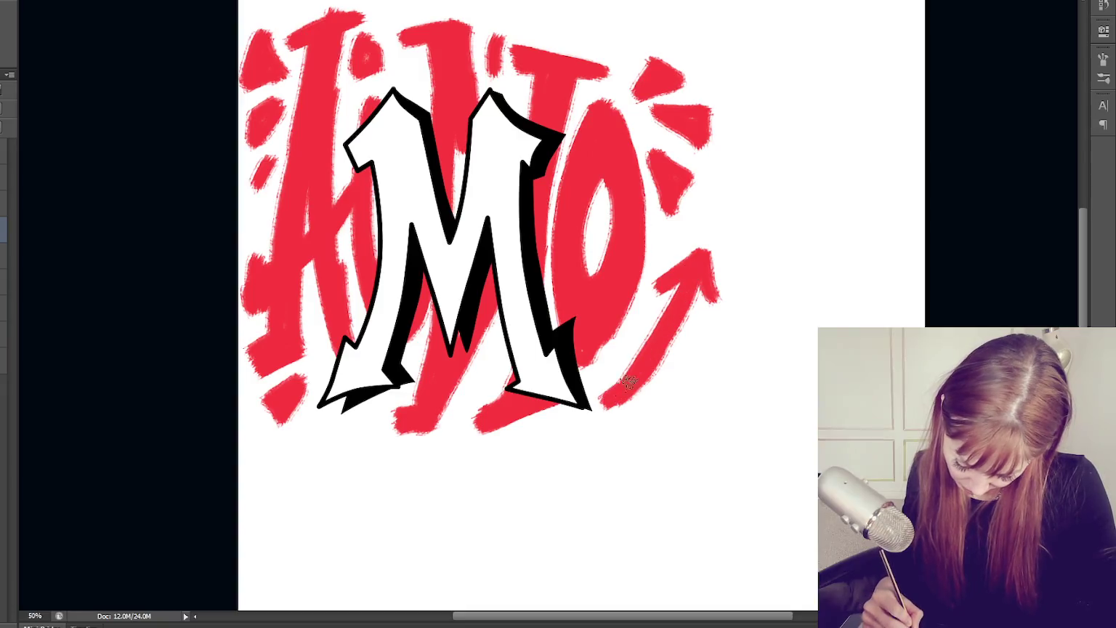
pyautogui.hotkey('ctrl', 'alt', 'z')
pyautogui.hotkey('ctrl', 'alt', 'z')
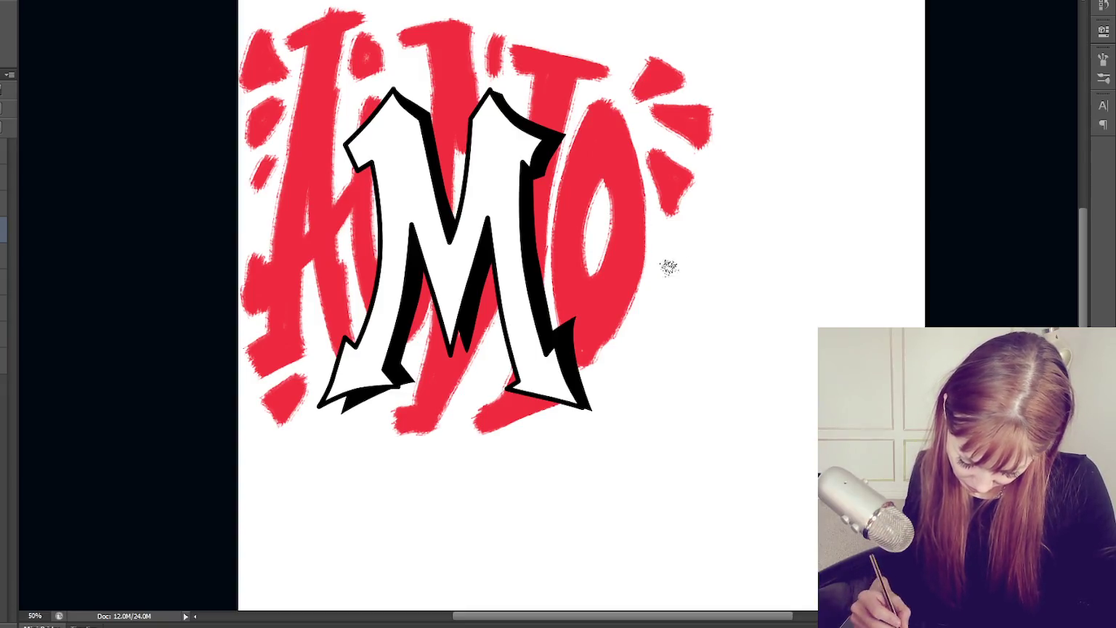
# Paint several curved red speed lines arcing along the right side of the O
pyautogui.moveTo(674, 264)
pyautogui.mouseDown()
pyautogui.moveTo(635, 362)
pyautogui.moveTo(607, 390)
pyautogui.moveTo(618, 389)
pyautogui.mouseUp()
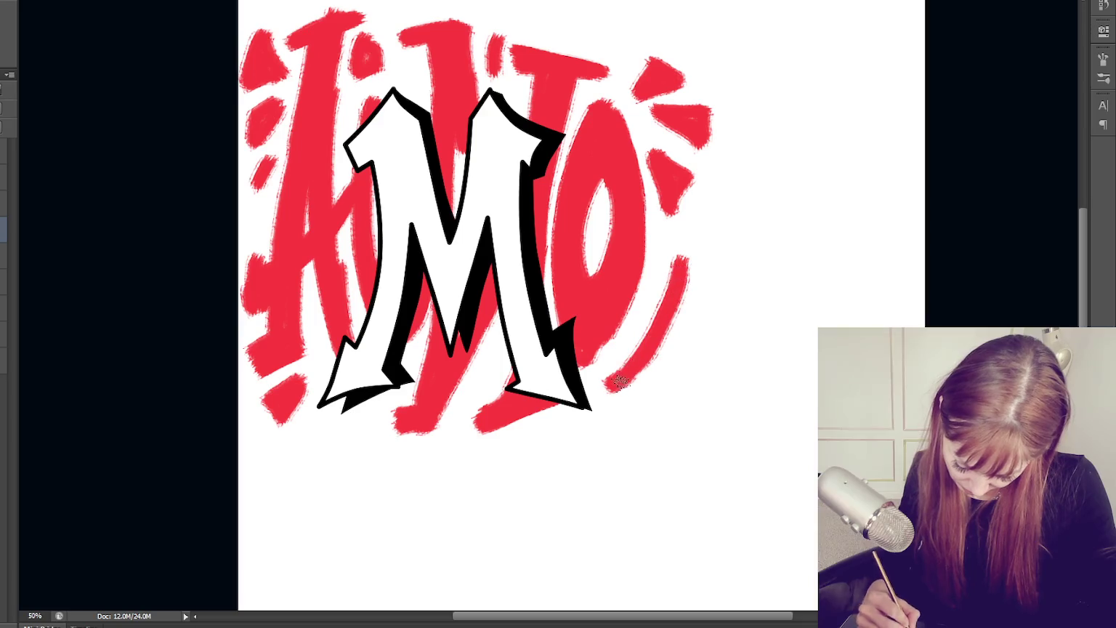
pyautogui.moveTo(701, 305); pyautogui.dragTo(658, 369)
pyautogui.moveTo(711, 303); pyautogui.dragTo(658, 387)
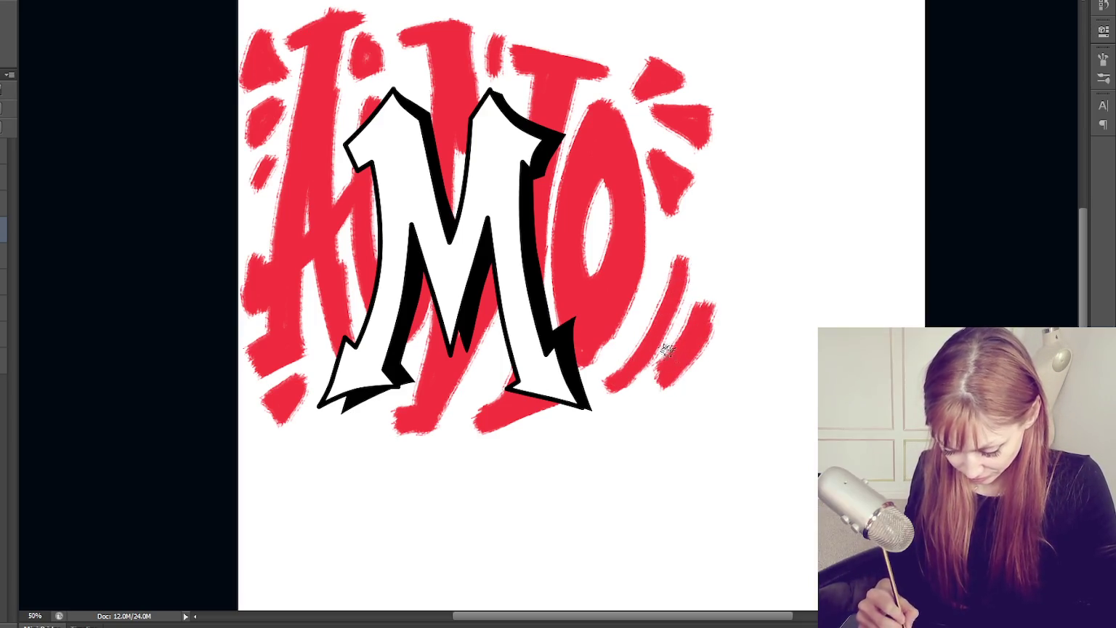
pyautogui.moveTo(686, 255); pyautogui.dragTo(609, 374)
pyautogui.moveTo(699, 331); pyautogui.dragTo(664, 386)
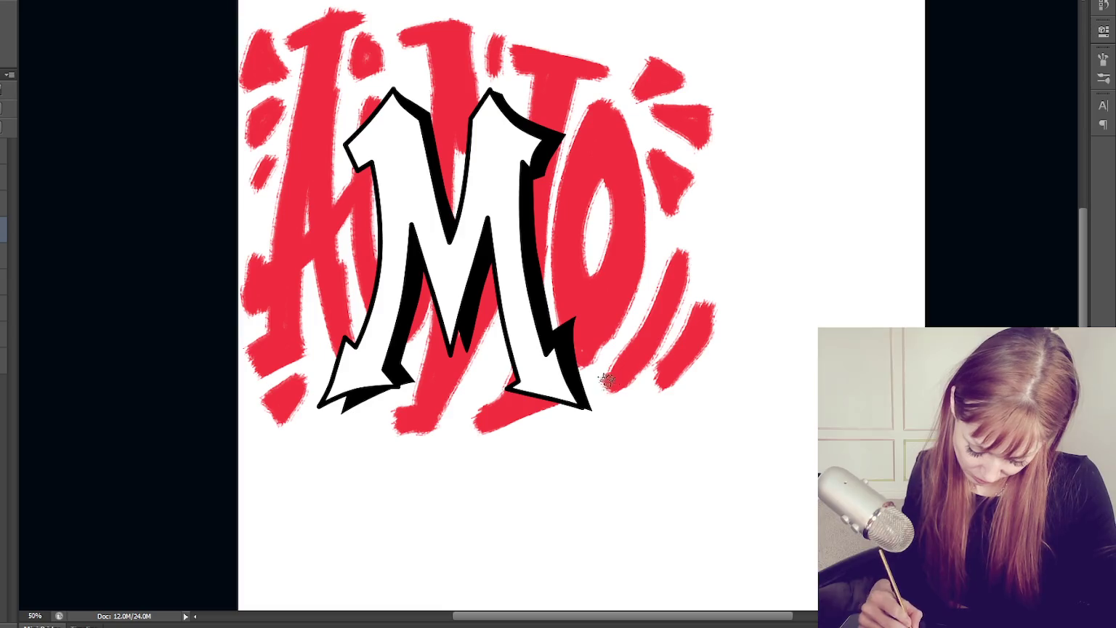
pyautogui.moveTo(591, 360)
pyautogui.mouseDown()
pyautogui.moveTo(648, 240)
pyautogui.moveTo(620, 105)
pyautogui.mouseUp()
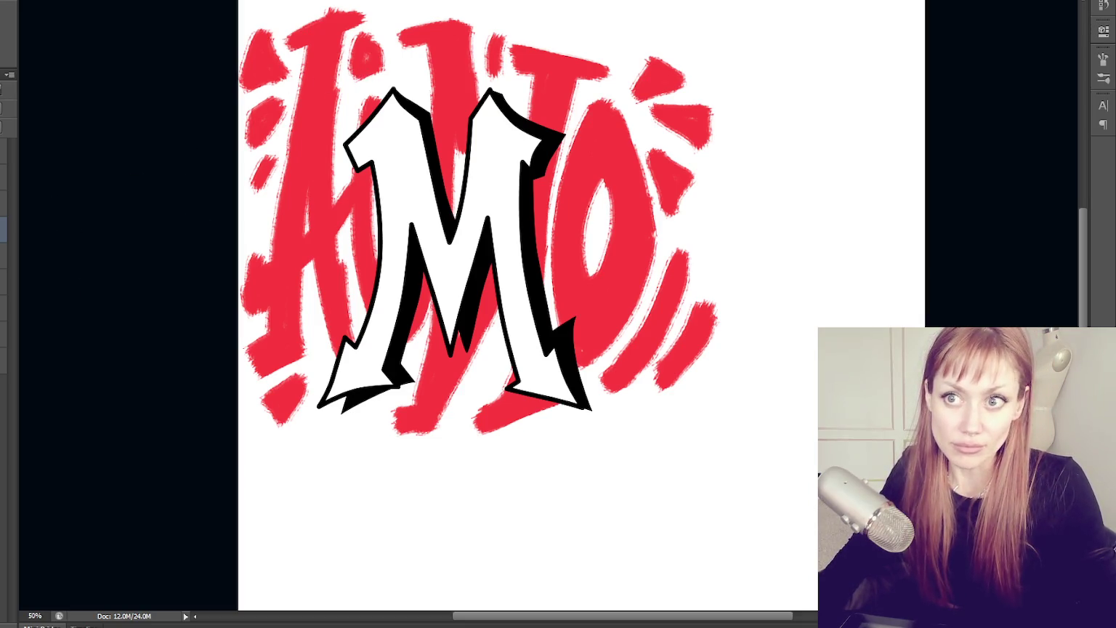
# Pick a new brush tip and fade the top-left red strokes to pale pink
pyautogui.press('F5')
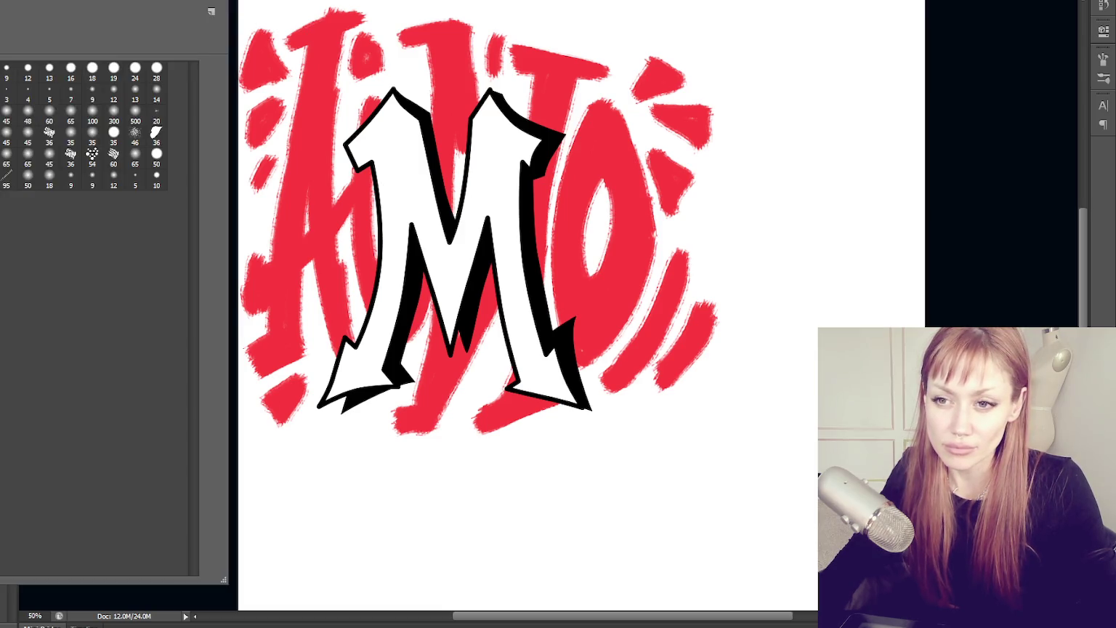
pyautogui.press('F5')
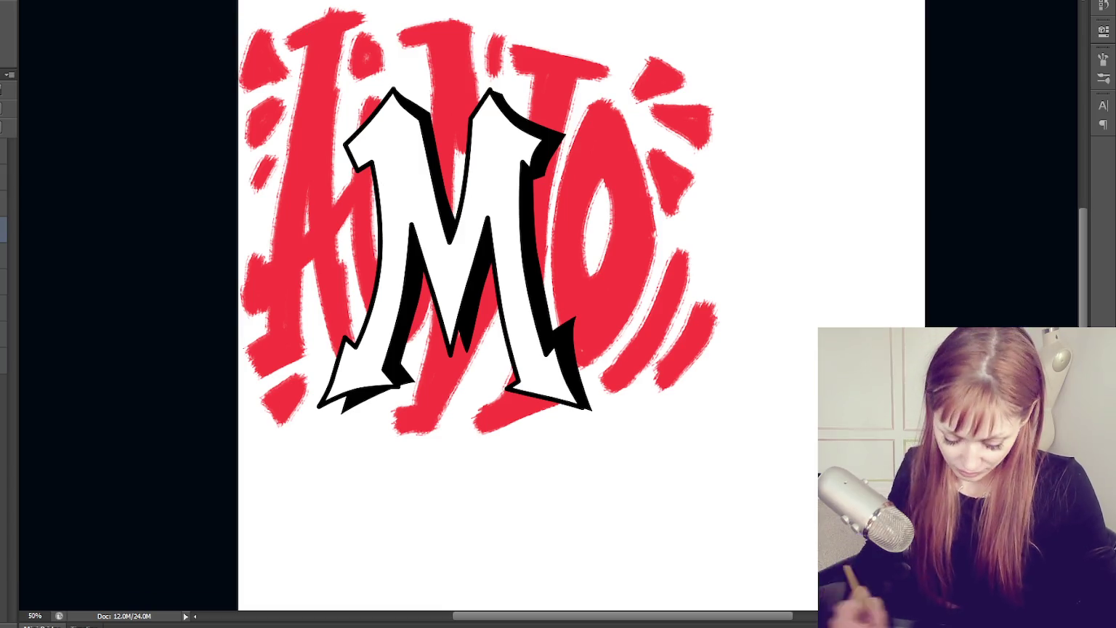
pyautogui.moveTo(249, 53)
pyautogui.mouseDown()
pyautogui.moveTo(305, 29)
pyautogui.moveTo(342, 44)
pyautogui.moveTo(316, 55)
pyautogui.moveTo(299, 55)
pyautogui.moveTo(374, 15)
pyautogui.mouseUp()
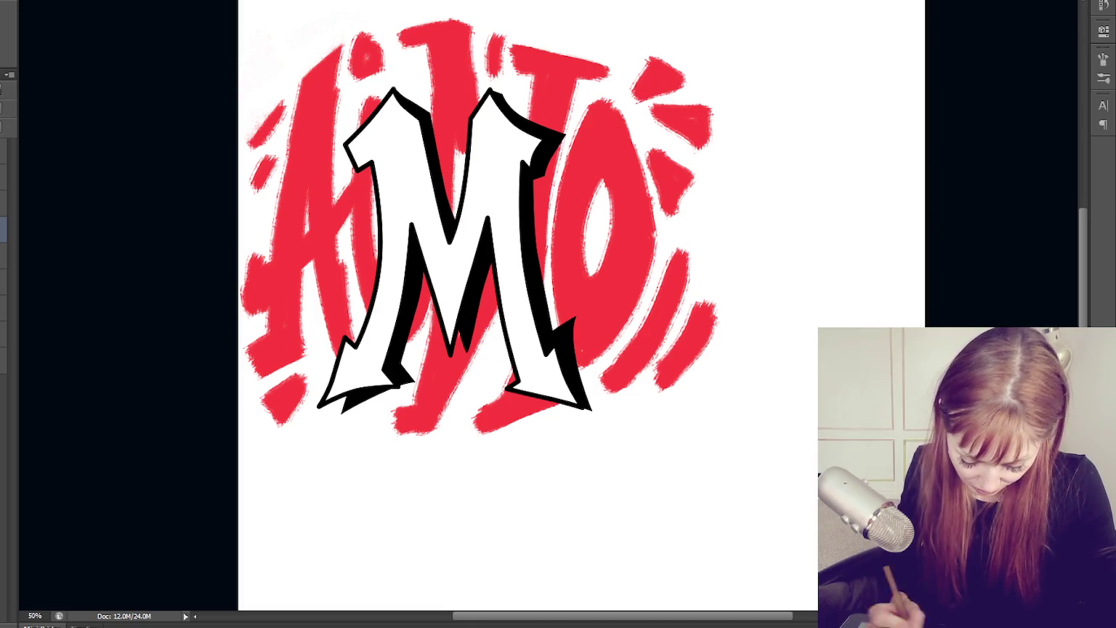
pyautogui.moveTo(250, 113)
pyautogui.mouseDown()
pyautogui.moveTo(324, 62)
pyautogui.moveTo(262, 138)
pyautogui.mouseUp()
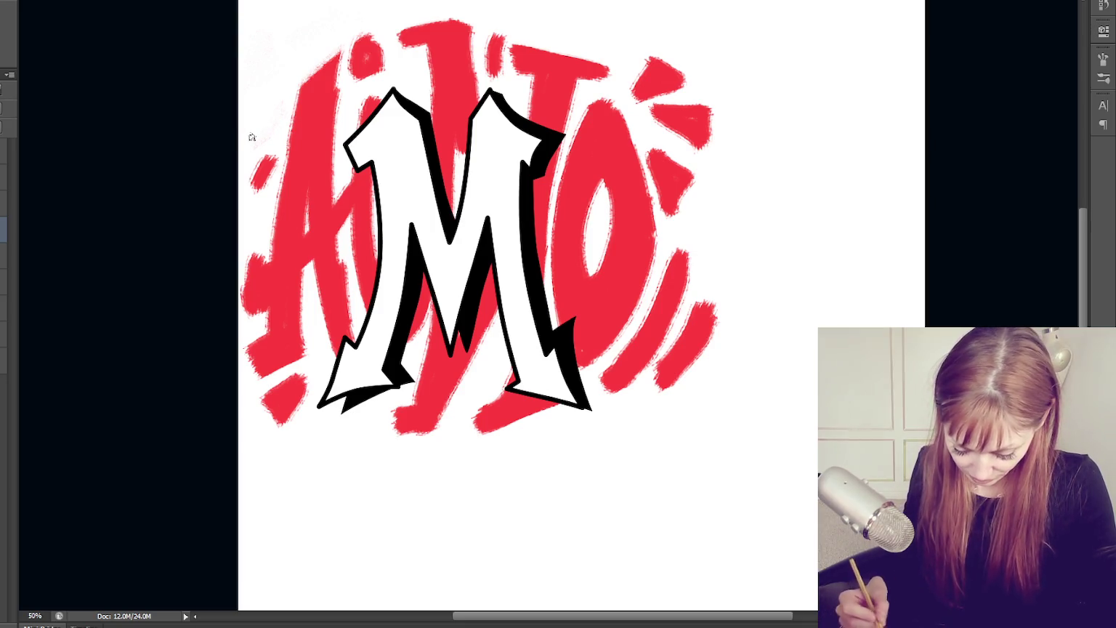
# Repaint the faded left edge solid red, then shift the artwork toward the canvas centre
pyautogui.moveTo(302, 90)
pyautogui.mouseDown()
pyautogui.moveTo(265, 128)
pyautogui.moveTo(333, 53)
pyautogui.moveTo(359, 58)
pyautogui.moveTo(295, 124)
pyautogui.moveTo(290, 175)
pyautogui.moveTo(251, 171)
pyautogui.moveTo(269, 208)
pyautogui.mouseUp()
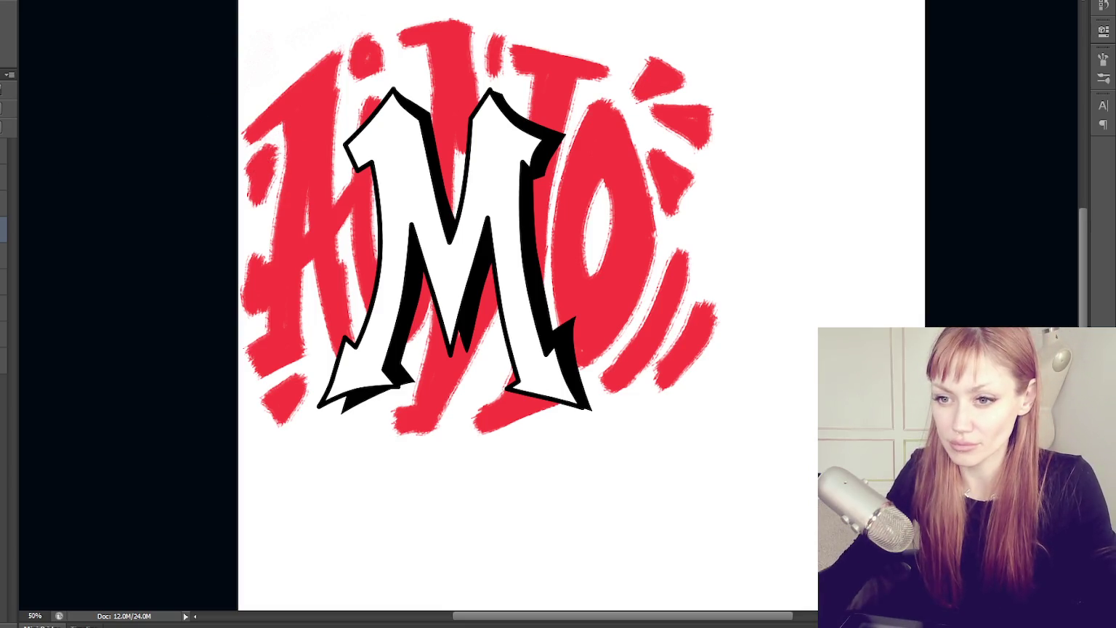
pyautogui.click(4, 145)
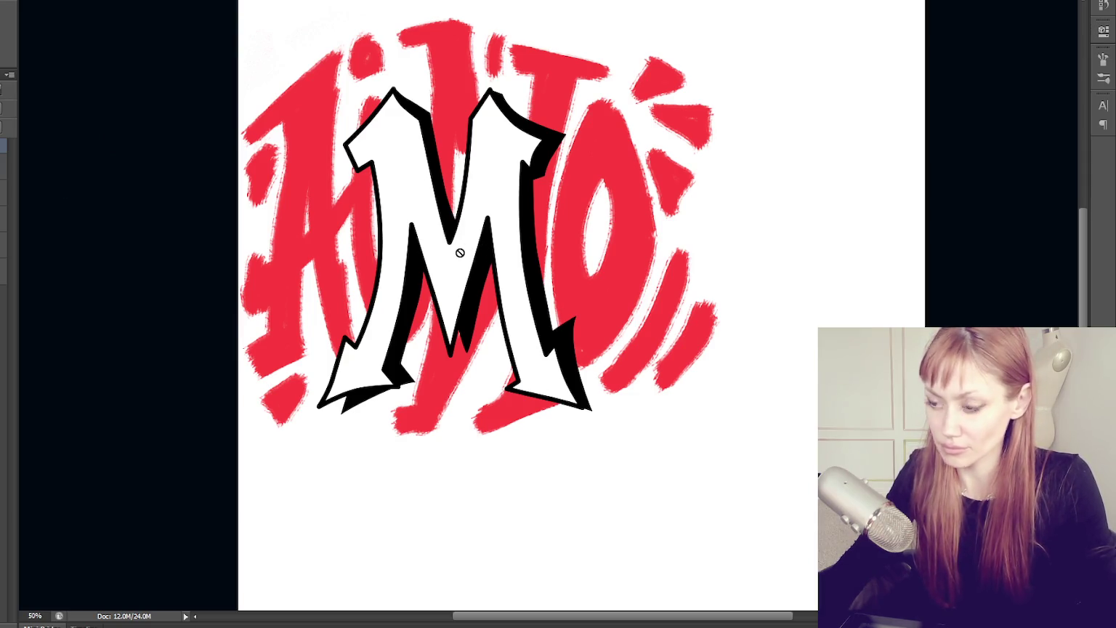
pyautogui.moveTo(461, 256)
pyautogui.mouseDown()
pyautogui.moveTo(577, 290)
pyautogui.moveTo(552, 314)
pyautogui.mouseUp()
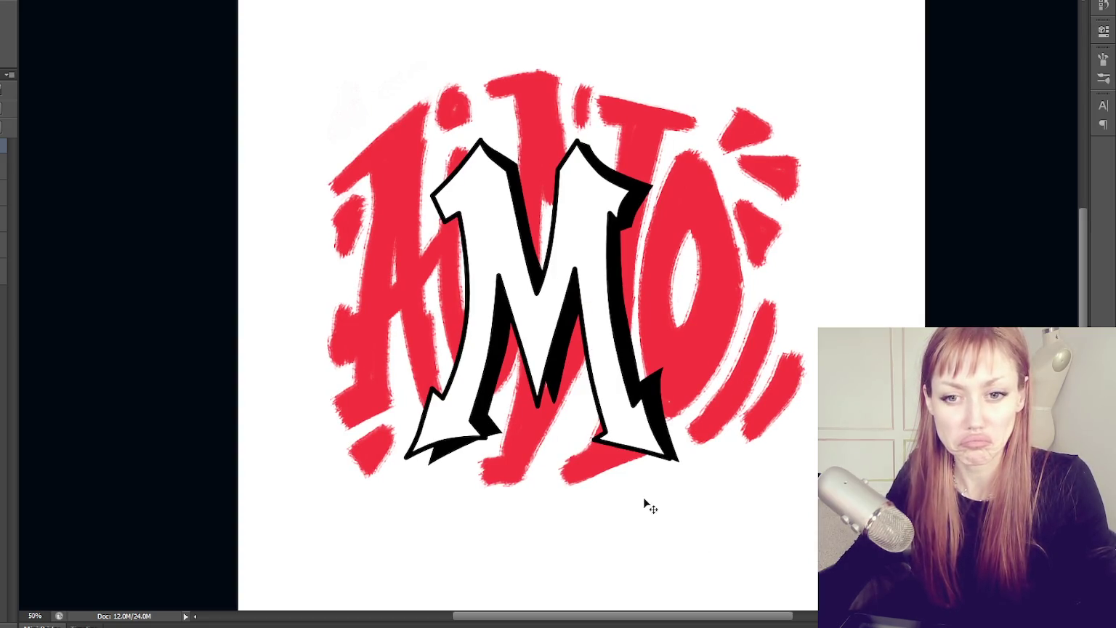
# Briefly show the faint sketch outline over the lettering, then hide it again
pyautogui.click(3, 191)
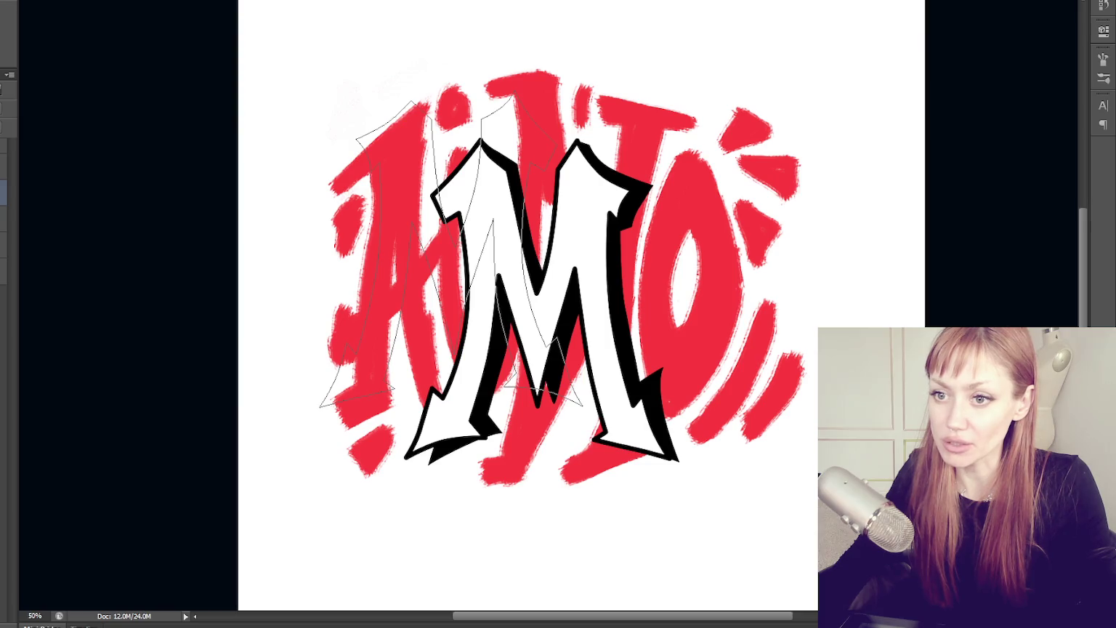
pyautogui.click(3, 297)
pyautogui.click(4, 146)
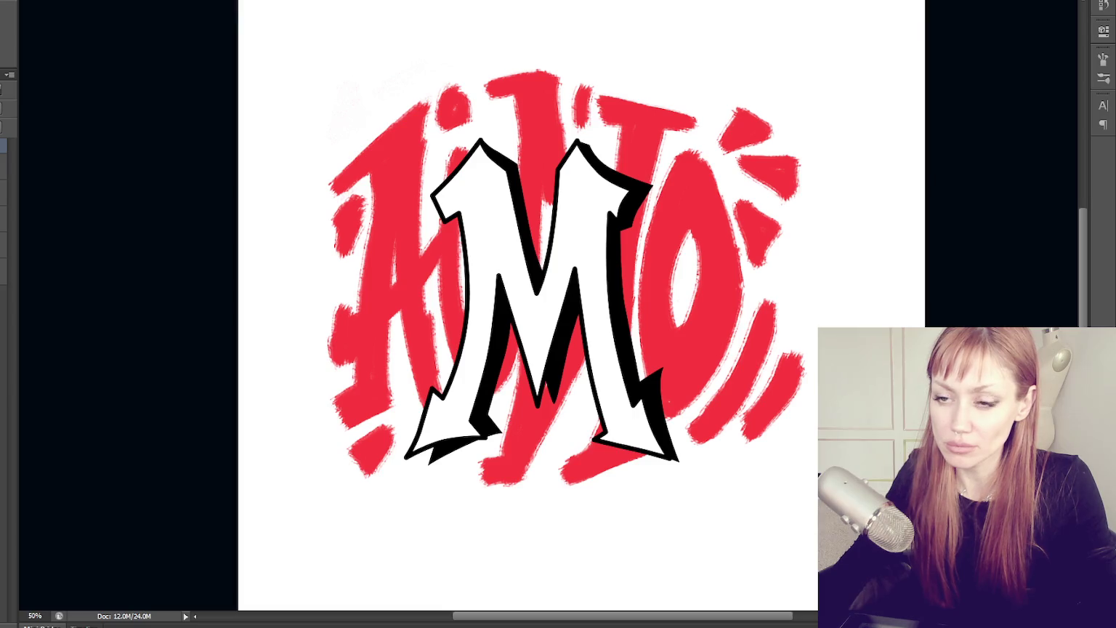
# Duplicate the artwork layer with Ctrl+J and rasterize the selected layers
pyautogui.hotkey('ctrl', 'j')
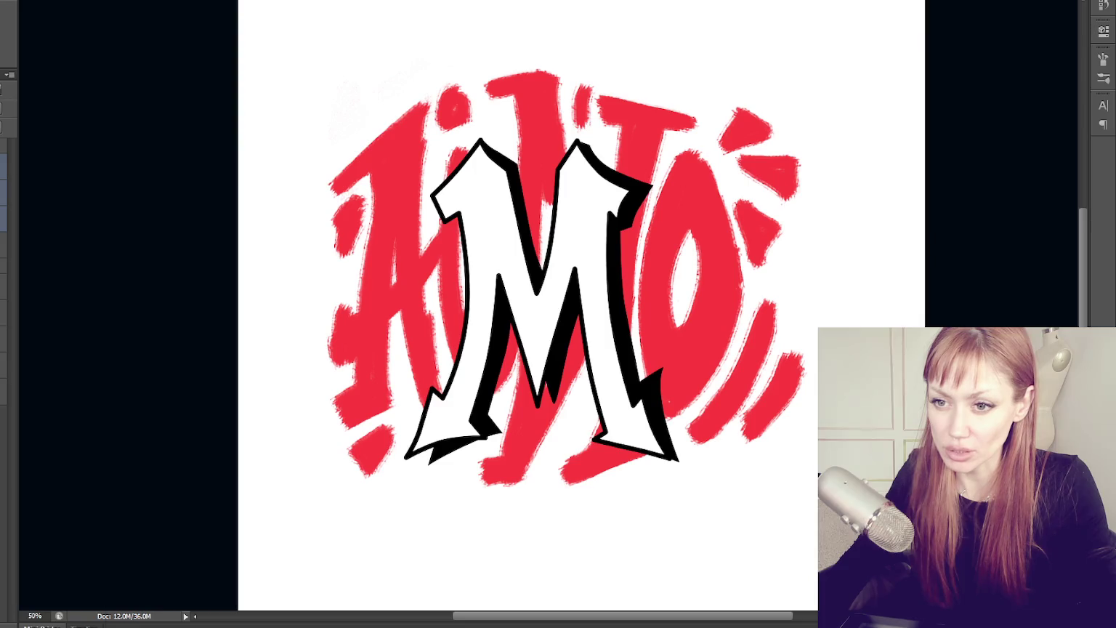
pyautogui.rightClick(3, 176)
pyautogui.click(34, 277)
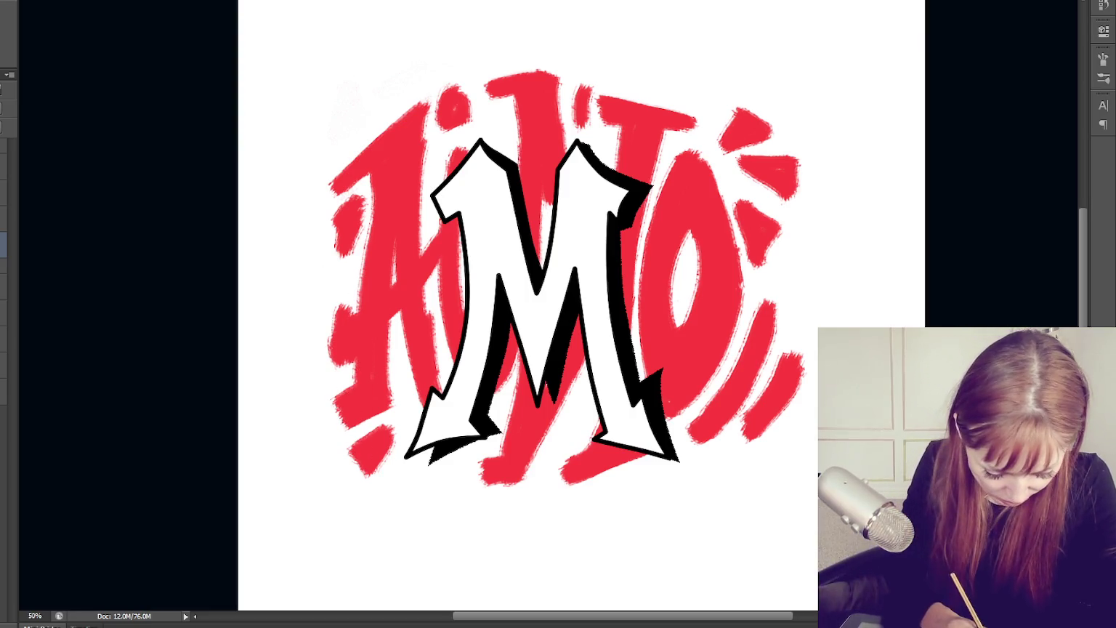
# Switch to a textured brush tip and add grain to the left, right, bottom and A strokes and J/T tops
pyautogui.press('F5')
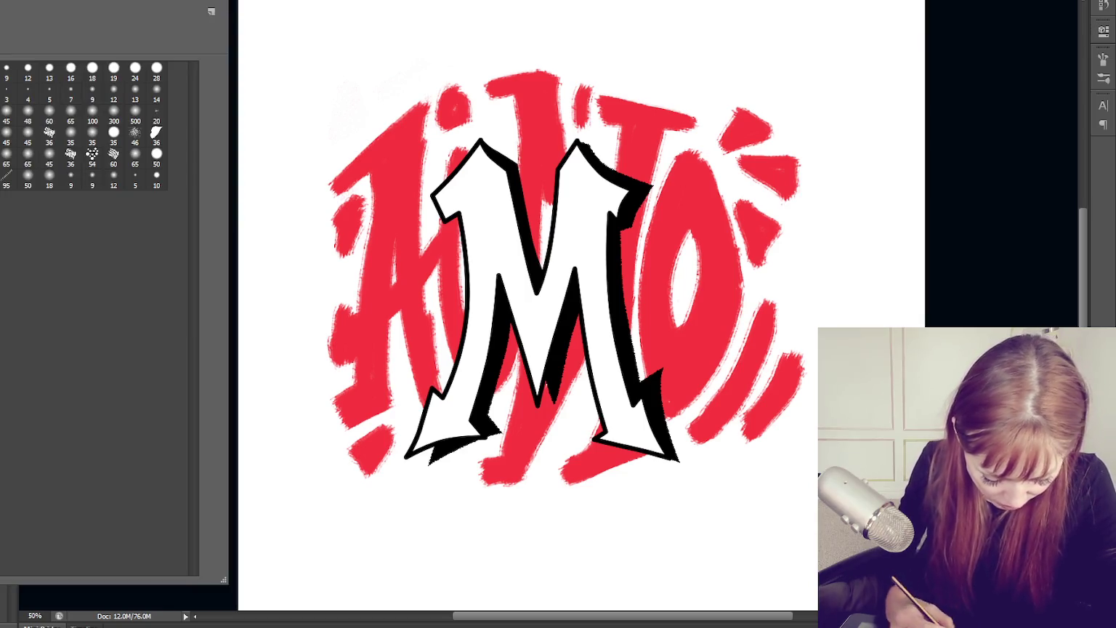
pyautogui.press('F5')
pyautogui.moveTo(377, 334); pyautogui.dragTo(377, 473)
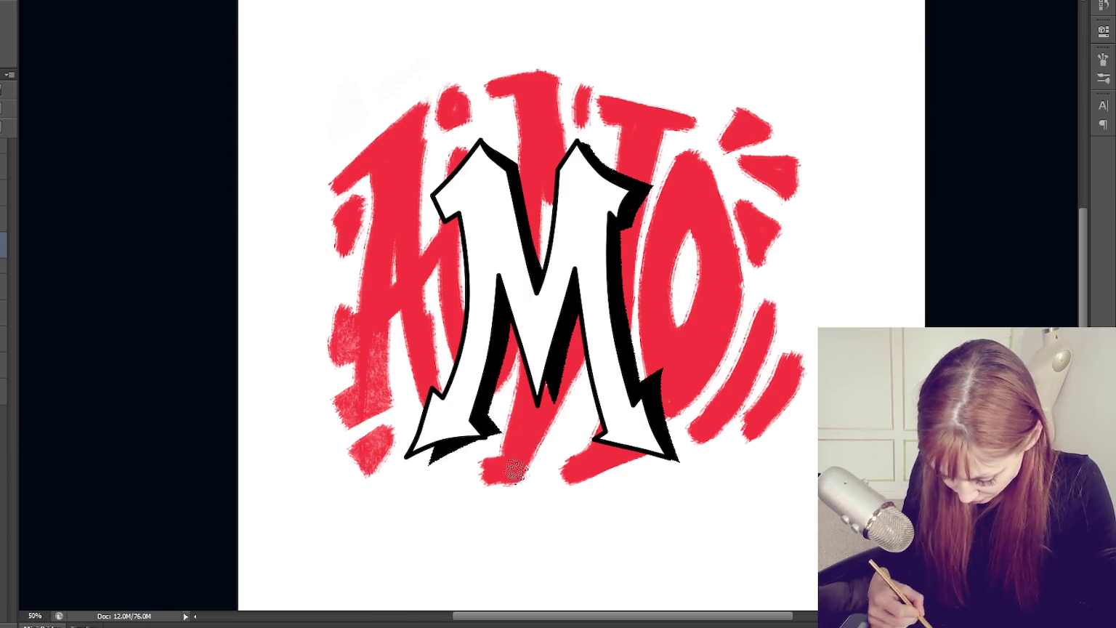
pyautogui.moveTo(739, 328); pyautogui.dragTo(698, 436)
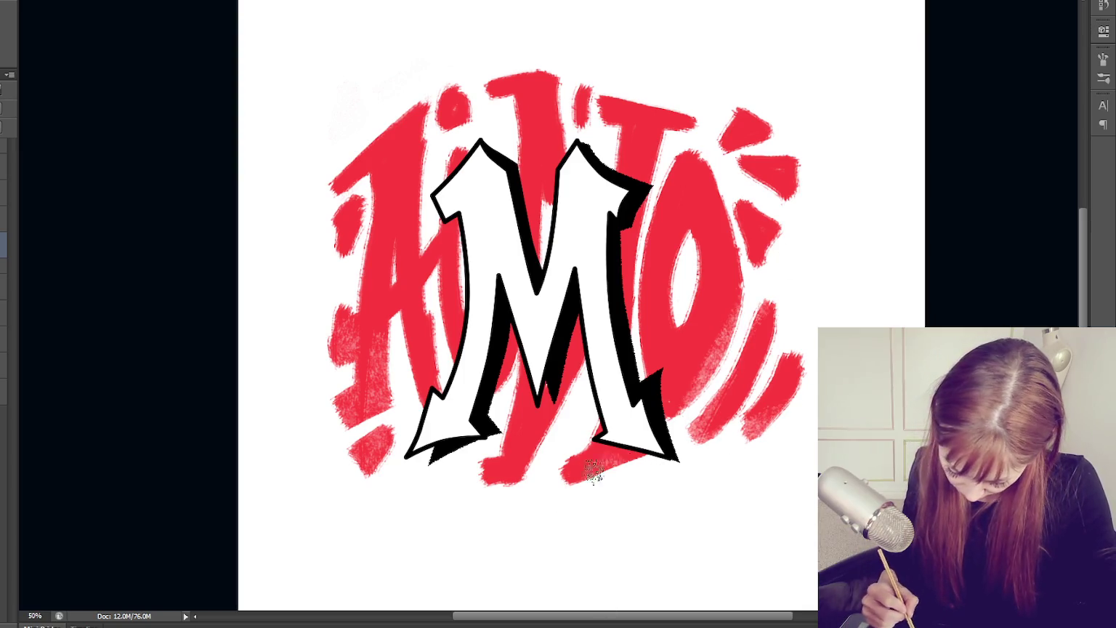
pyautogui.moveTo(604, 470); pyautogui.dragTo(567, 477)
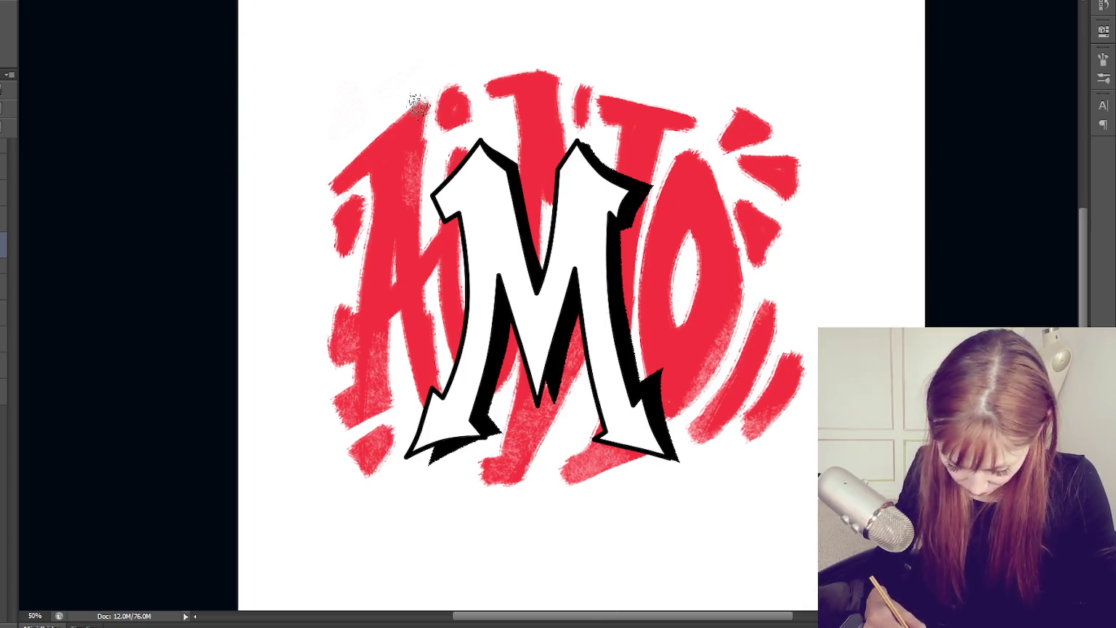
pyautogui.moveTo(419, 105); pyautogui.dragTo(371, 460)
pyautogui.moveTo(541, 77); pyautogui.dragTo(538, 185)
pyautogui.moveTo(670, 115); pyautogui.dragTo(659, 176)
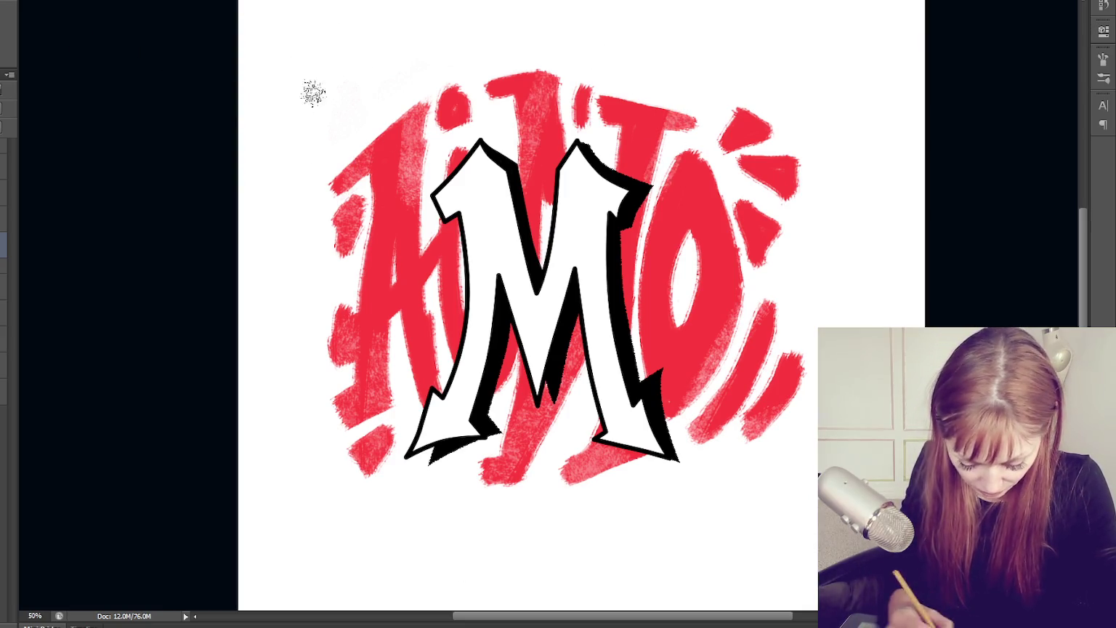
# Add more grain across the A, T and O strokes and stipple black shading on the M's inner leg
pyautogui.moveTo(389, 128); pyautogui.dragTo(400, 362)
pyautogui.moveTo(434, 142); pyautogui.dragTo(477, 321)
pyautogui.moveTo(700, 218); pyautogui.dragTo(662, 349)
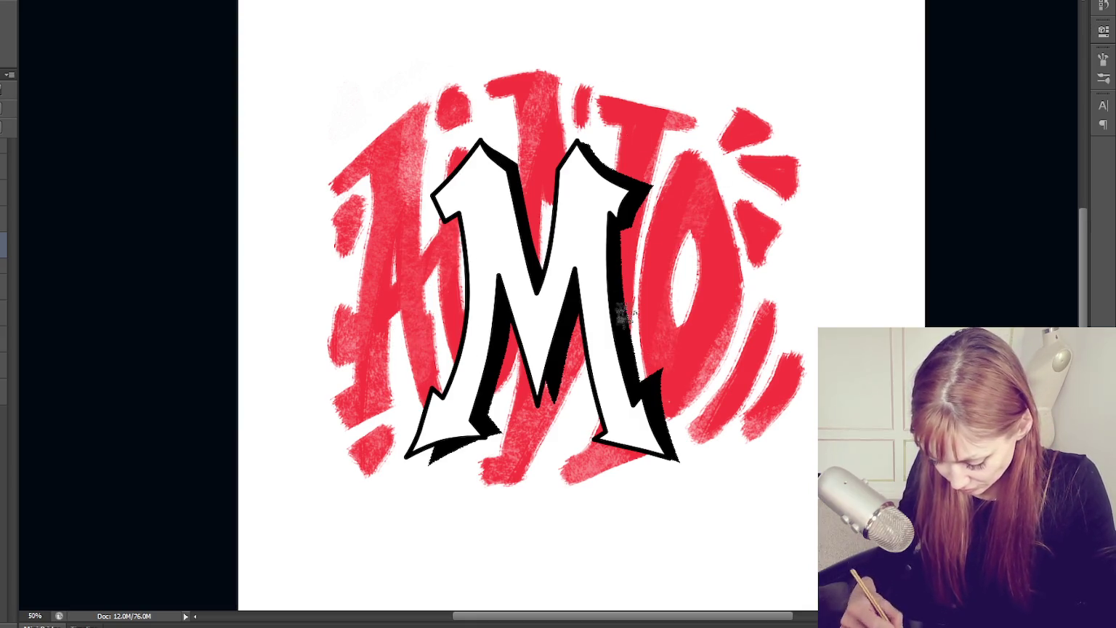
pyautogui.moveTo(657, 116); pyautogui.dragTo(679, 386)
pyautogui.moveTo(774, 125); pyautogui.dragTo(760, 255)
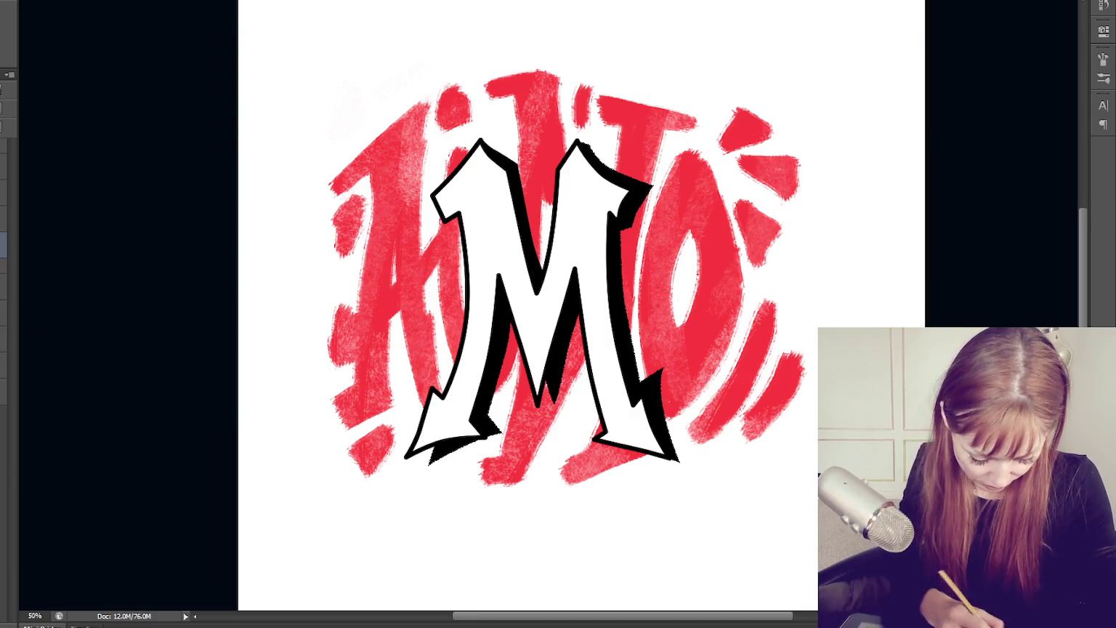
pyautogui.moveTo(476, 379); pyautogui.dragTo(473, 455)
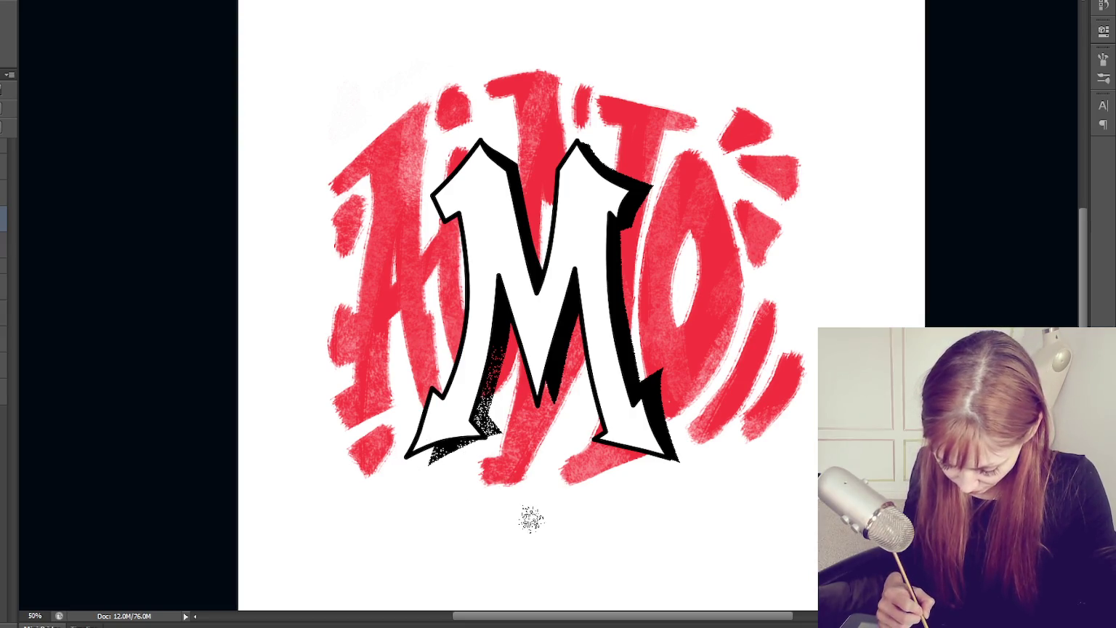
pyautogui.hotkey('ctrl', 'alt', 'z')
pyautogui.hotkey('ctrl', 'alt', 'z')
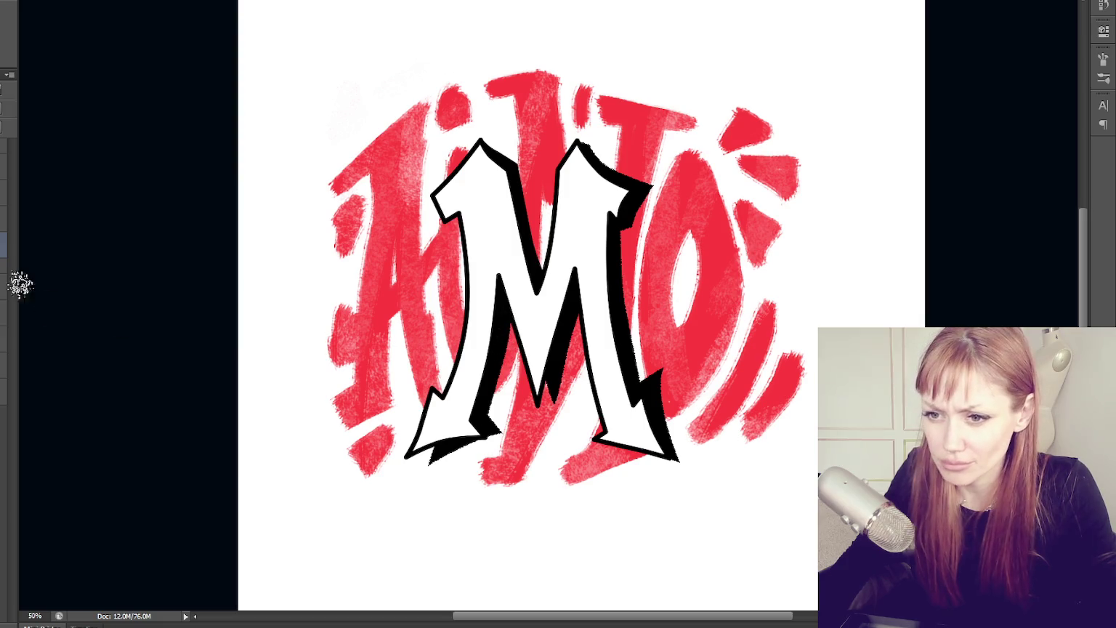
pyautogui.hotkey('alt', ']')
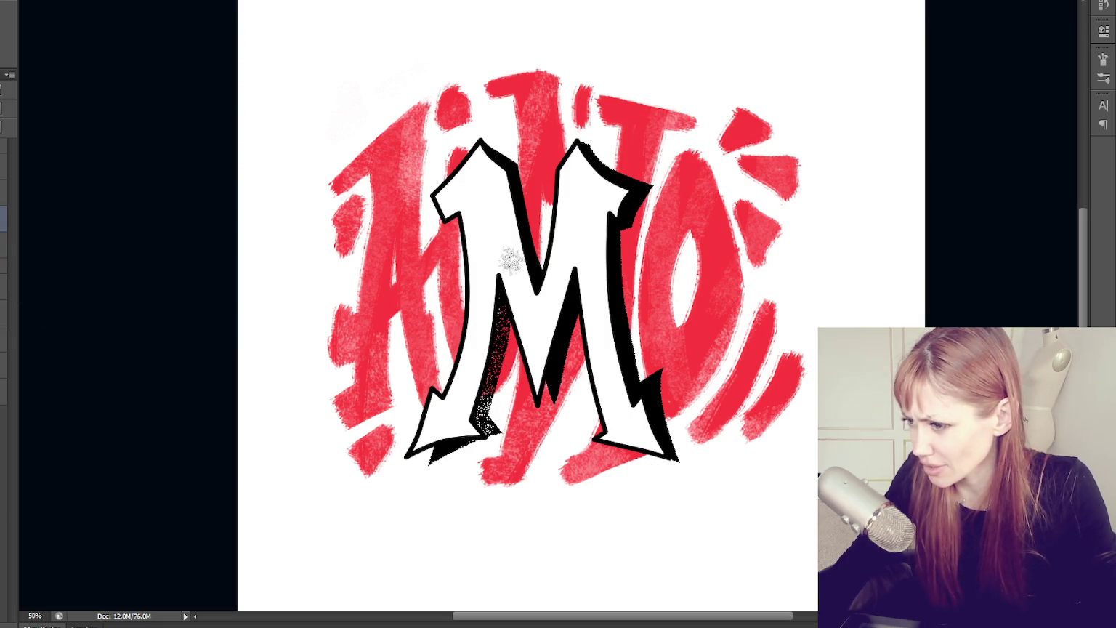
pyautogui.press('F5')
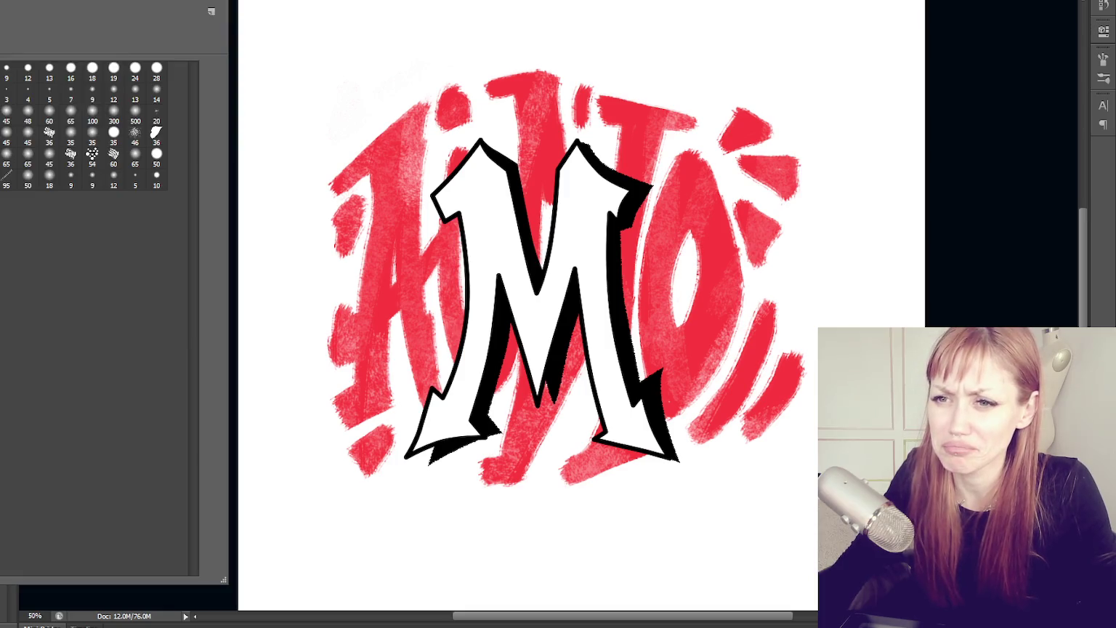
pyautogui.moveTo(484, 344)
pyautogui.mouseDown()
pyautogui.moveTo(499, 342)
pyautogui.moveTo(461, 427)
pyautogui.moveTo(495, 327)
pyautogui.moveTo(478, 461)
pyautogui.mouseUp()
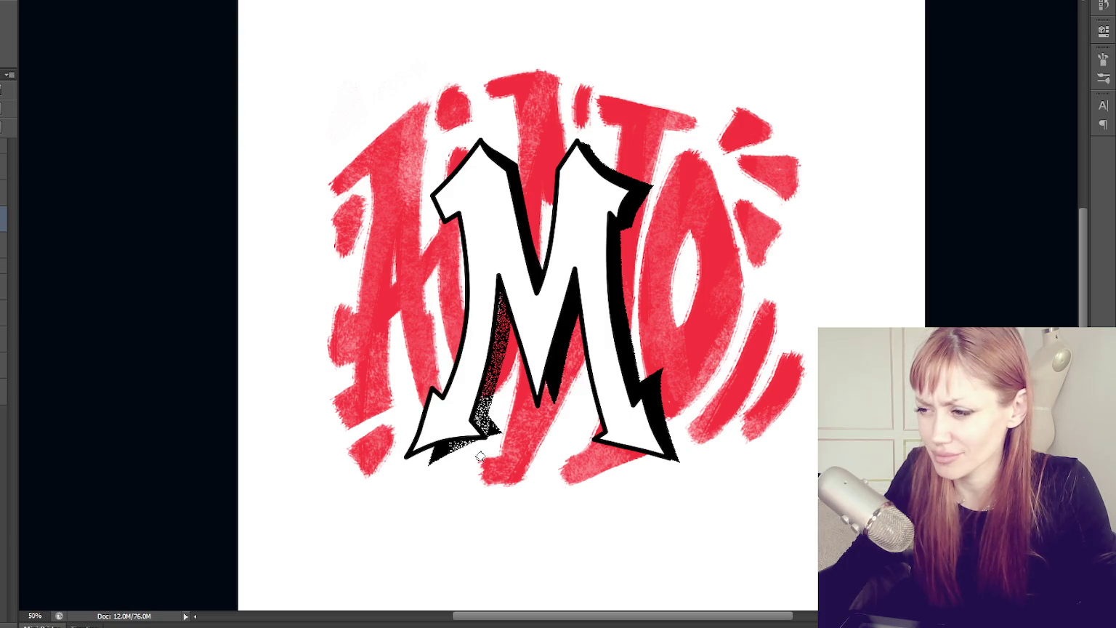
pyautogui.hotkey('ctrl', 'z')
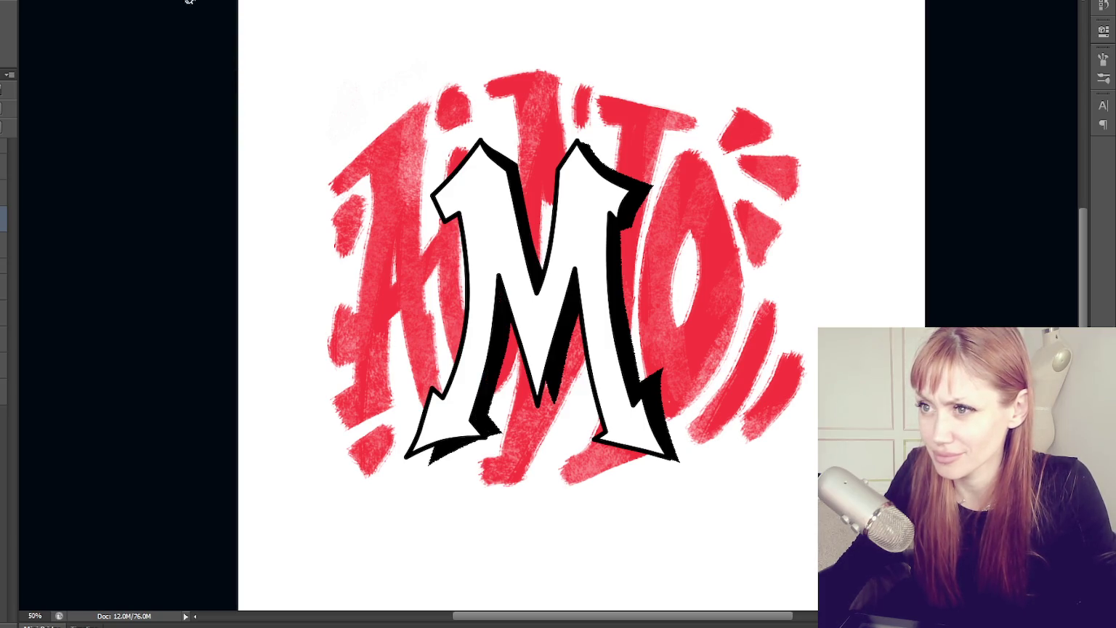
pyautogui.moveTo(495, 321)
pyautogui.mouseDown()
pyautogui.moveTo(480, 433)
pyautogui.moveTo(495, 405)
pyautogui.mouseUp()
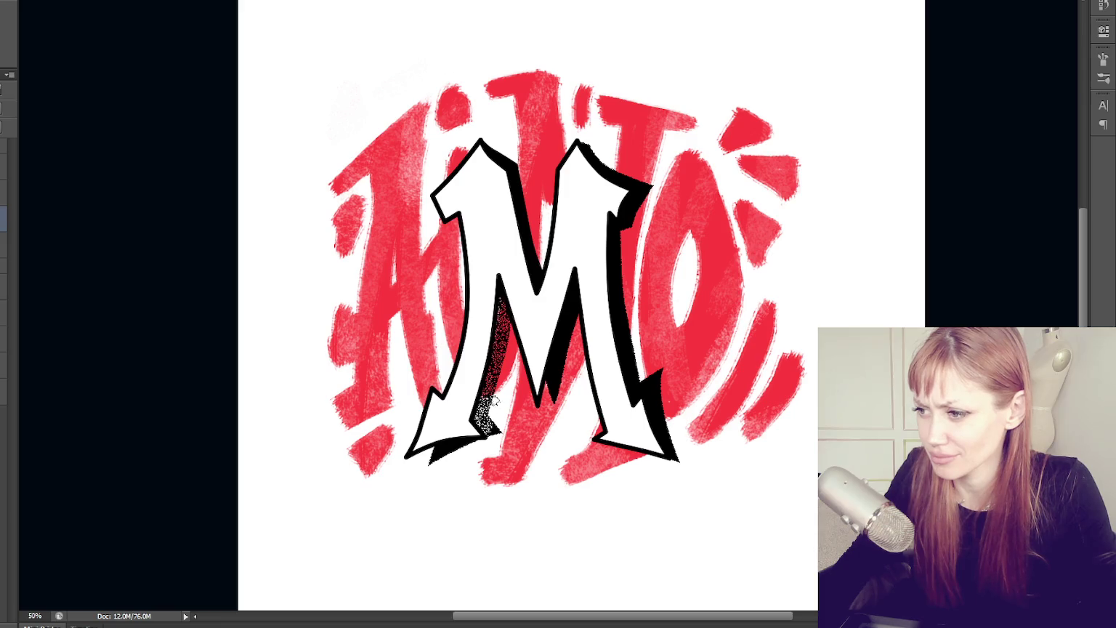
pyautogui.hotkey('ctrl', 'z')
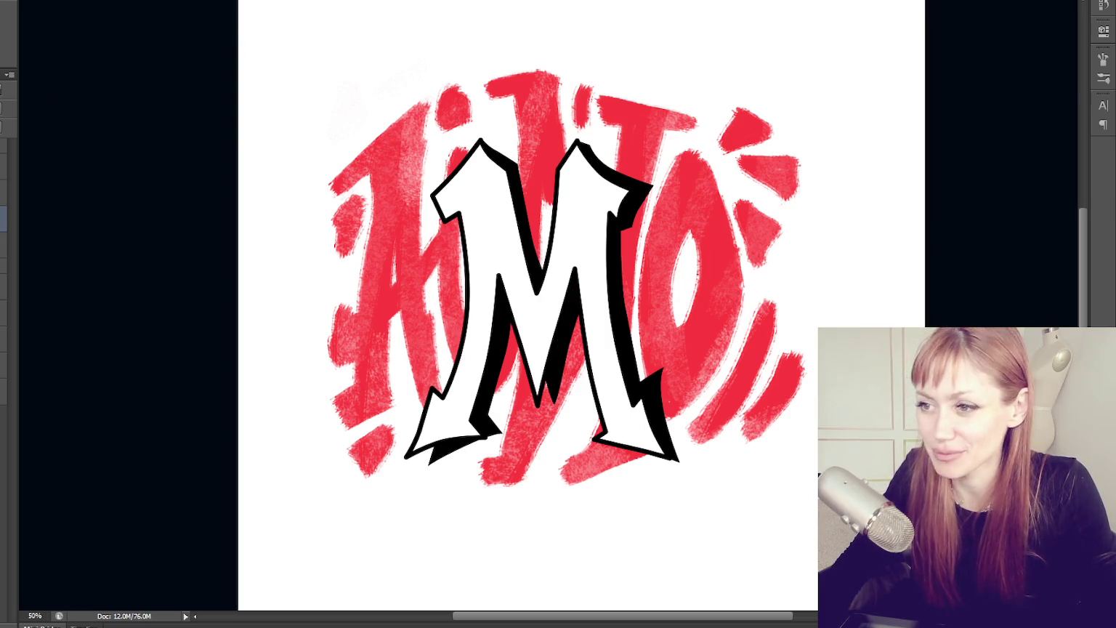
pyautogui.moveTo(513, 309); pyautogui.dragTo(489, 372)
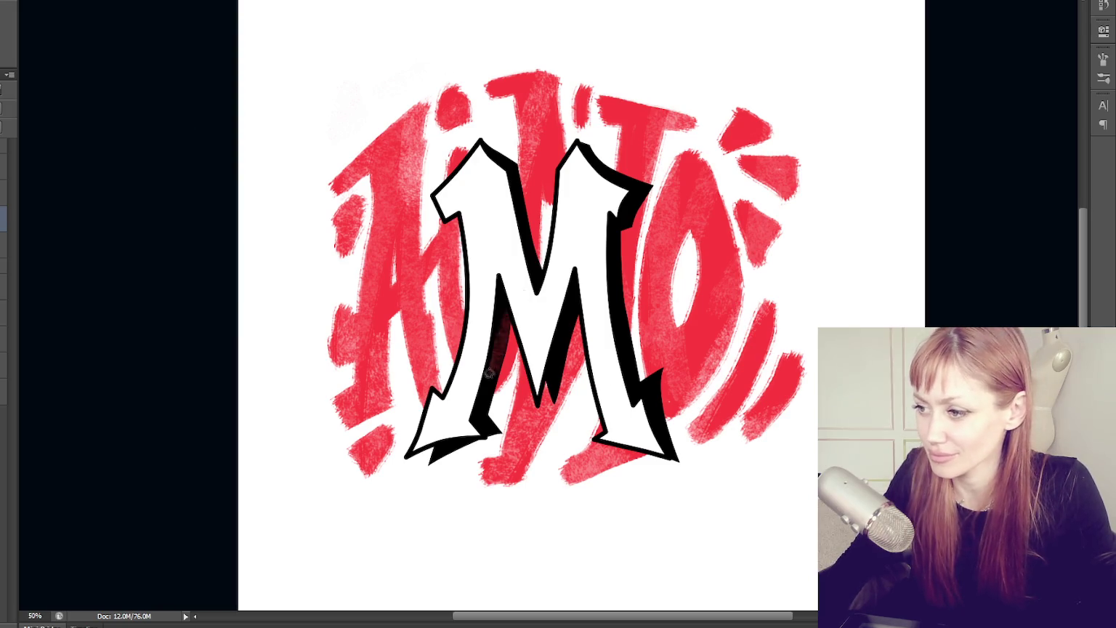
pyautogui.hotkey('ctrl', 'z')
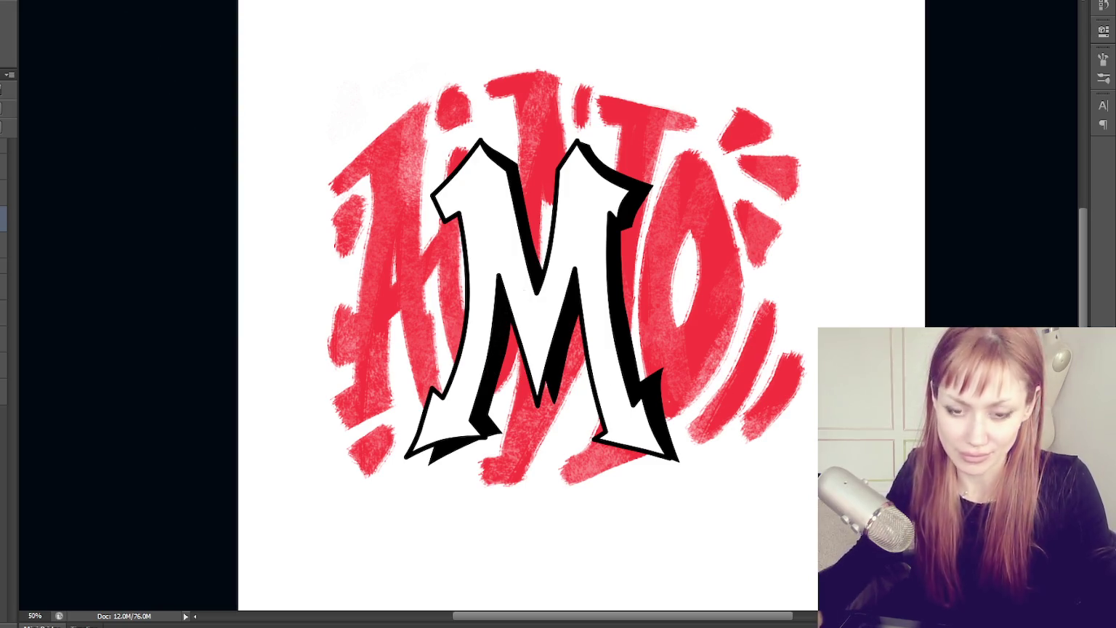
pyautogui.press('F5')
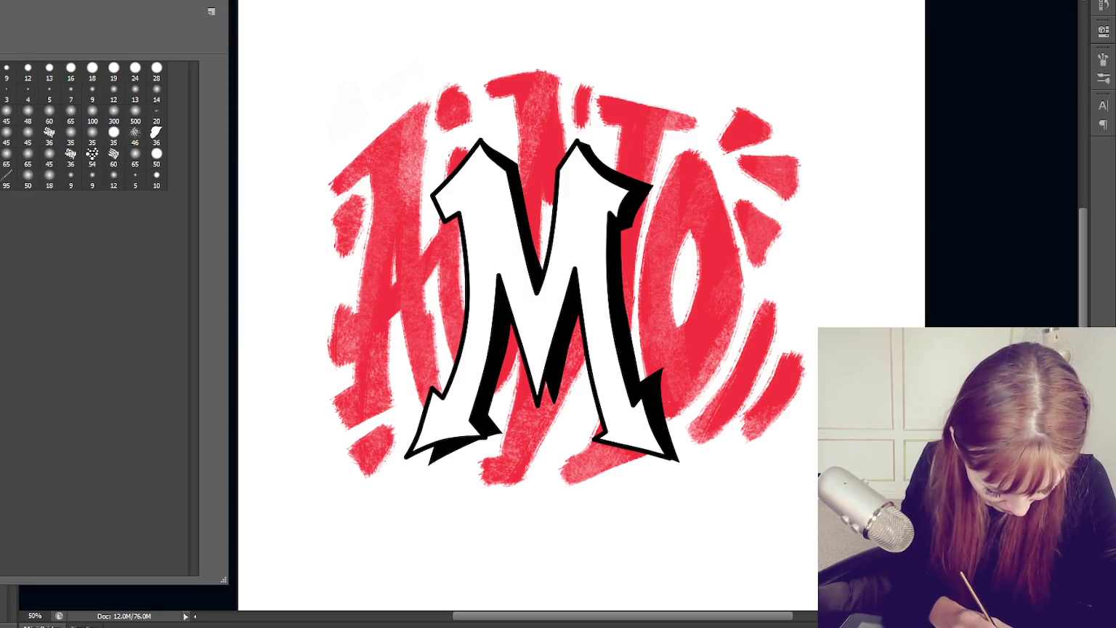
pyautogui.press('F5')
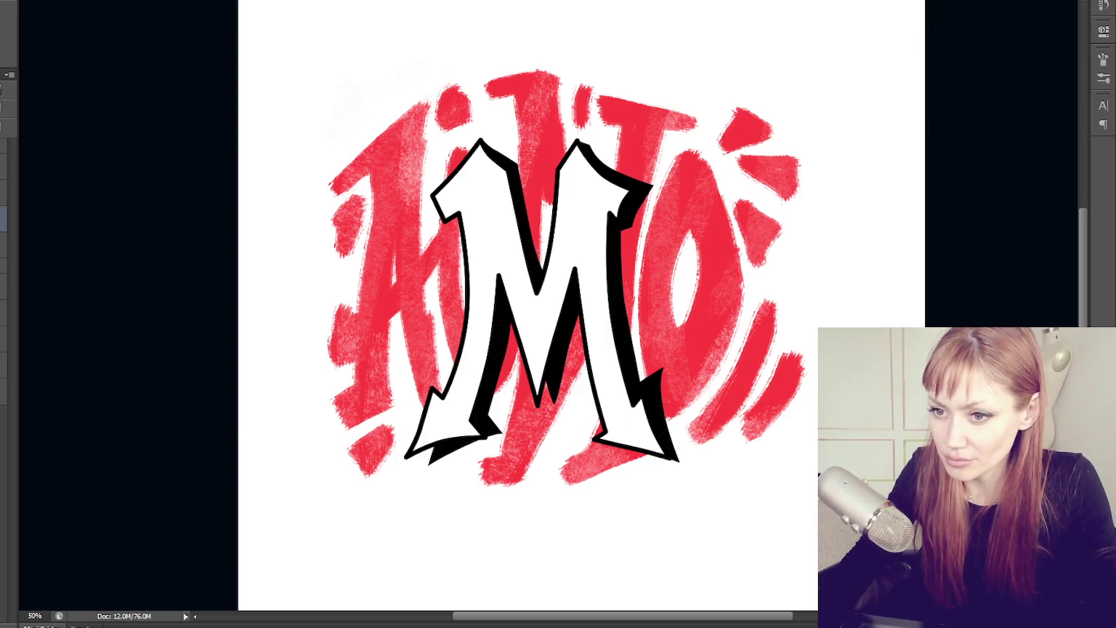
# On the shadow layer, fade the M's left-leg and right-half black shadows with textured strokes
pyautogui.click(4, 167)
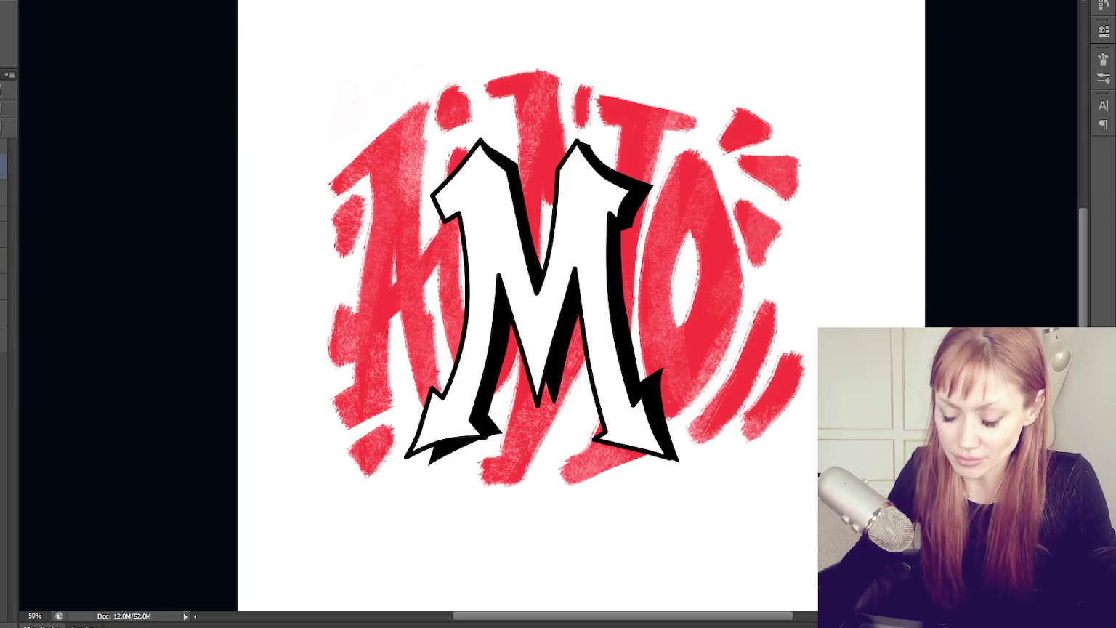
pyautogui.moveTo(460, 399); pyautogui.dragTo(472, 436)
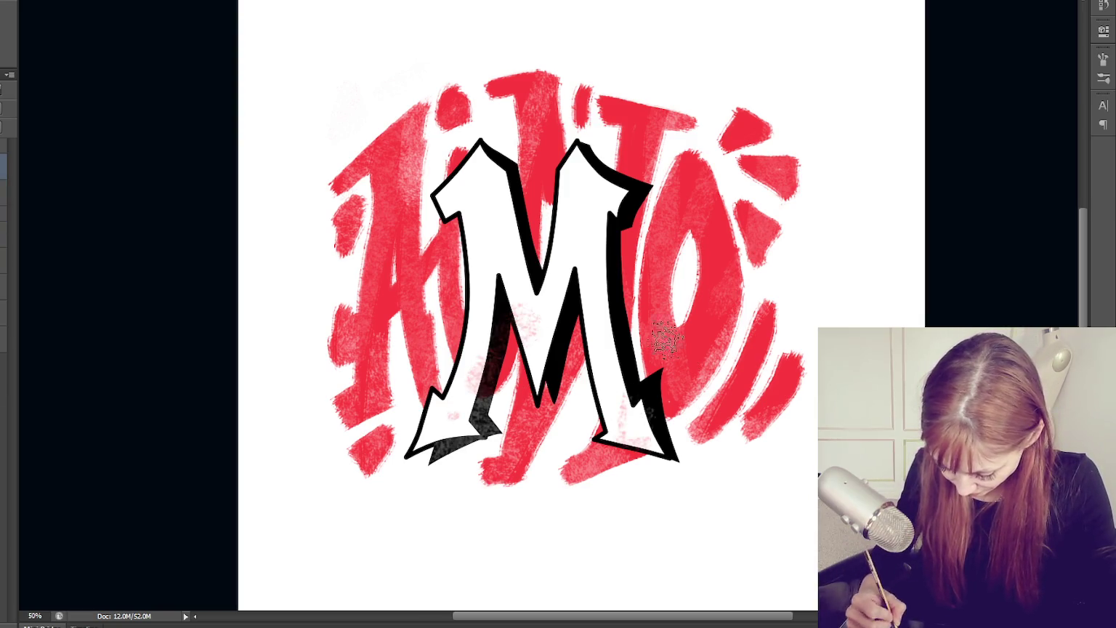
pyautogui.moveTo(606, 269); pyautogui.dragTo(599, 338)
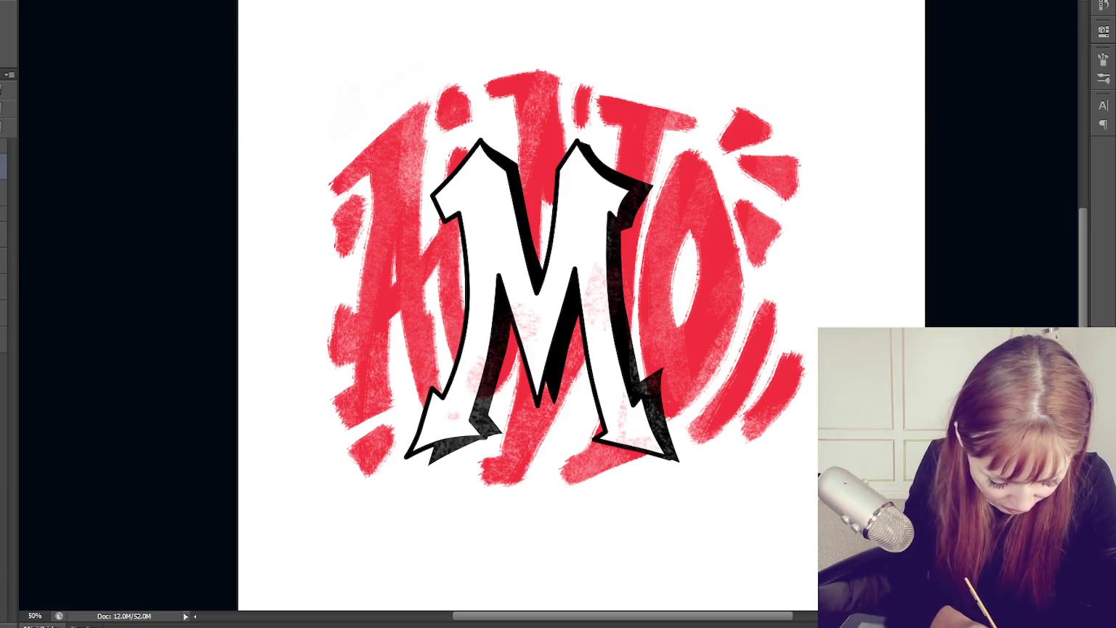
# Hide the white background so the artwork shows over transparency
pyautogui.press('F5')
pyautogui.press('F5')
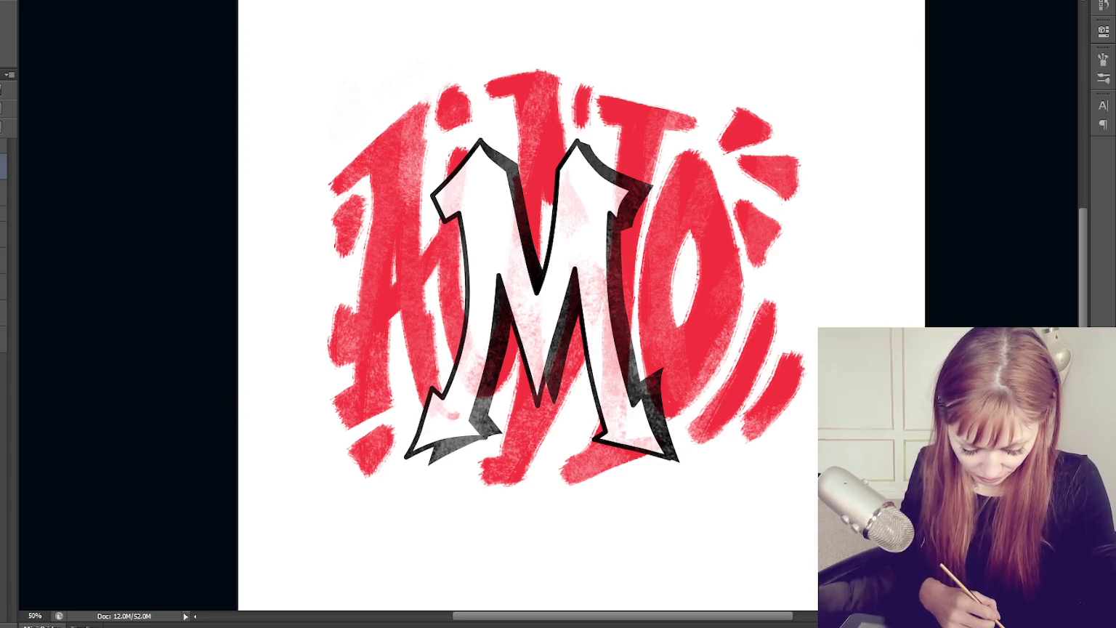
pyautogui.moveTo(107, 626)
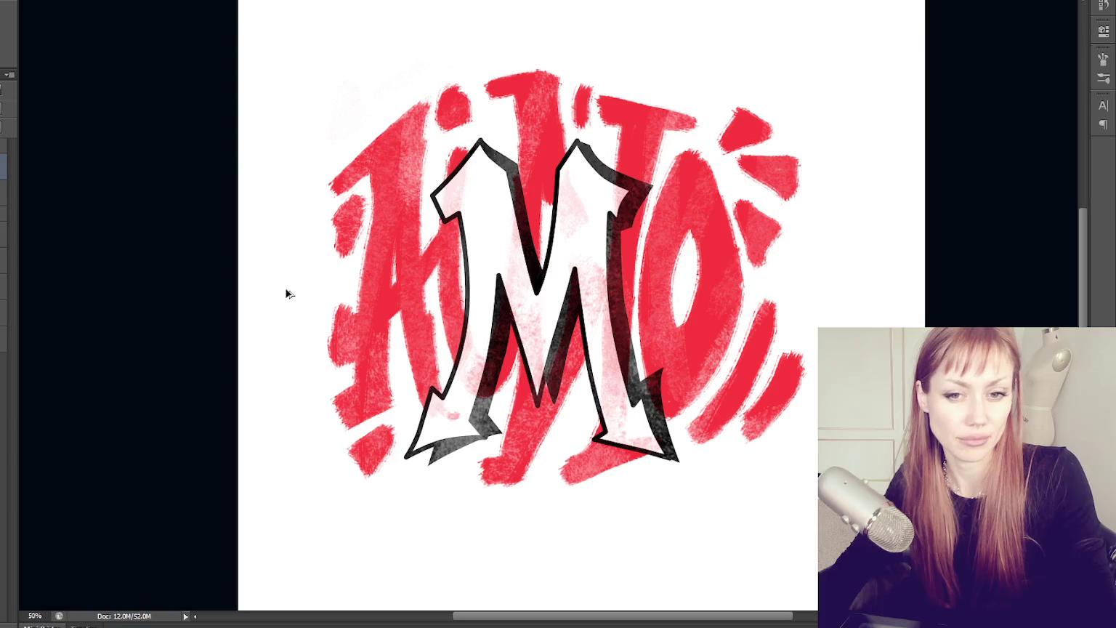
pyautogui.hotkey('ctrl', 'z')
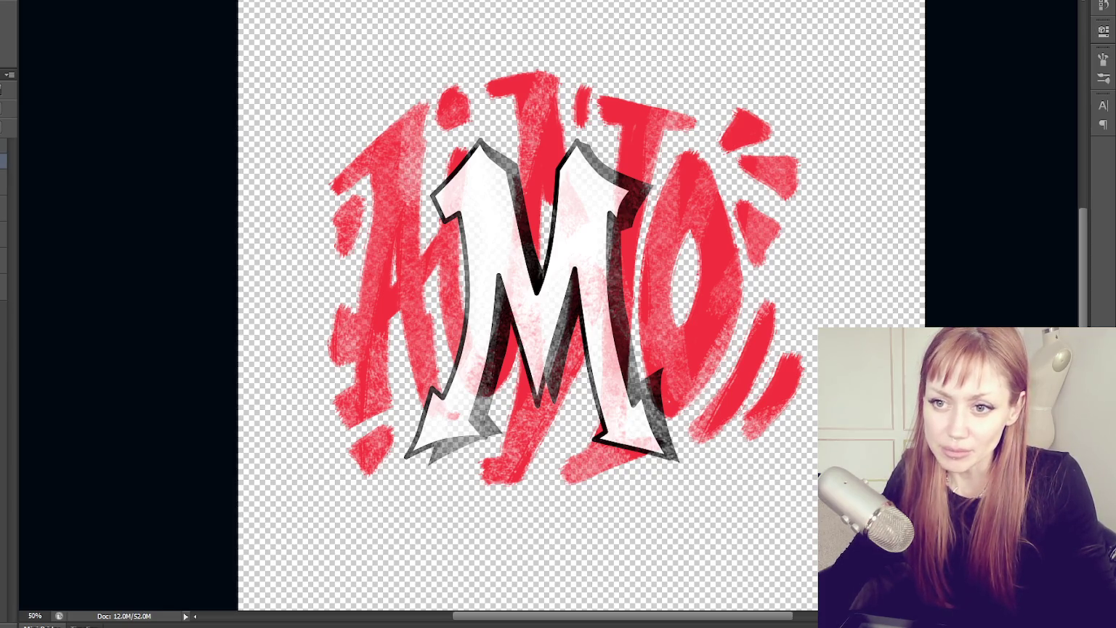
# Duplicate the artwork layer and scale the copy up slightly around its centre with Free Transform
pyautogui.hotkey('ctrl', 'j')
pyautogui.hotkey('ctrl', 't')
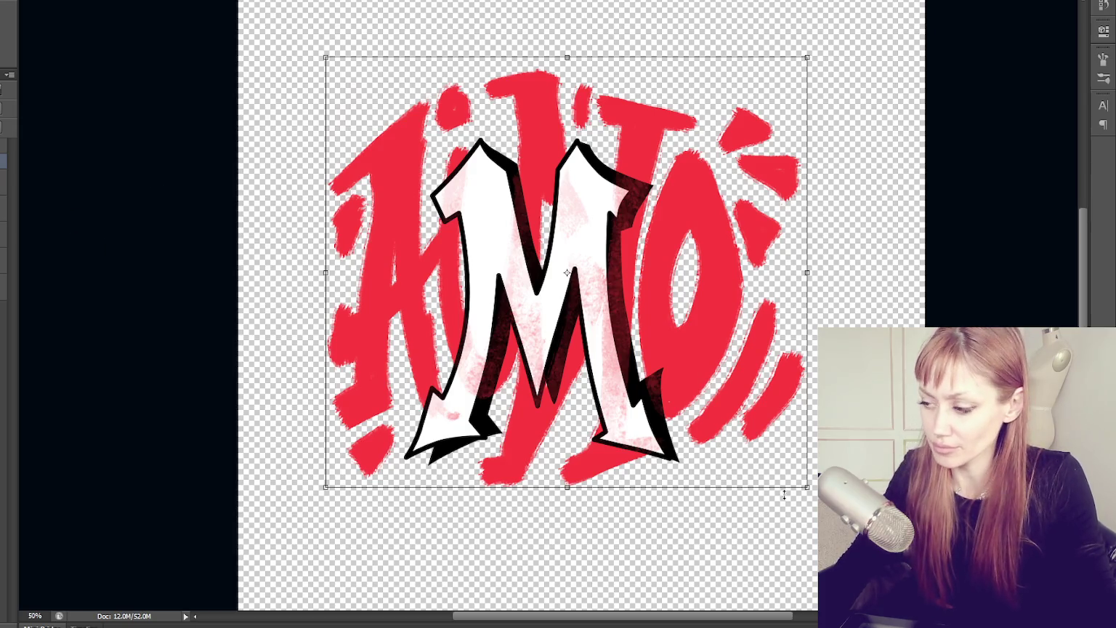
pyautogui.moveTo(808, 487)
pyautogui.mouseDown()
pyautogui.moveTo(857, 543)
pyautogui.moveTo(808, 487)
pyautogui.mouseUp()
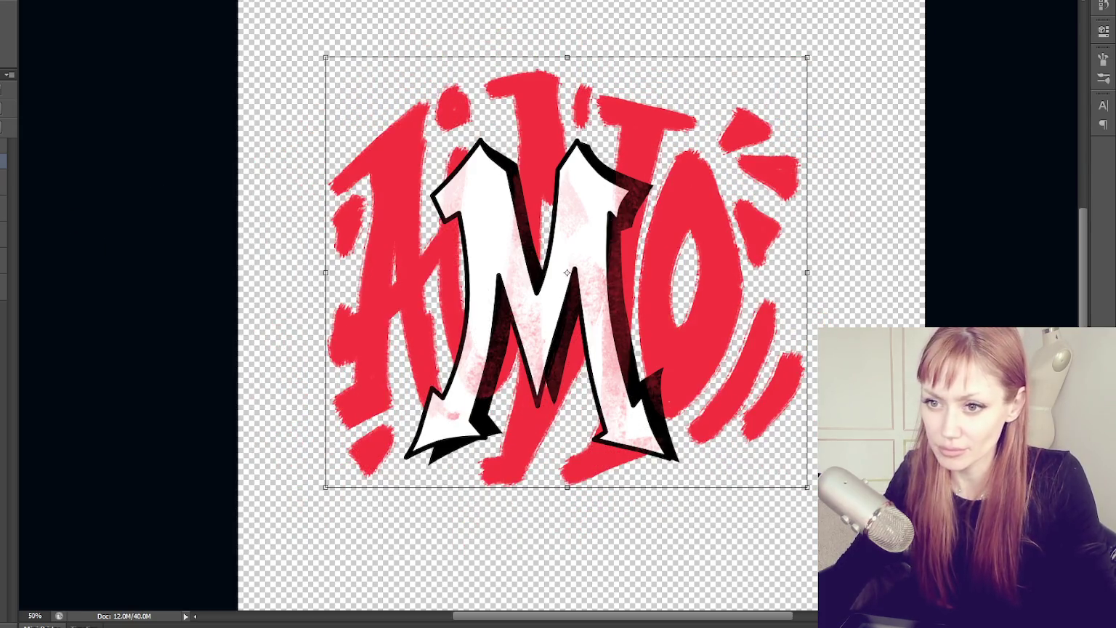
pyautogui.press('Escape')
pyautogui.hotkey('ctrl', 't')
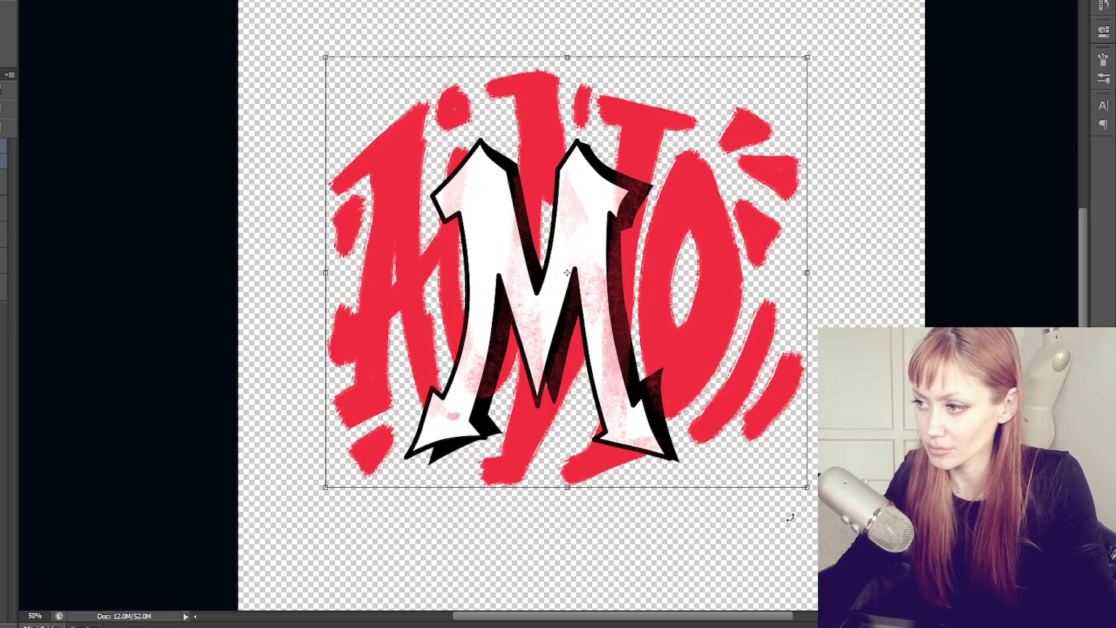
pyautogui.moveTo(810, 491); pyautogui.dragTo(916, 595)
pyautogui.press('Return')
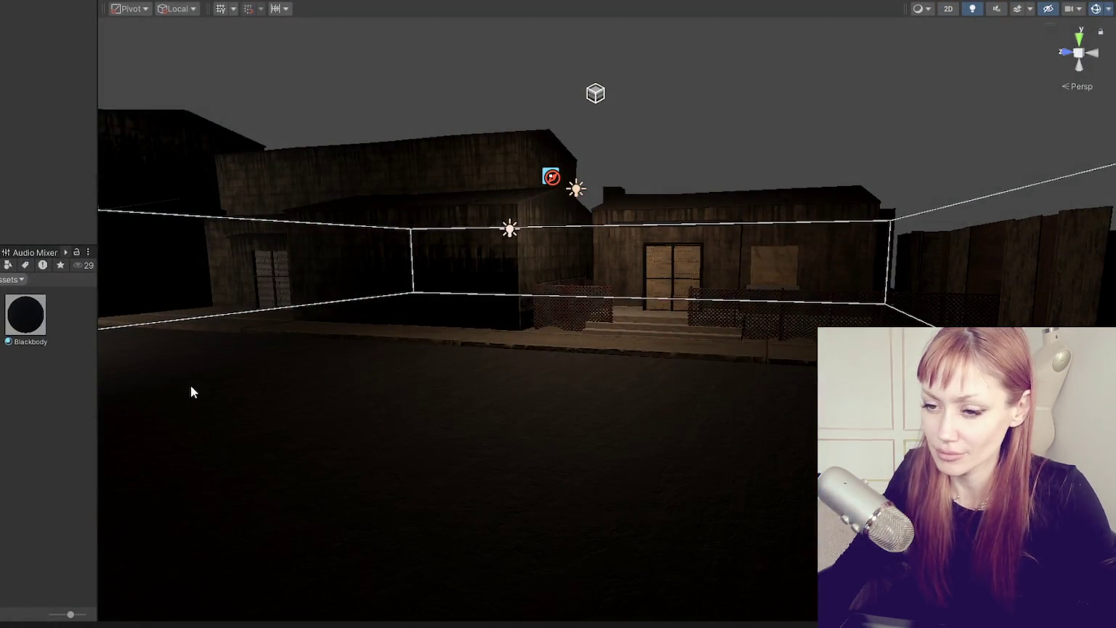
# Place the Decal-Cracks2 decal onto the steps, removing a wrongly placed decal first
pyautogui.scroll(-5, 855, 250)
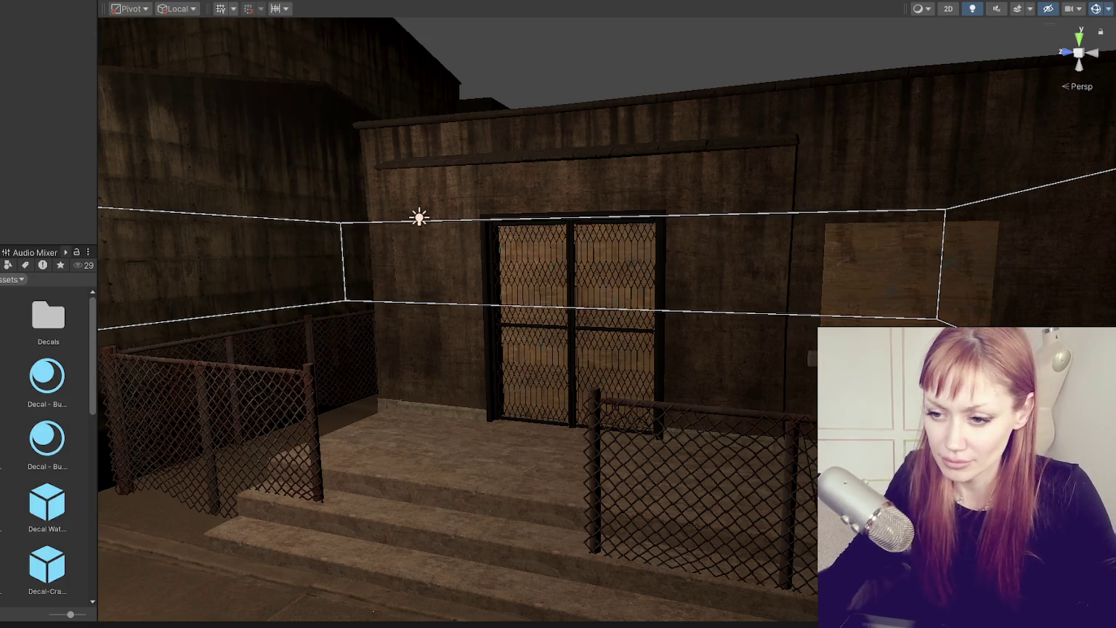
pyautogui.scroll(-3, 59, 436)
pyautogui.moveTo(51, 434); pyautogui.dragTo(428, 464)
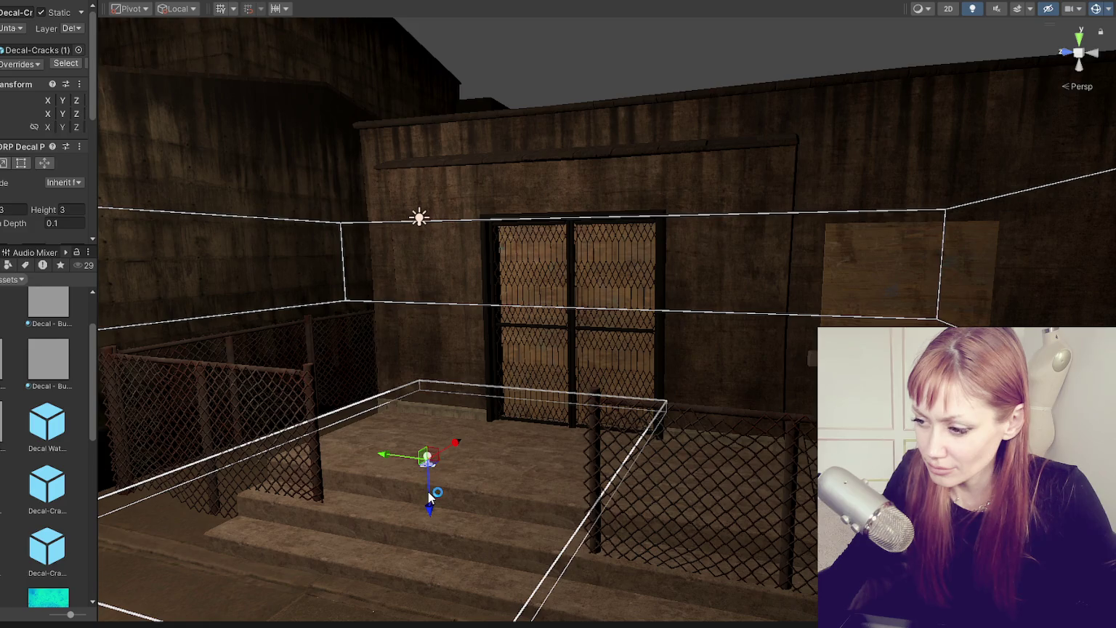
pyautogui.press('Delete')
pyautogui.scroll(-2, 38, 491)
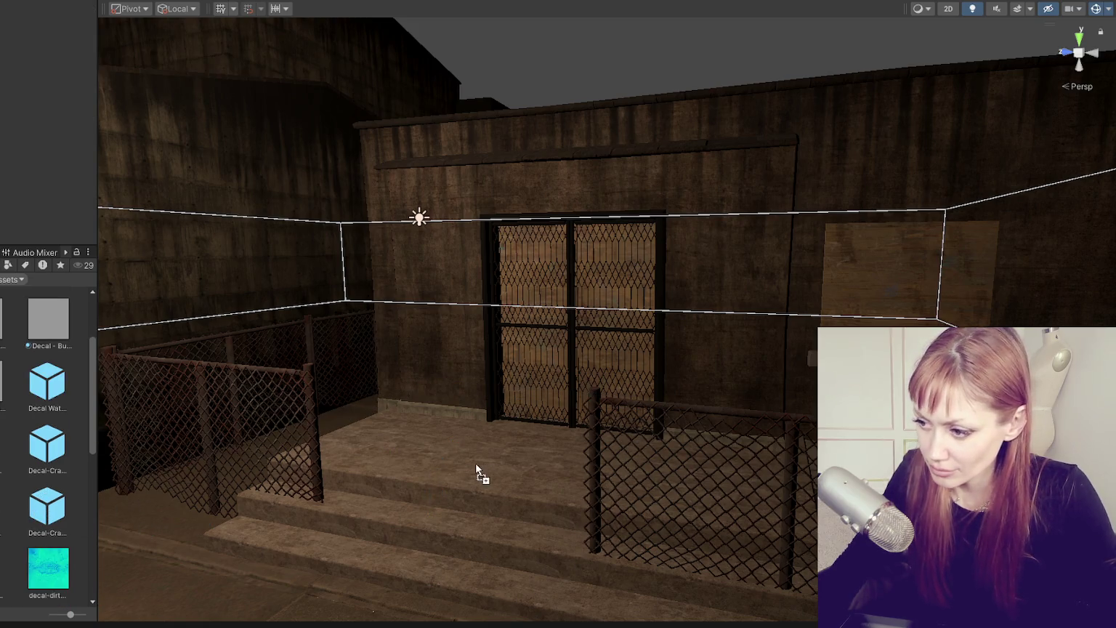
pyautogui.moveTo(476, 463); pyautogui.dragTo(429, 460)
pyautogui.press('f')
# Resize the cracks decal's projector box on the step and set its Decal Layer to Everything
pyautogui.moveTo(608, 354)
pyautogui.mouseDown()
pyautogui.moveTo(613, 380)
pyautogui.moveTo(615, 353)
pyautogui.mouseUp()
pyautogui.press('f')
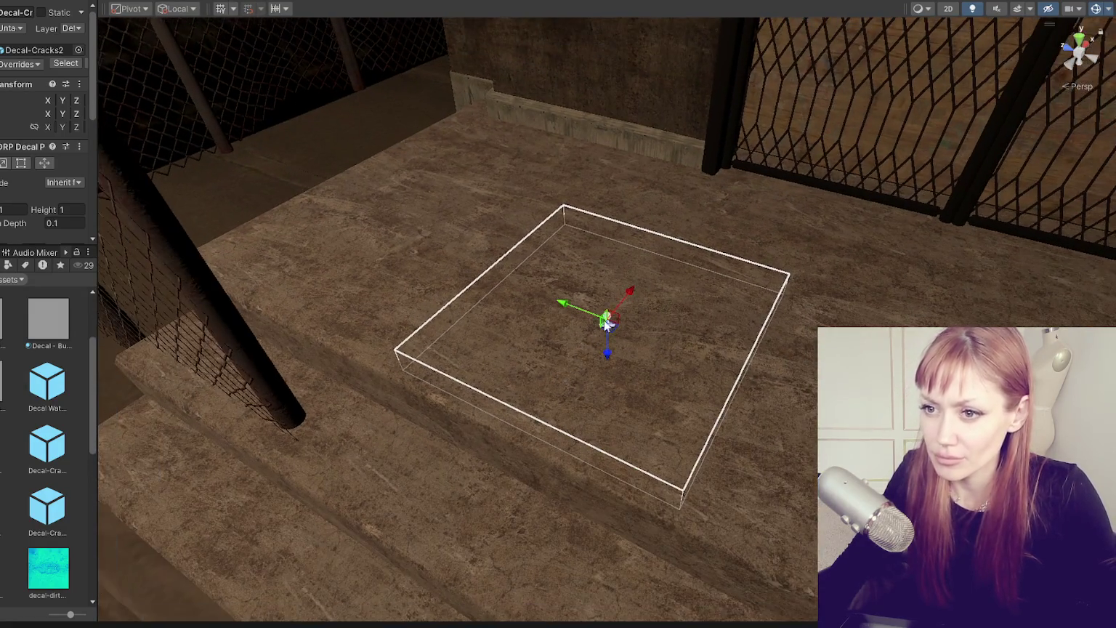
pyautogui.moveTo(94, 162); pyautogui.dragTo(199, 159)
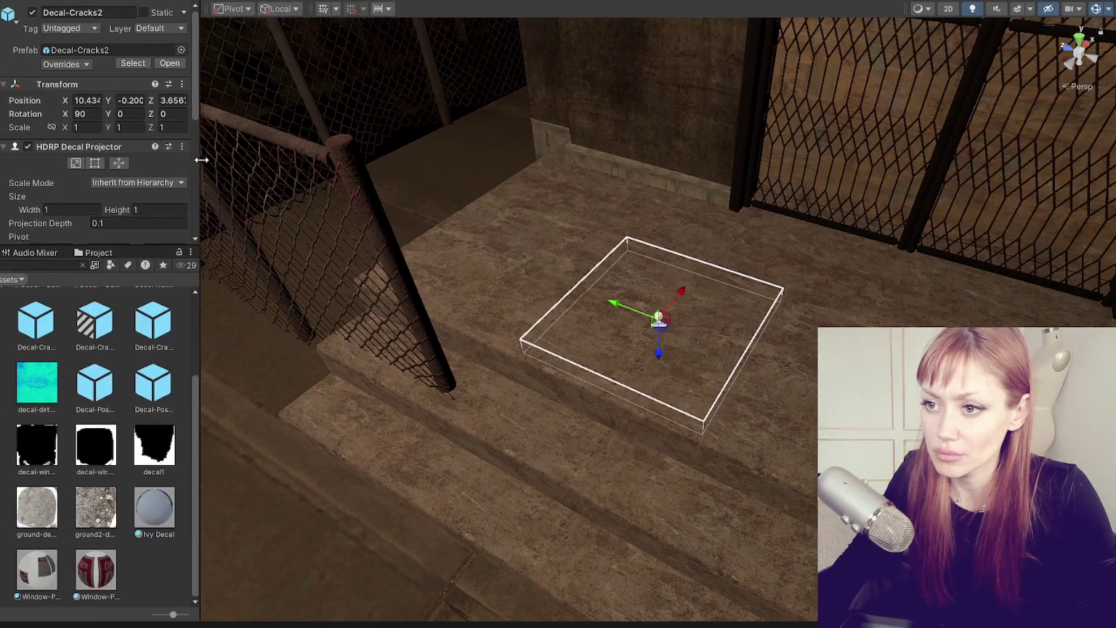
pyautogui.click(111, 147)
pyautogui.click(110, 147)
pyautogui.scroll(-4, 115, 146)
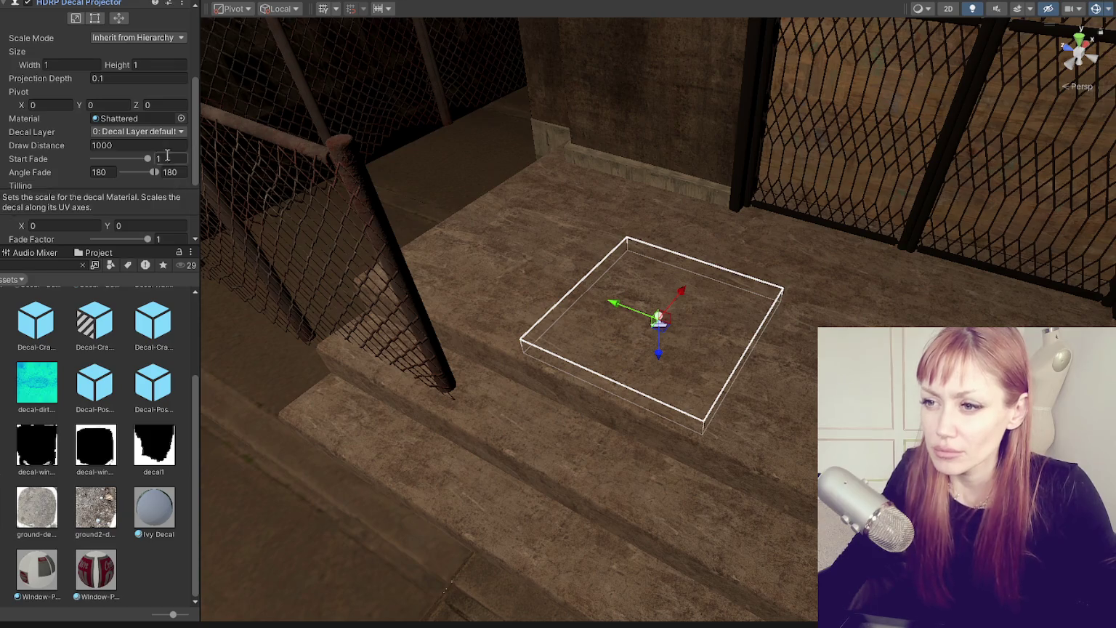
pyautogui.scroll(4, 53, 125)
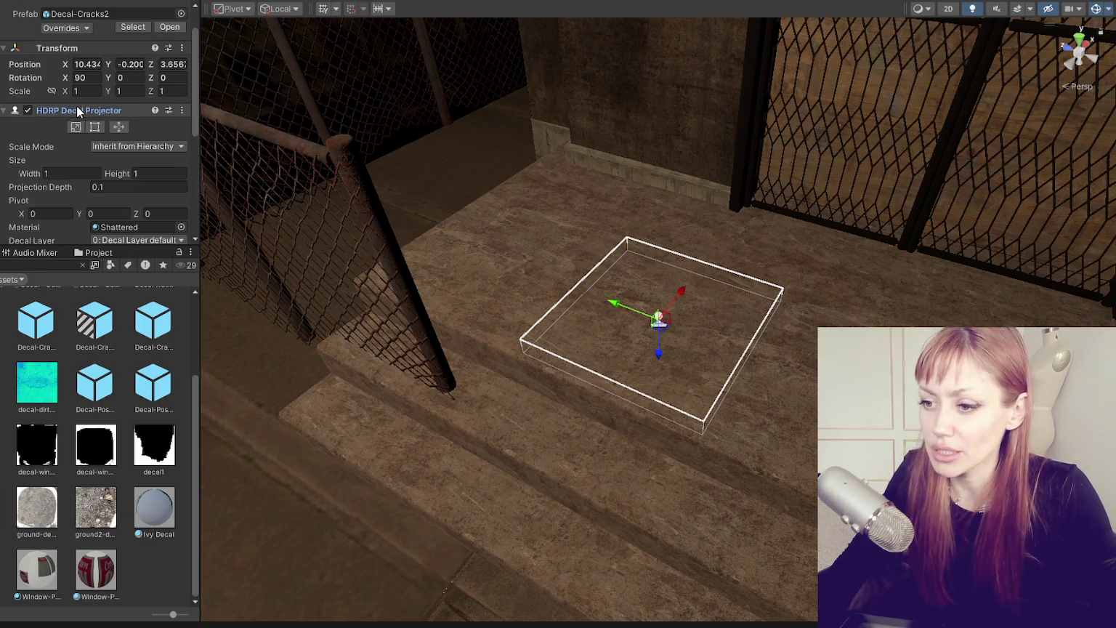
pyautogui.scroll(-4, 98, 148)
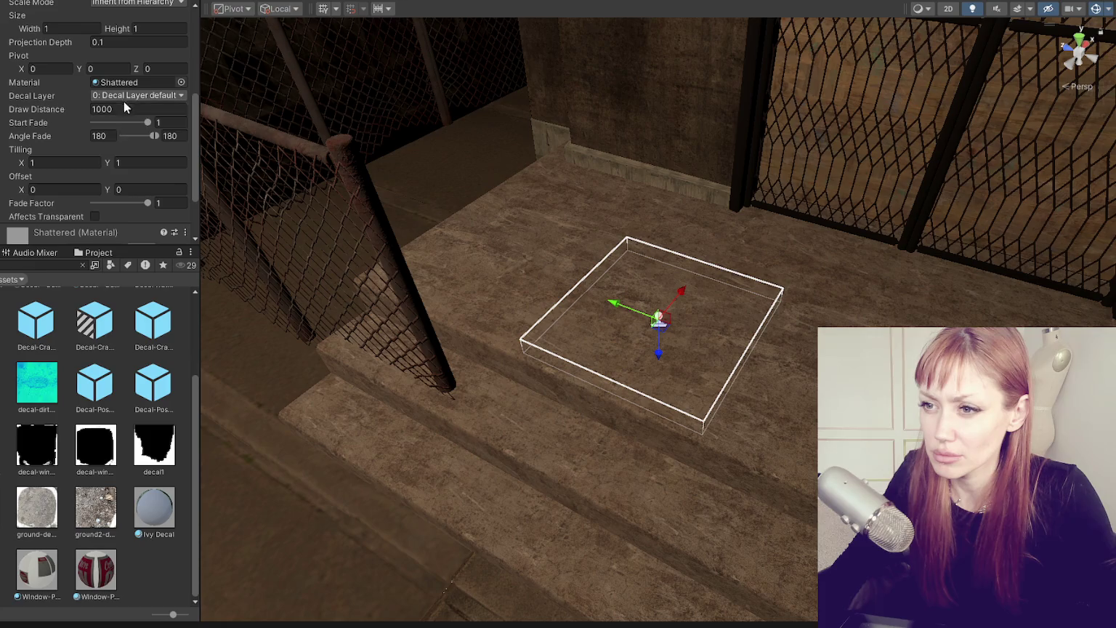
pyautogui.click(125, 96)
pyautogui.click(133, 122)
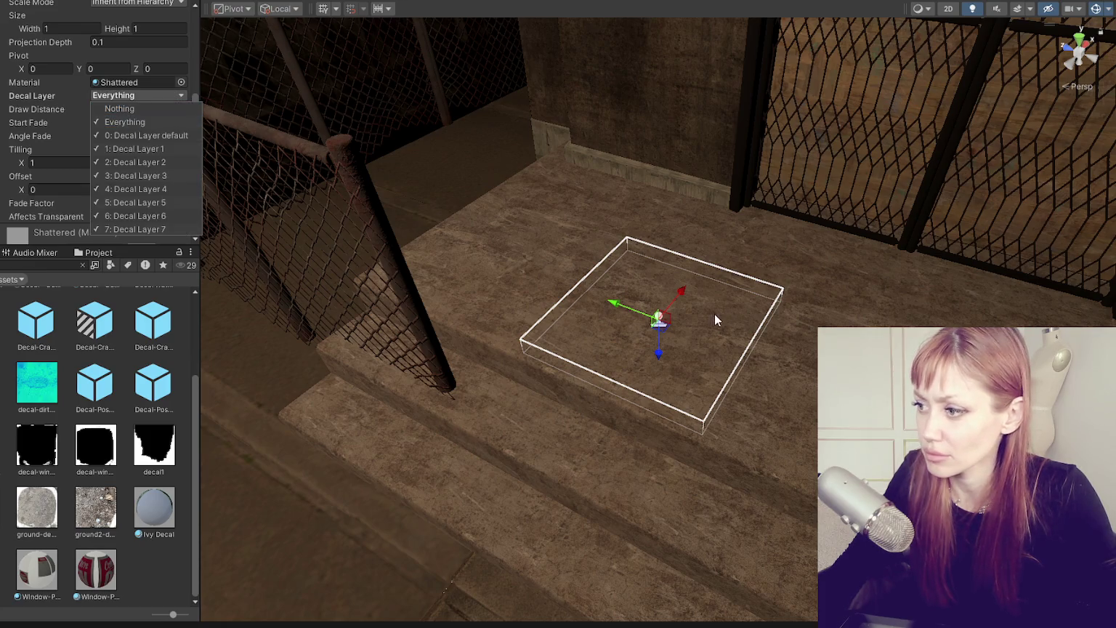
# Nudge the decal box along its depth axis onto the landing, then deselect it
pyautogui.moveTo(663, 359)
pyautogui.mouseDown()
pyautogui.moveTo(661, 295)
pyautogui.moveTo(658, 470)
pyautogui.moveTo(647, 346)
pyautogui.mouseUp()
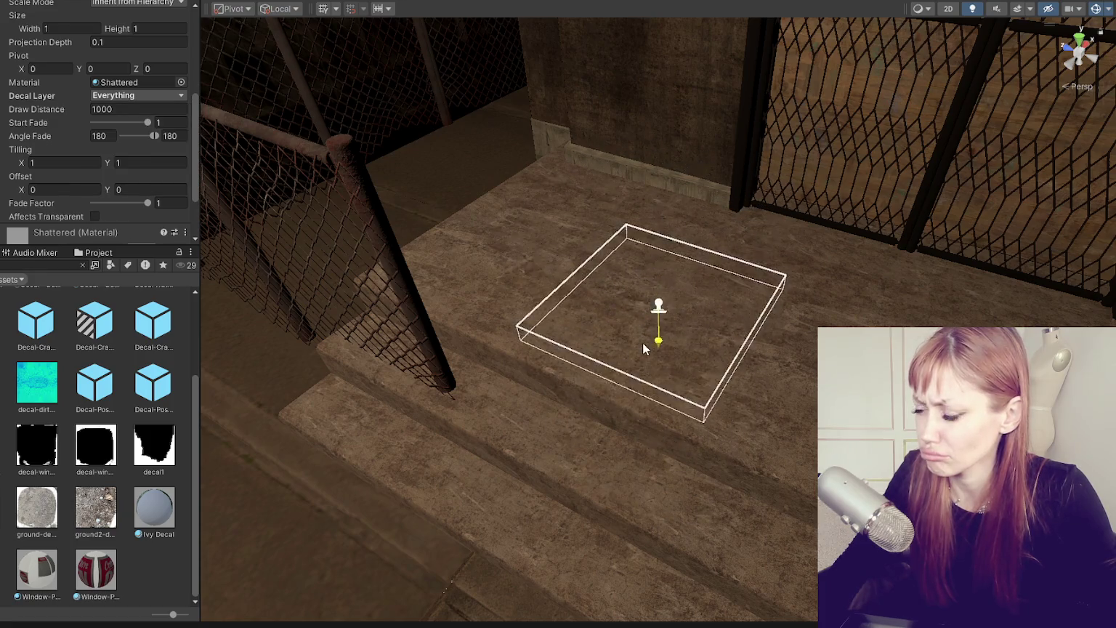
pyautogui.moveTo(691, 244); pyautogui.dragTo(697, 218)
pyautogui.moveTo(656, 355); pyautogui.dragTo(663, 365)
pyautogui.click(742, 306)
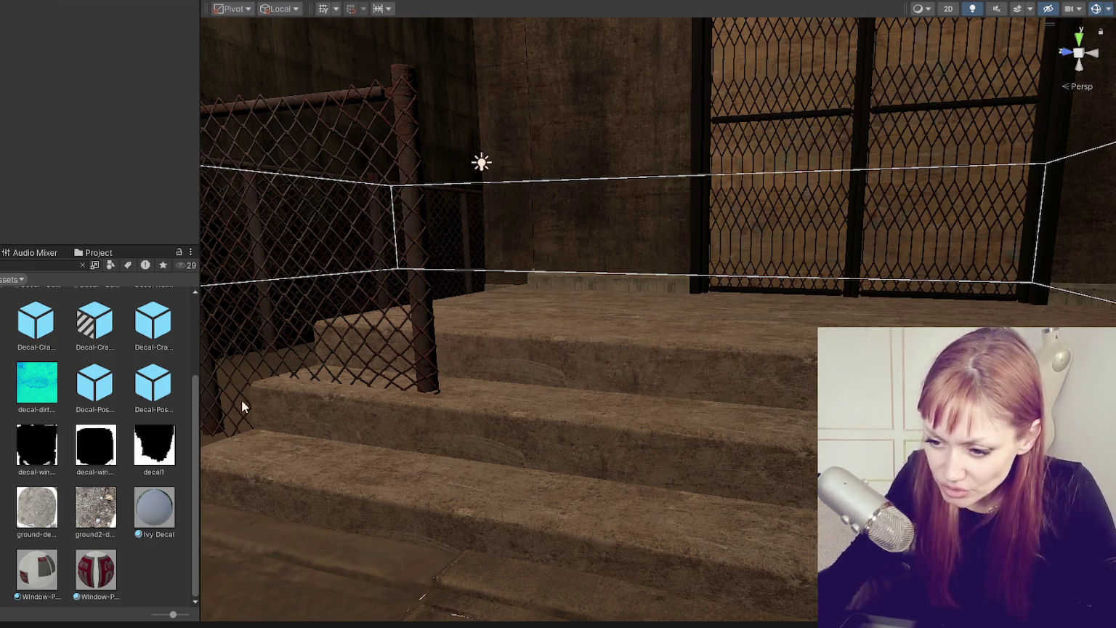
# Select the Decal-Puddle1 decal on the pavement and set its Decal Layer to Nothing
pyautogui.scroll(2, 67, 441)
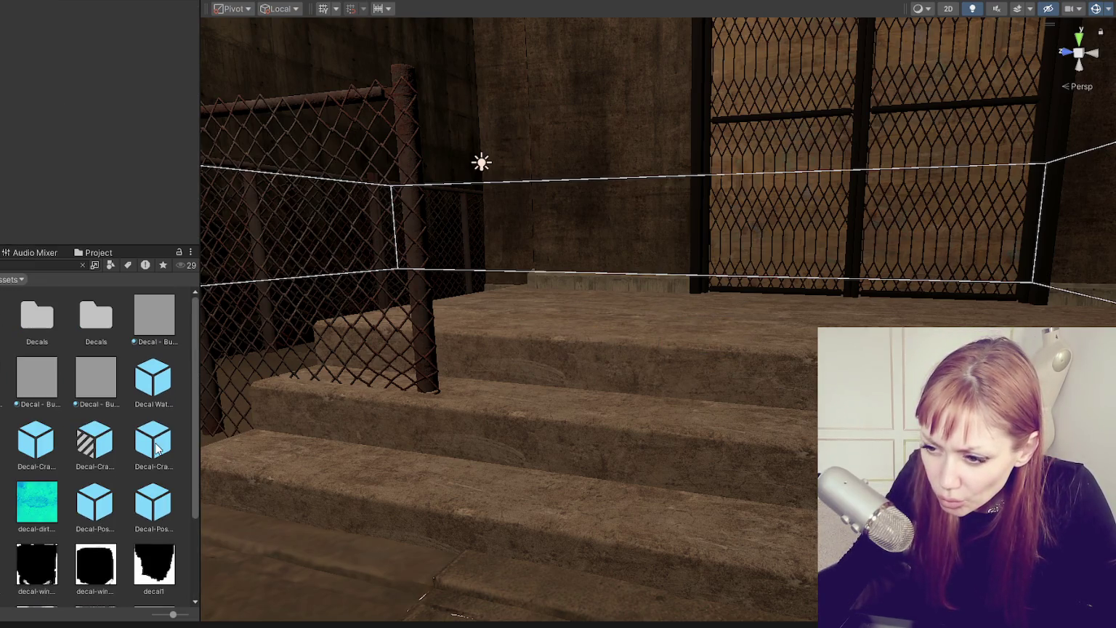
pyautogui.moveTo(436, 378)
pyautogui.mouseDown()
pyautogui.moveTo(693, 324)
pyautogui.moveTo(342, 404)
pyautogui.mouseUp()
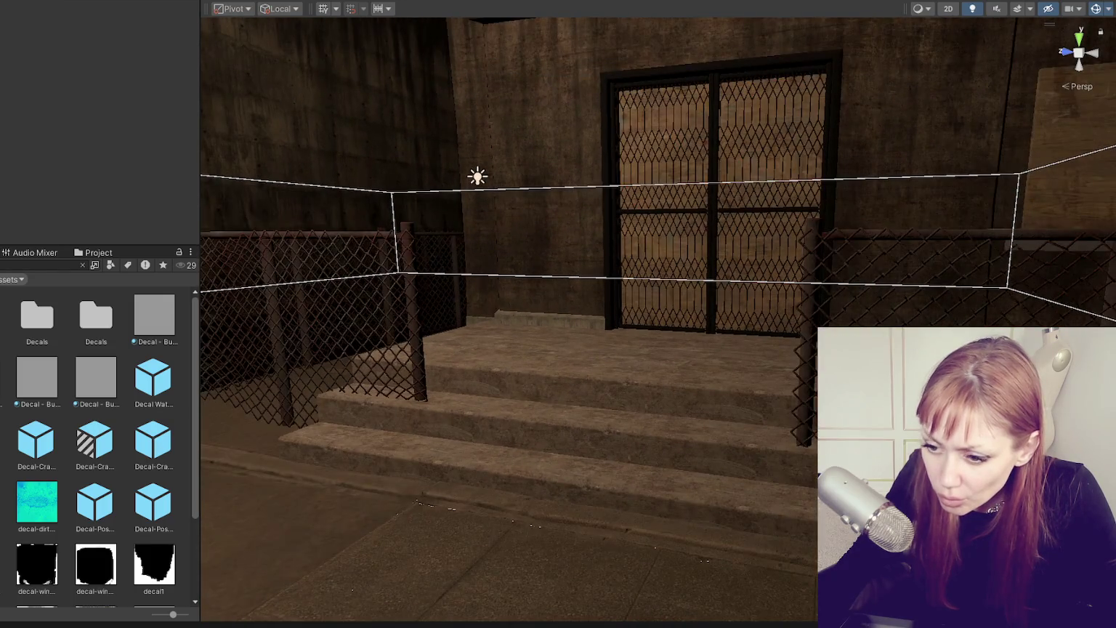
pyautogui.click(429, 577)
pyautogui.moveTo(436, 569)
pyautogui.mouseDown()
pyautogui.moveTo(447, 554)
pyautogui.moveTo(449, 420)
pyautogui.moveTo(522, 392)
pyautogui.moveTo(539, 398)
pyautogui.mouseUp()
pyautogui.scroll(-5, 103, 146)
pyautogui.click(138, 132)
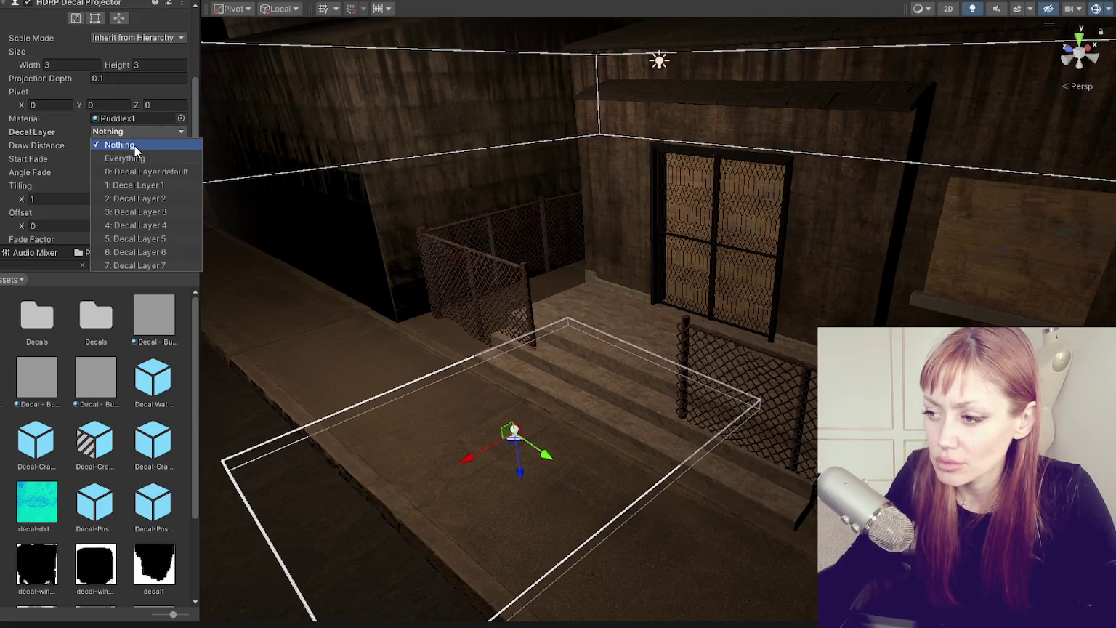
pyautogui.click(133, 144)
pyautogui.click(186, 96)
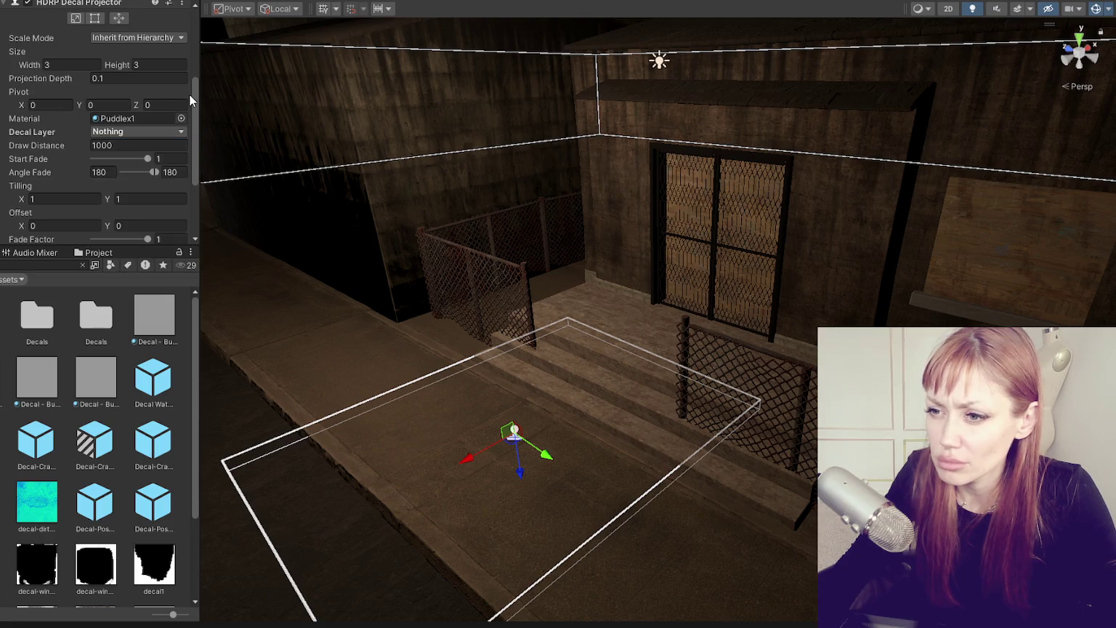
pyautogui.scroll(-3, 188, 95)
pyautogui.scroll(5, 187, 94)
pyautogui.scroll(2, 185, 88)
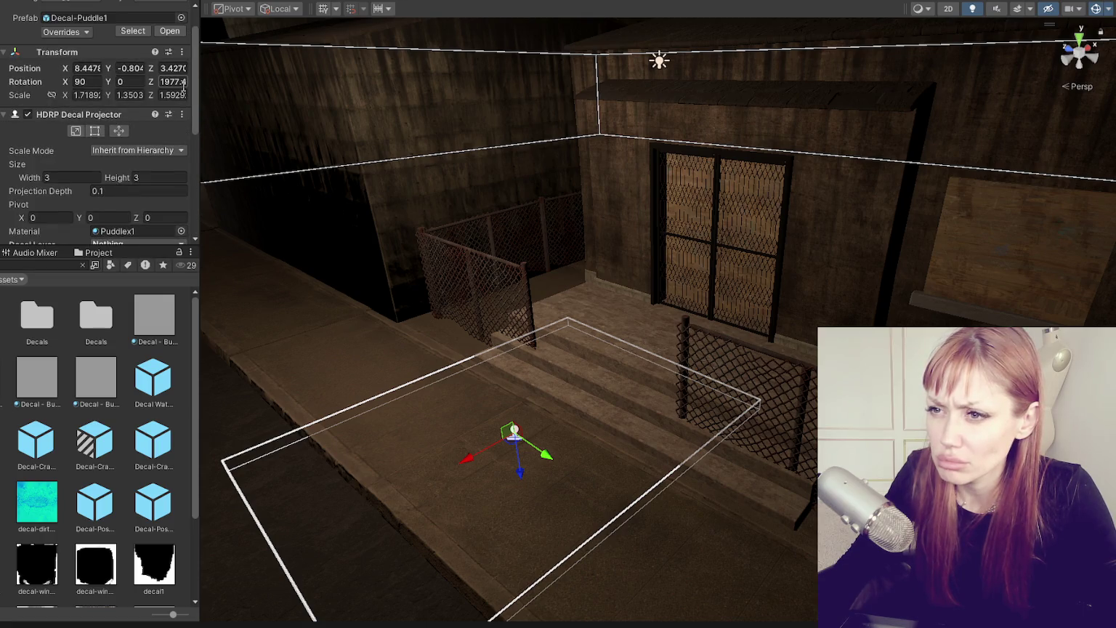
# Stretch the puddle decal's box taller to Scale Z about 9.75, undoing a stray tilt, then deselect
pyautogui.moveTo(386, 367)
pyautogui.mouseDown()
pyautogui.moveTo(402, 281)
pyautogui.moveTo(415, 277)
pyautogui.mouseUp()
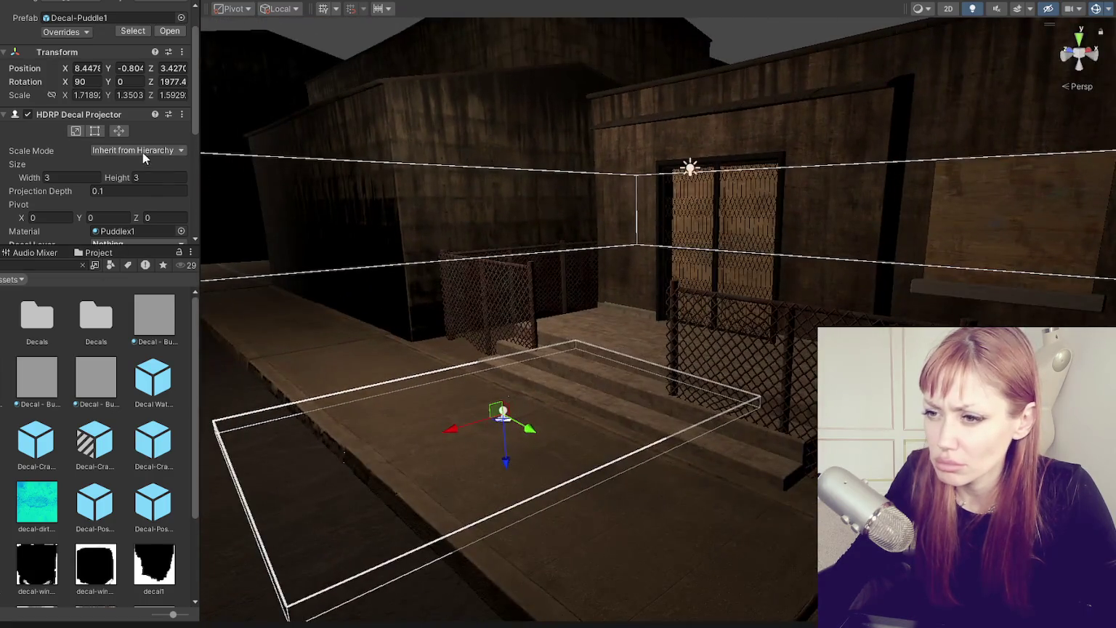
pyautogui.scroll(-4, 138, 145)
pyautogui.scroll(2, 125, 105)
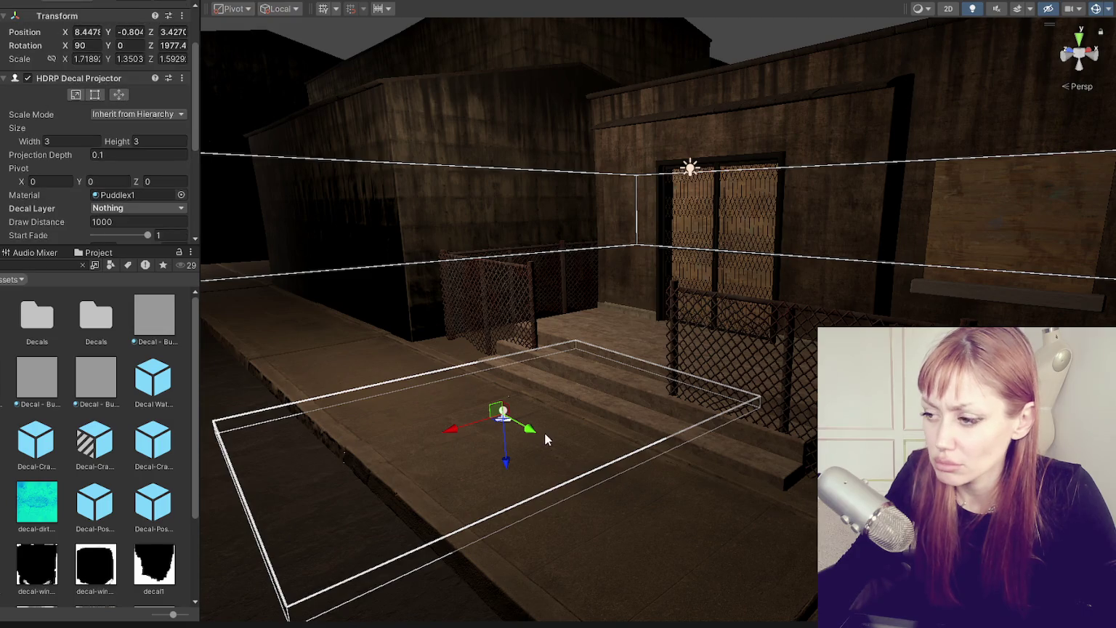
pyautogui.press('e')
pyautogui.moveTo(544, 440); pyautogui.dragTo(552, 432)
pyautogui.hotkey('ctrl', 'z')
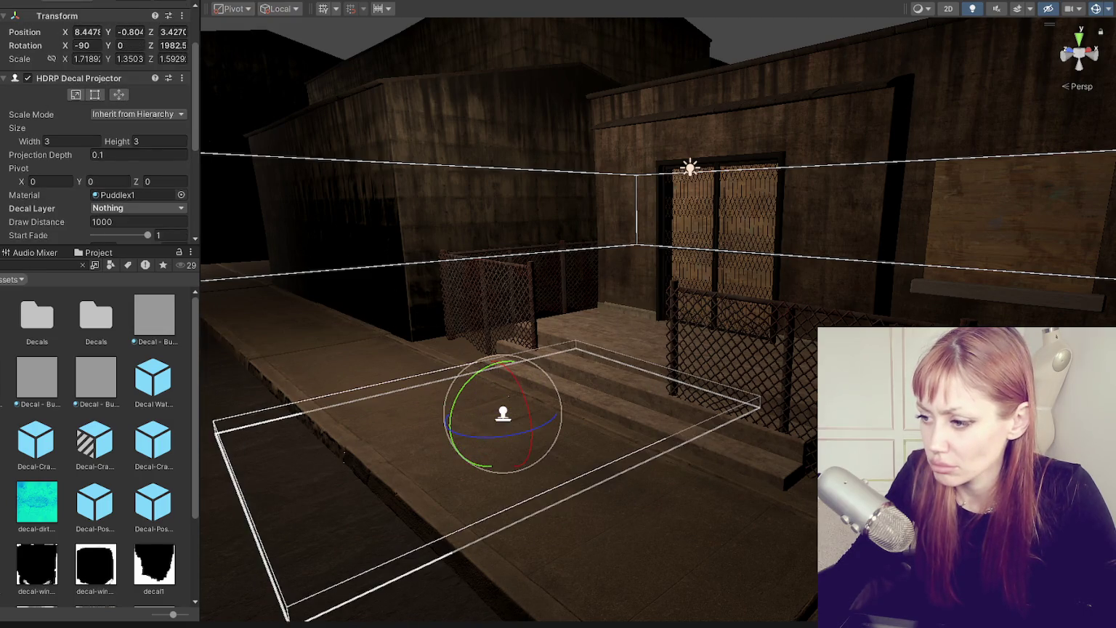
pyautogui.scroll(2, 144, 81)
pyautogui.press('w')
pyautogui.moveTo(515, 464); pyautogui.dragTo(533, 582)
pyautogui.scroll(-2, 134, 157)
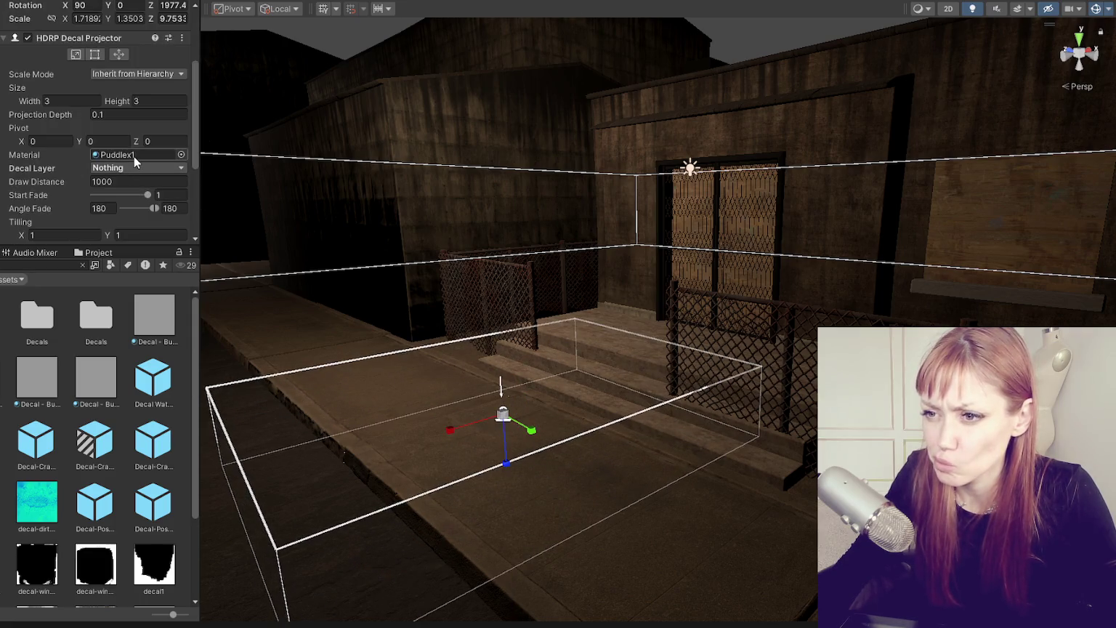
pyautogui.scroll(-3, 134, 156)
pyautogui.scroll(-2, 123, 138)
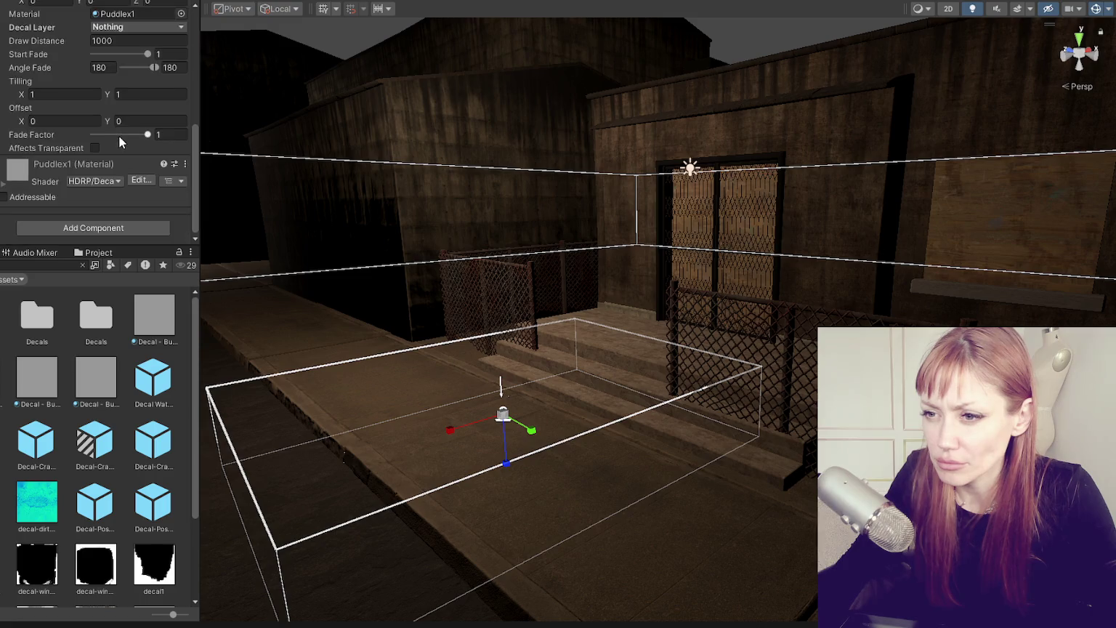
pyautogui.scroll(3, 128, 82)
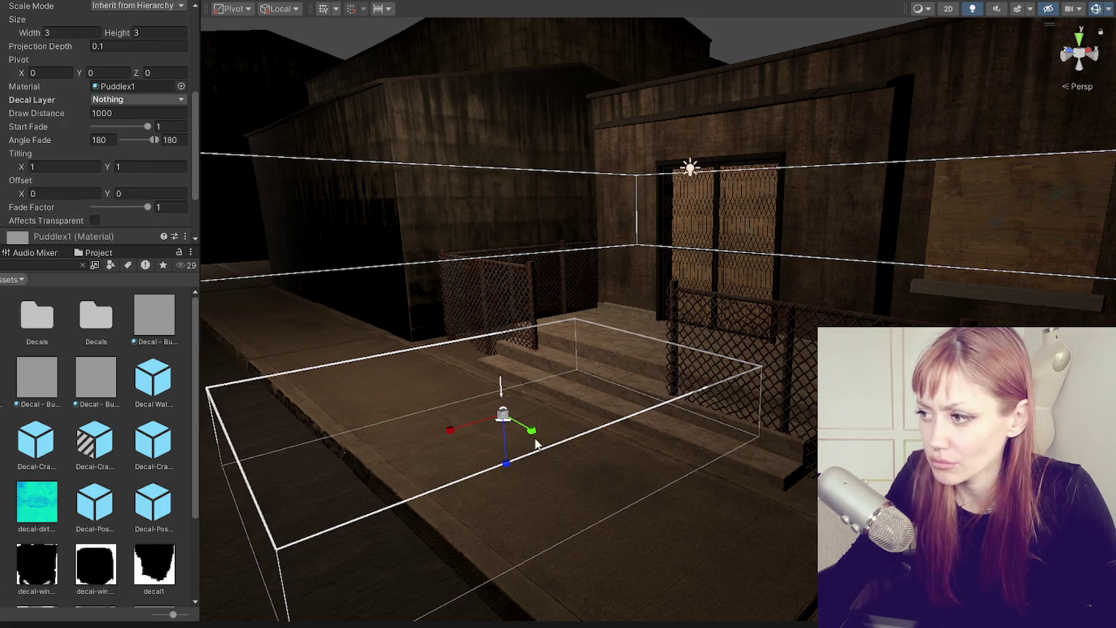
pyautogui.click(519, 376)
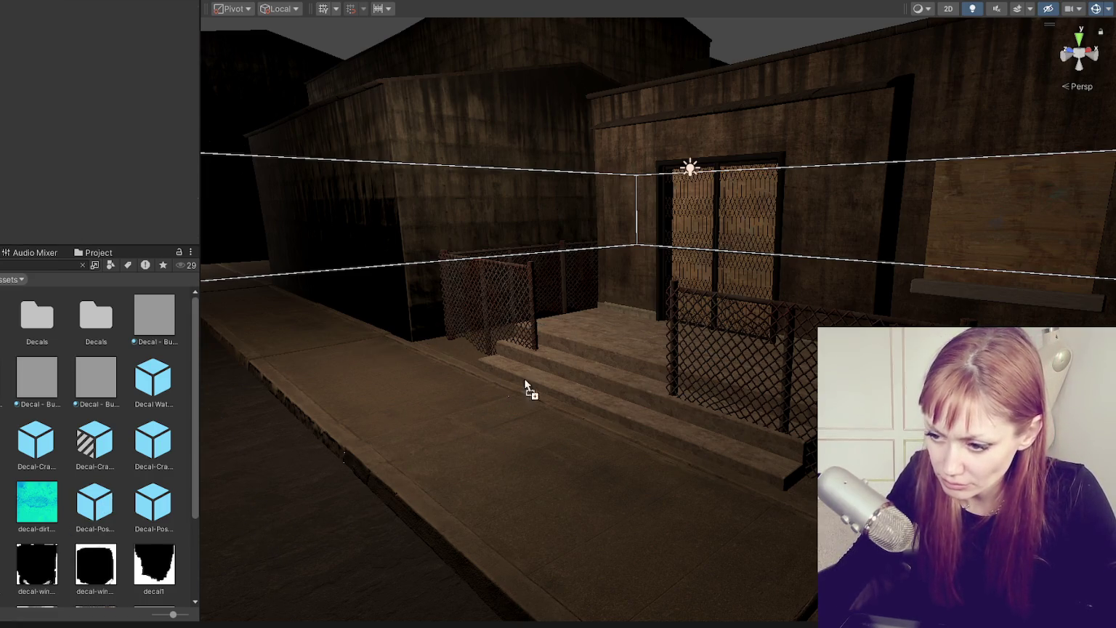
# Find and frame the Decal-Poster NoNomral wall decal, then select the Building2 wall behind it
pyautogui.click(627, 343)
pyautogui.click(42, 515)
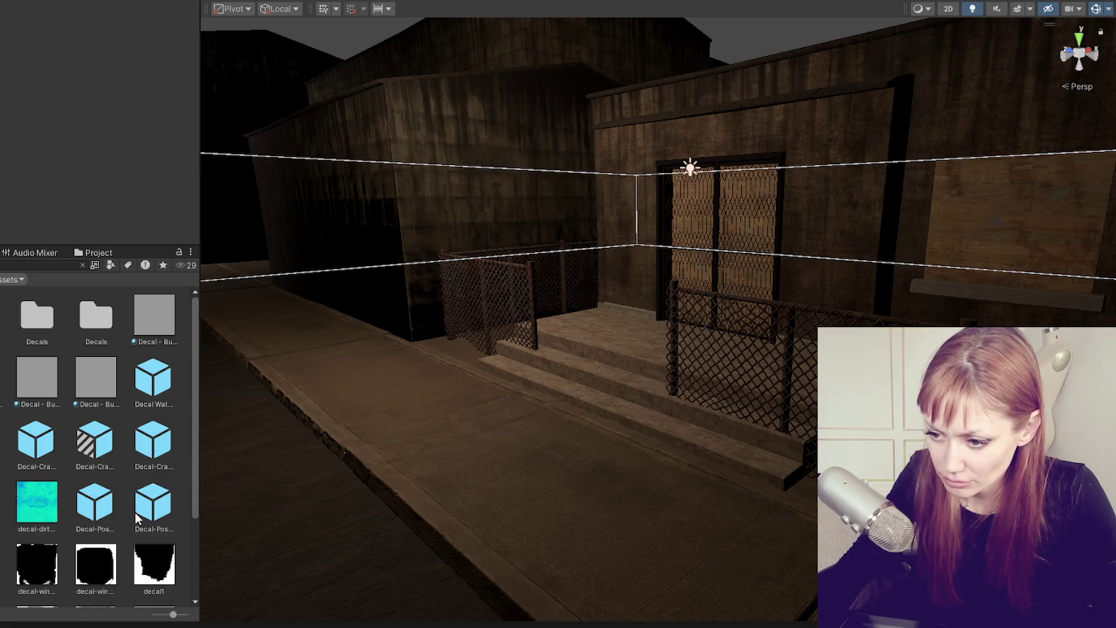
pyautogui.click(843, 142)
pyautogui.press('f')
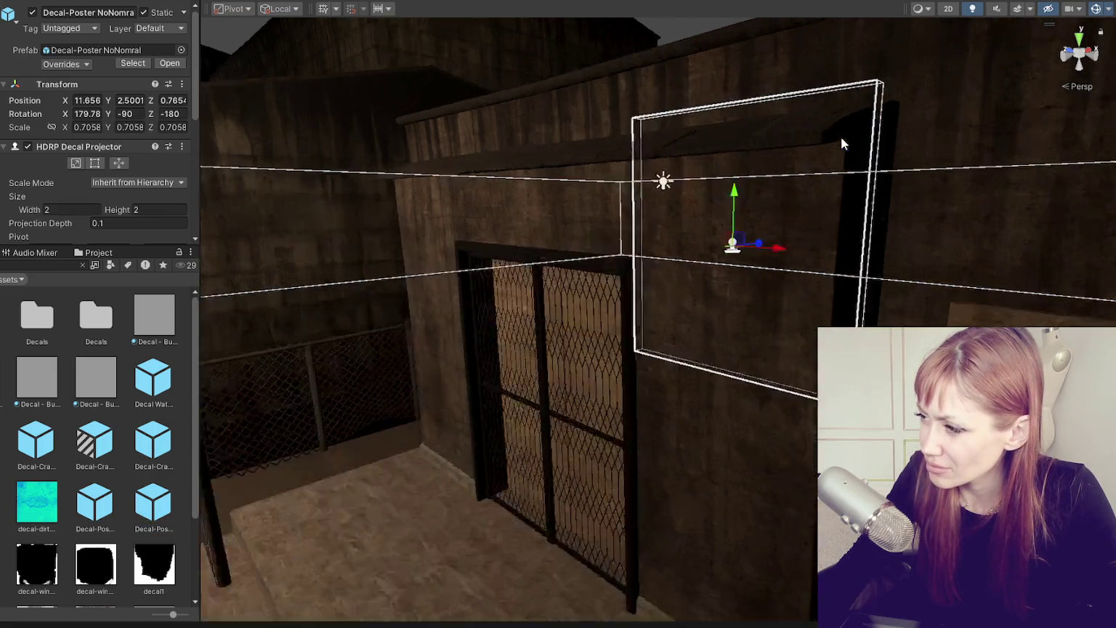
pyautogui.moveTo(450, 324); pyautogui.dragTo(760, 303)
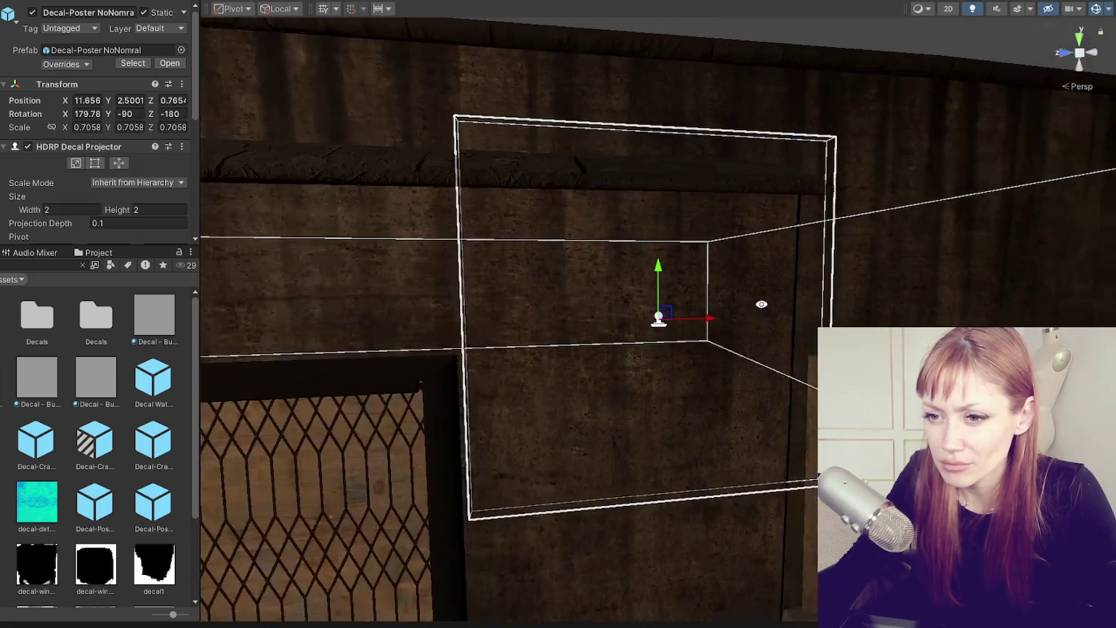
pyautogui.click(600, 277)
pyautogui.click(919, 277)
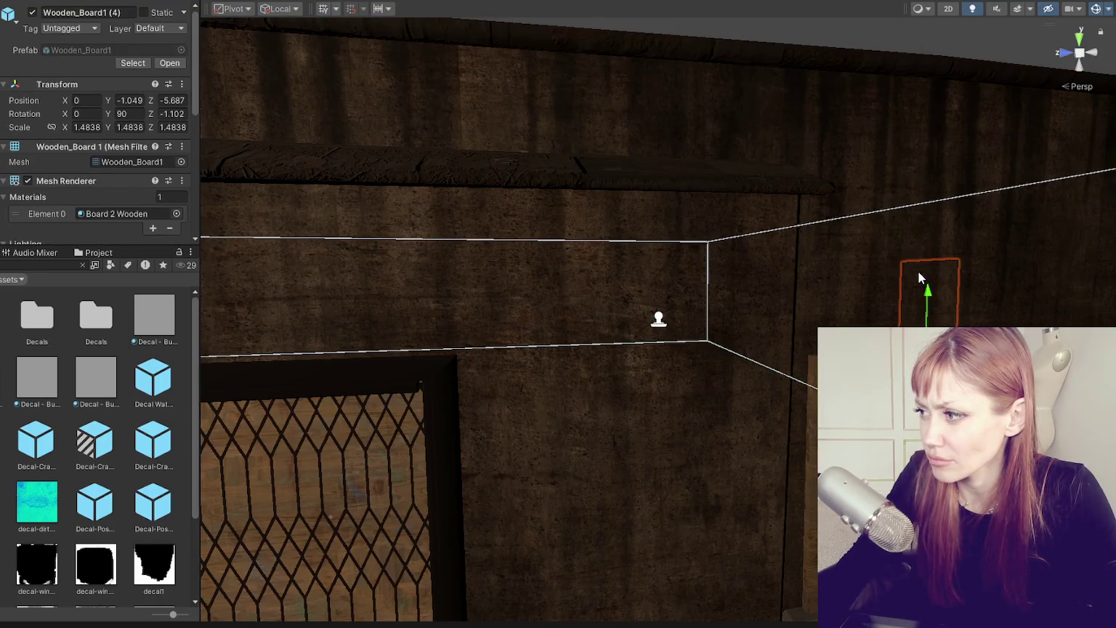
pyautogui.click(892, 201)
pyautogui.click(827, 149)
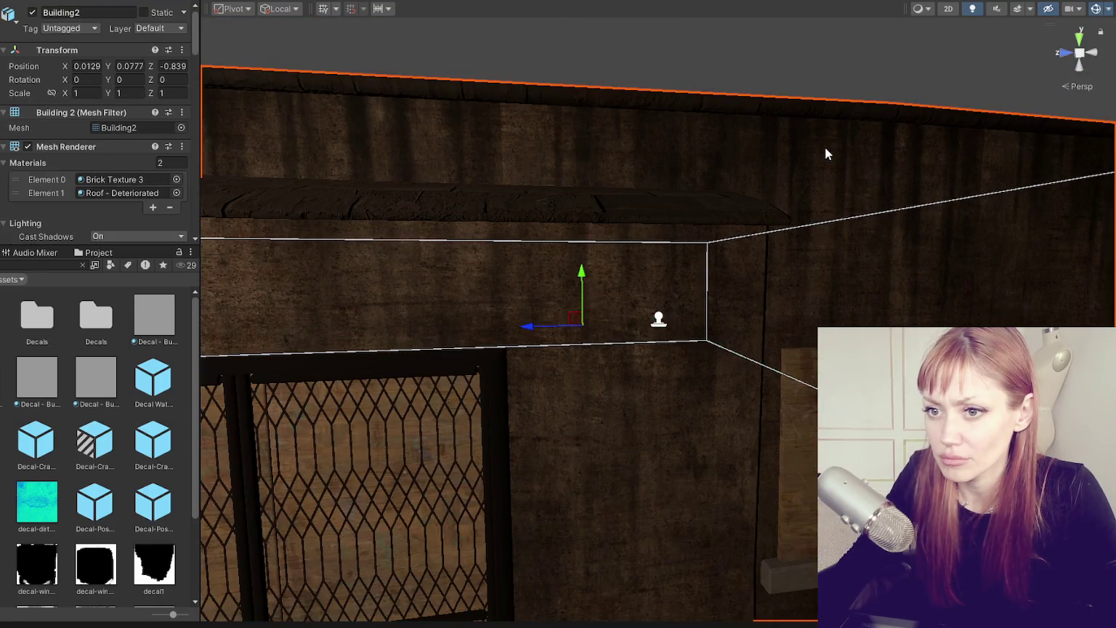
# Check the Building2 wall's rendering layer options, then reselect the torn poster decal
pyautogui.scroll(-5, 115, 153)
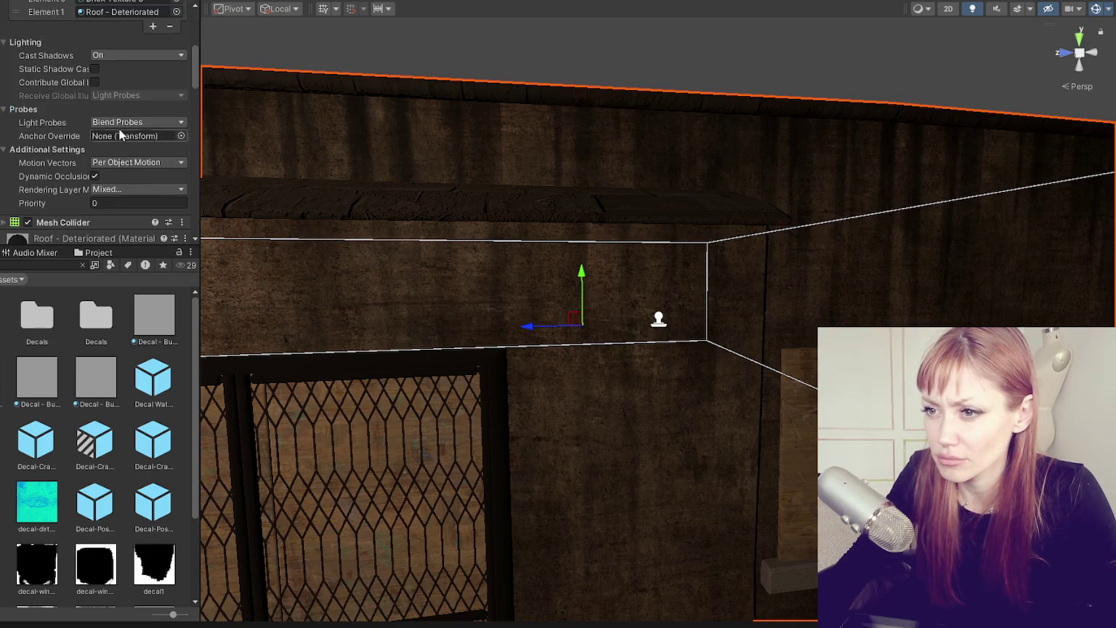
pyautogui.scroll(-5, 140, 167)
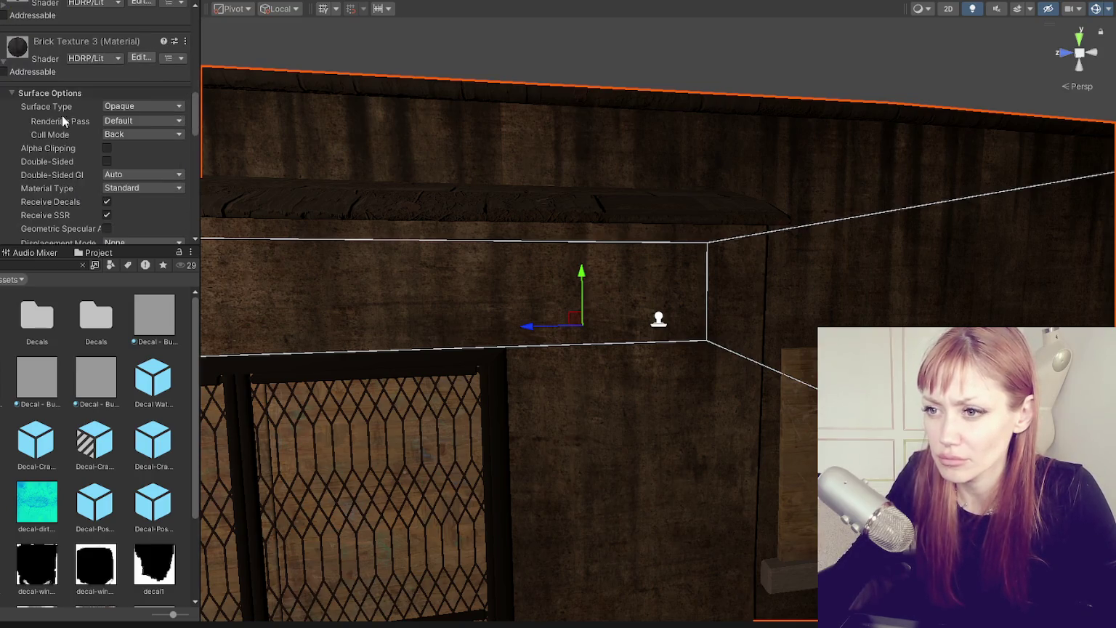
pyautogui.scroll(5, 54, 125)
pyautogui.scroll(5, 66, 122)
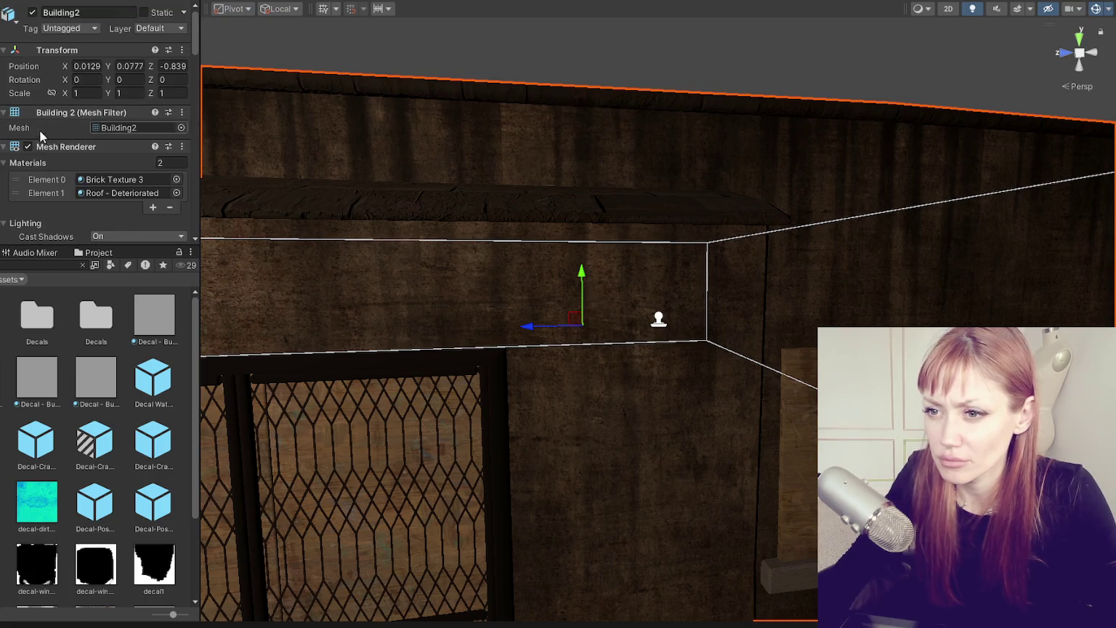
pyautogui.scroll(-2, 71, 133)
pyautogui.scroll(-2, 73, 103)
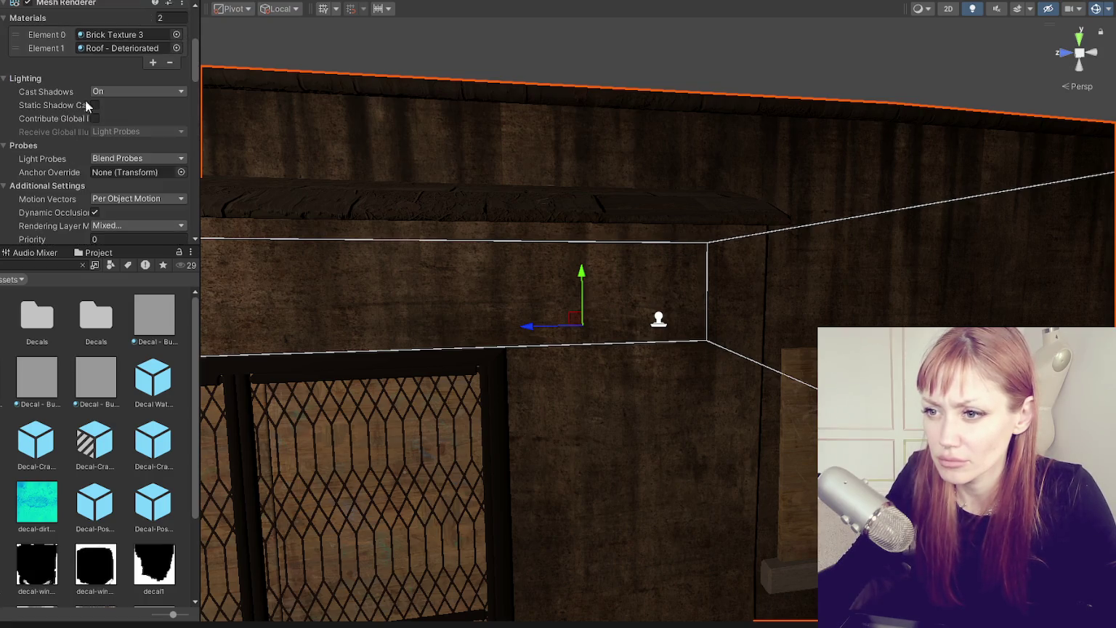
pyautogui.scroll(-2, 109, 149)
pyautogui.click(103, 153)
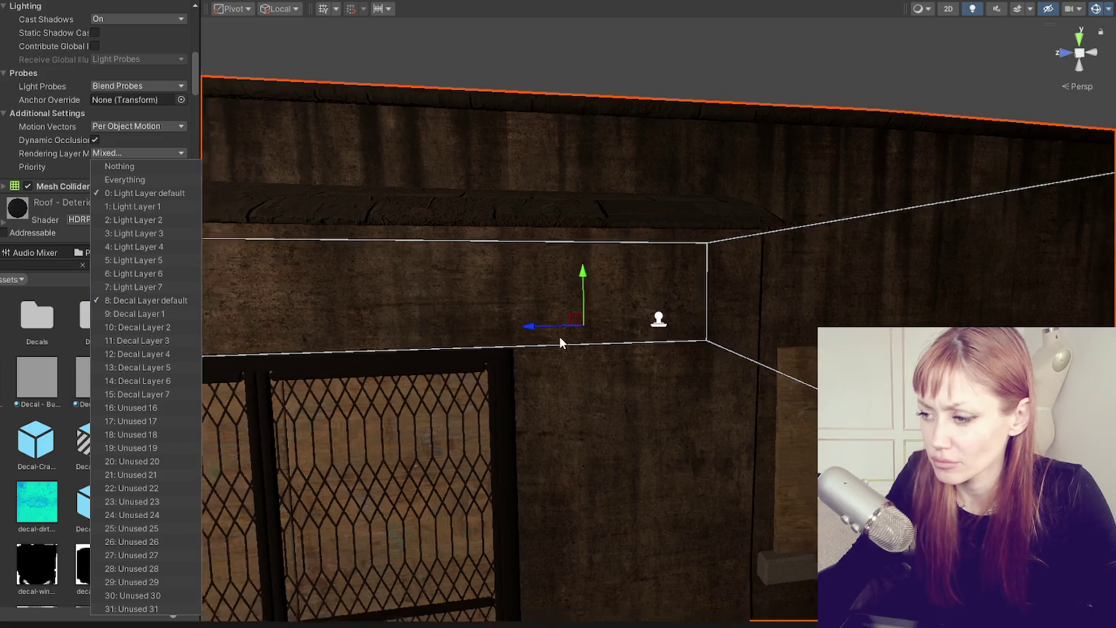
pyautogui.click(657, 320)
# Check the poster decal's layer choices and PosterTorn1 material, and set Projection Depth to 3
pyautogui.scroll(-2, 109, 110)
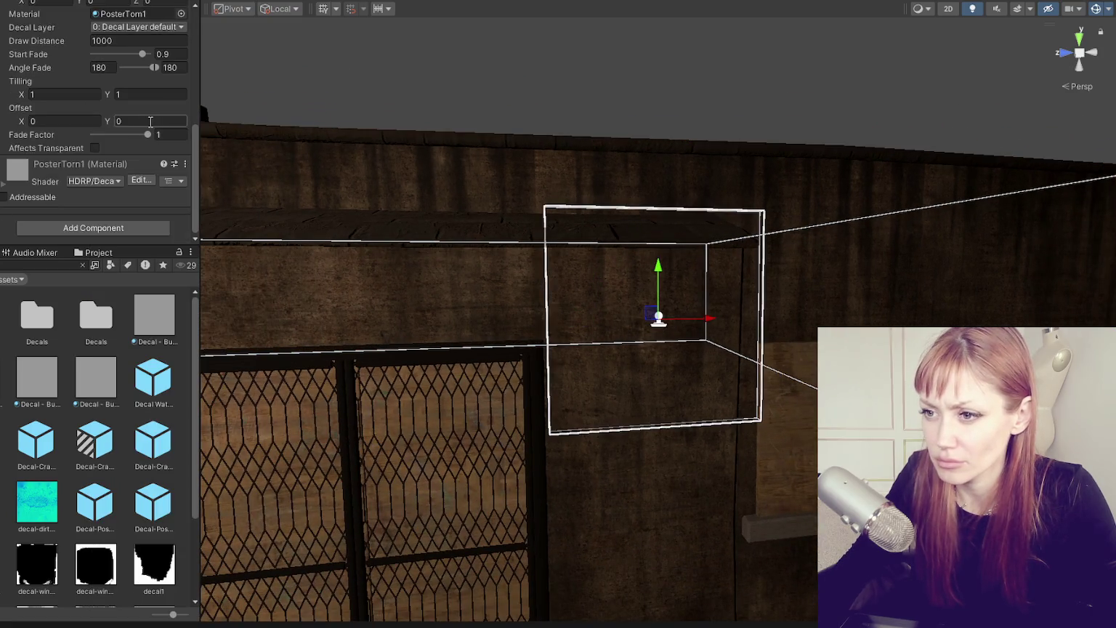
pyautogui.scroll(4, 138, 103)
pyautogui.click(137, 99)
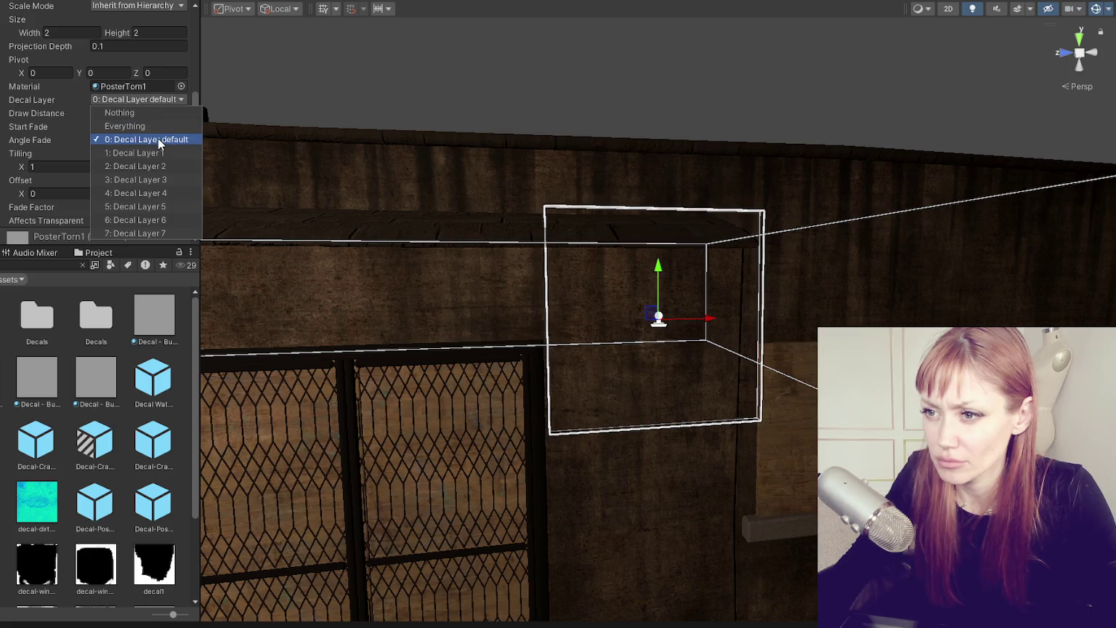
pyautogui.click(162, 89)
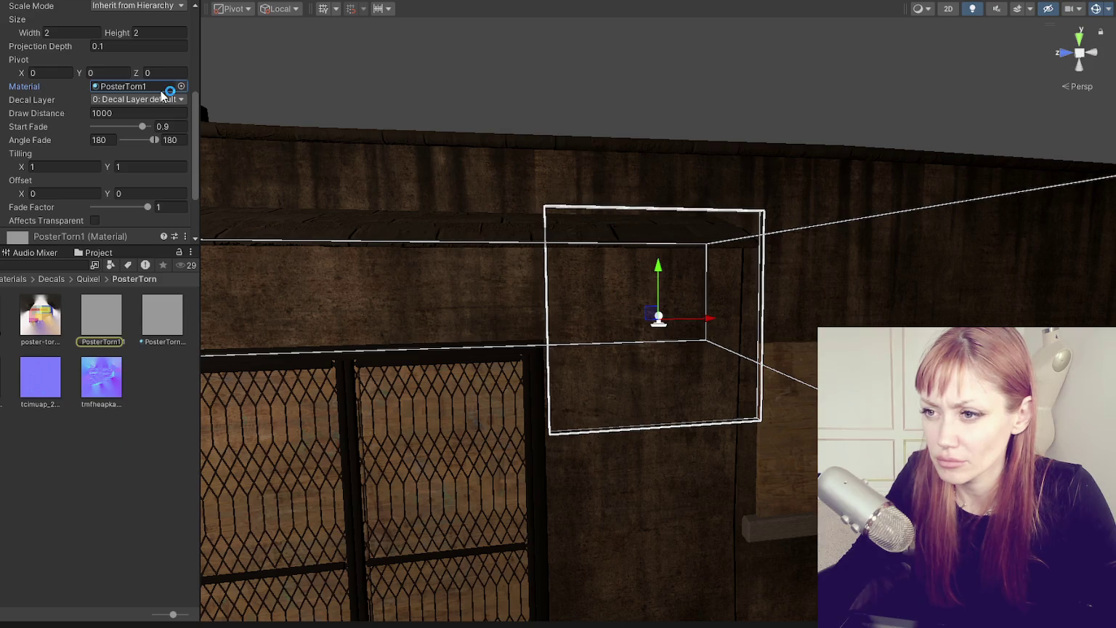
pyautogui.scroll(-3, 138, 146)
pyautogui.scroll(3, 133, 153)
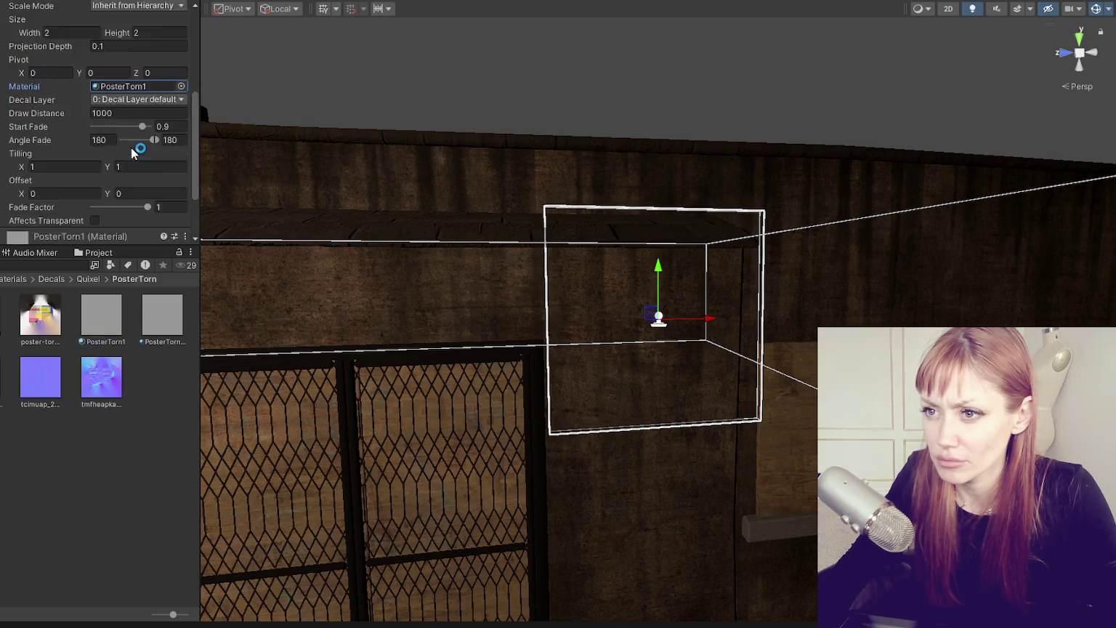
pyautogui.scroll(3, 133, 153)
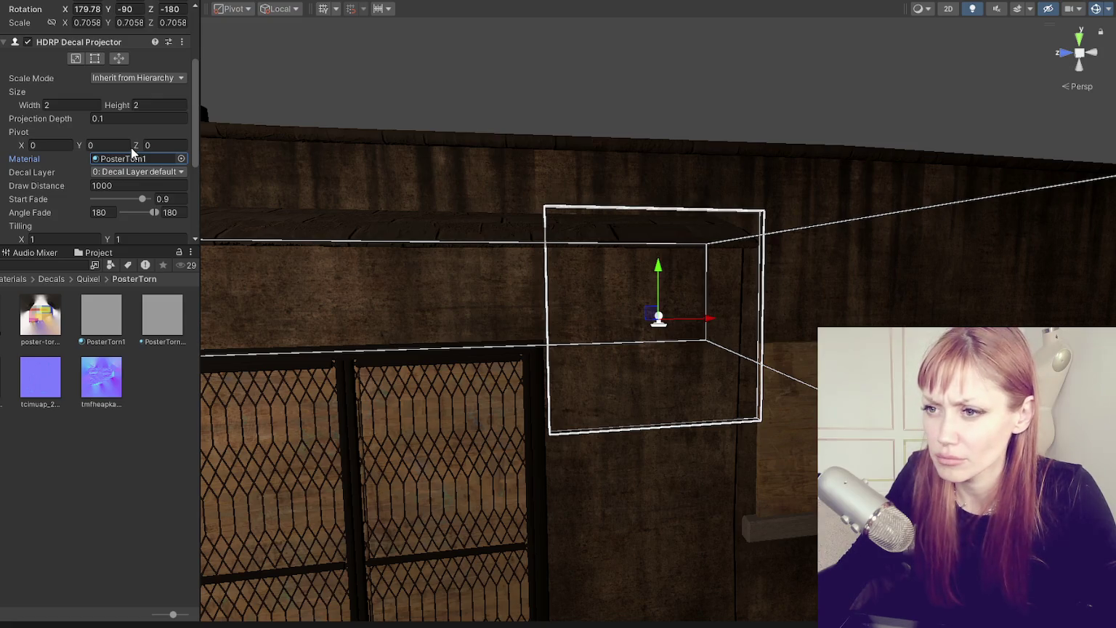
pyautogui.click(138, 120)
pyautogui.write('3')
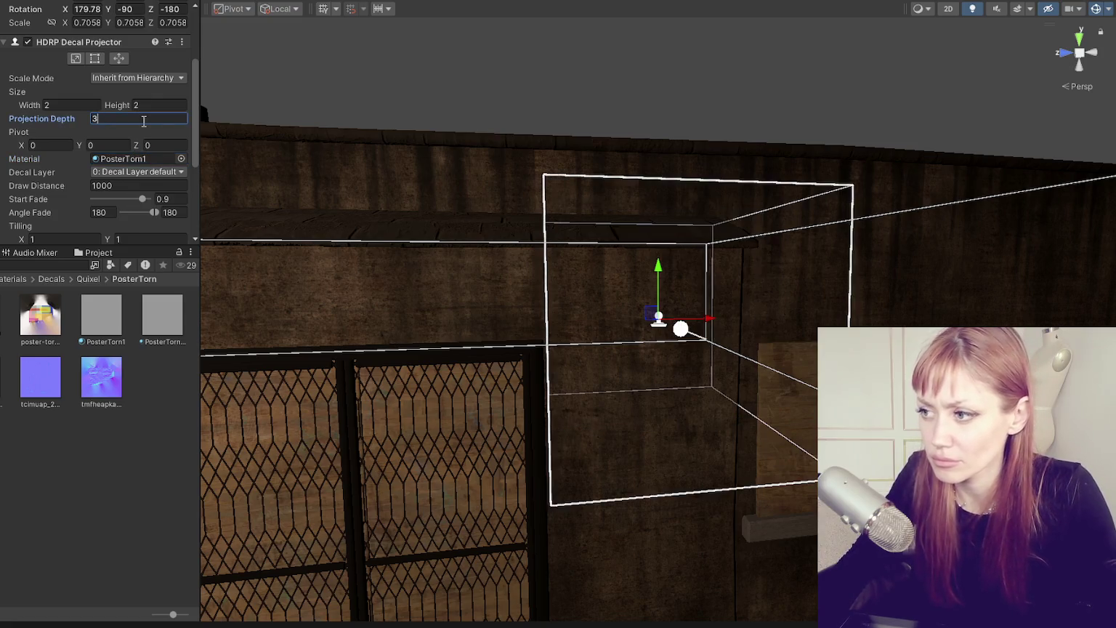
# Slide the poster decal along the wall to Z 1.041, keeping its height at Y 2.5
pyautogui.moveTo(751, 160); pyautogui.dragTo(592, 210)
pyautogui.moveTo(757, 34)
pyautogui.mouseDown()
pyautogui.moveTo(659, 320)
pyautogui.moveTo(665, 332)
pyautogui.moveTo(598, 330)
pyautogui.moveTo(1038, 256)
pyautogui.mouseUp()
pyautogui.click(661, 324)
pyautogui.press('f')
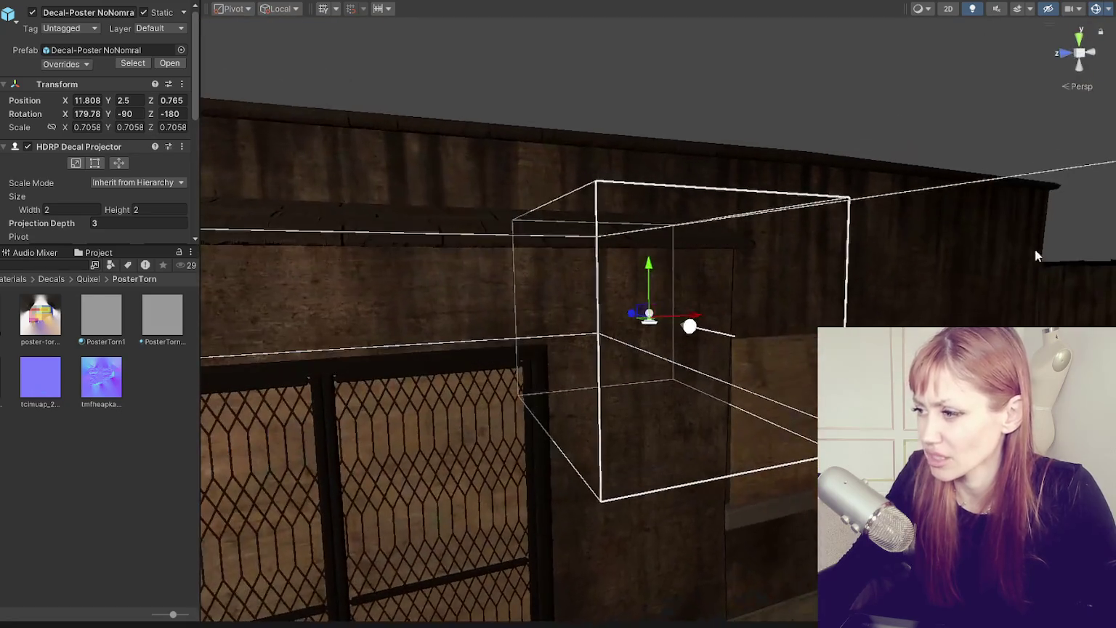
pyautogui.moveTo(630, 313); pyautogui.dragTo(587, 315)
pyautogui.moveTo(606, 271)
pyautogui.mouseDown()
pyautogui.moveTo(605, 341)
pyautogui.moveTo(455, 353)
pyautogui.moveTo(686, 350)
pyautogui.mouseUp()
pyautogui.hotkey('ctrl', 'z')
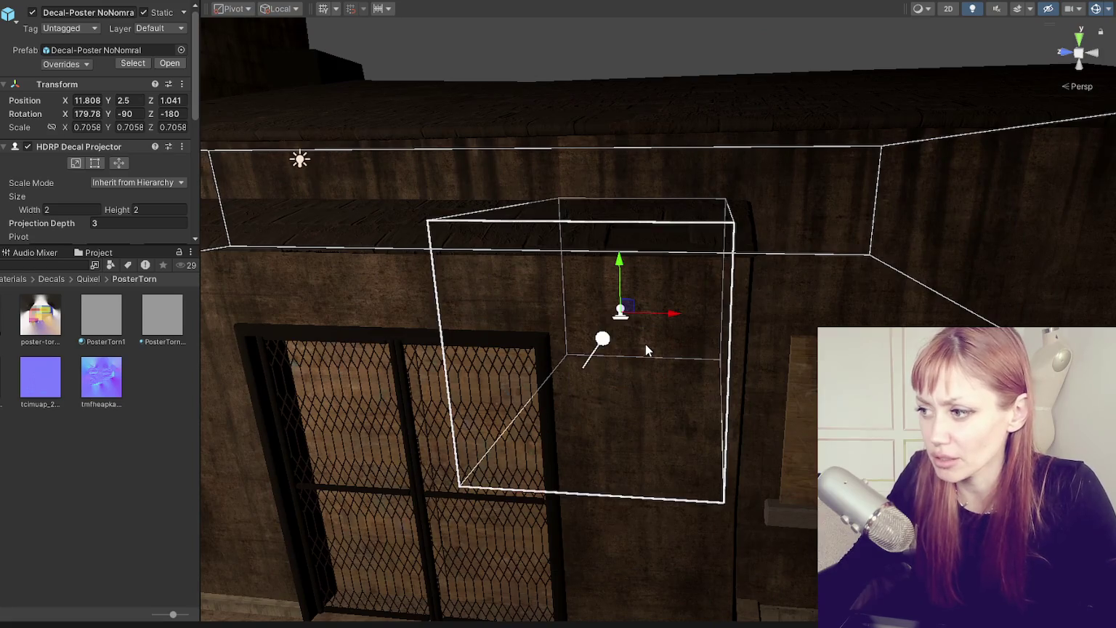
# Deselect the poster decal and pan the Scene view toward the steps
pyautogui.click(640, 264)
pyautogui.scroll(-4, 730, 250)
pyautogui.moveTo(728, 250)
pyautogui.mouseDown()
pyautogui.moveTo(809, 182)
pyautogui.moveTo(576, 156)
pyautogui.moveTo(575, 138)
pyautogui.mouseUp()
# Open the Project panel's context menu twice, closing it each time without creating anything
pyautogui.rightClick(100, 441)
pyautogui.moveTo(181, 50)
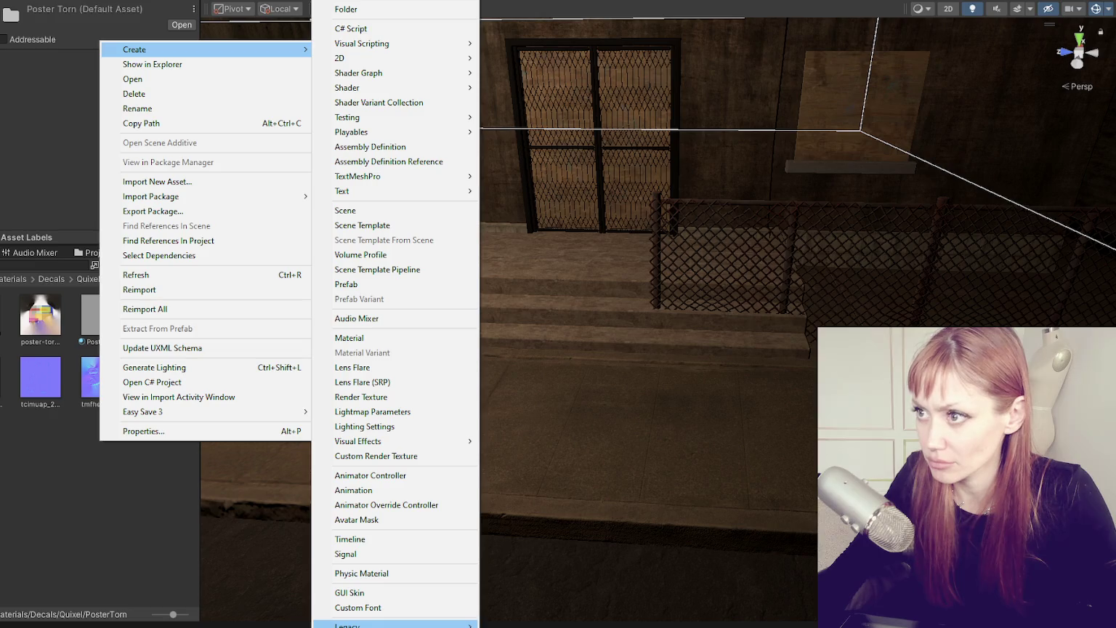
pyautogui.moveTo(378, 624)
pyautogui.scroll(-3, 343, 445)
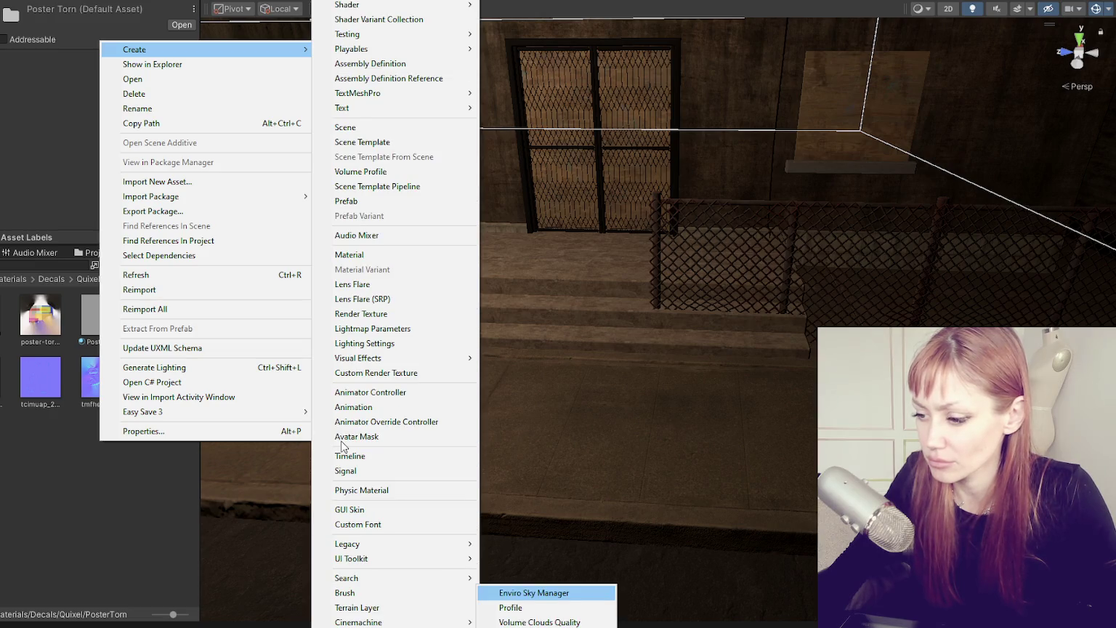
pyautogui.click(30, 531)
pyautogui.rightClick(78, 504)
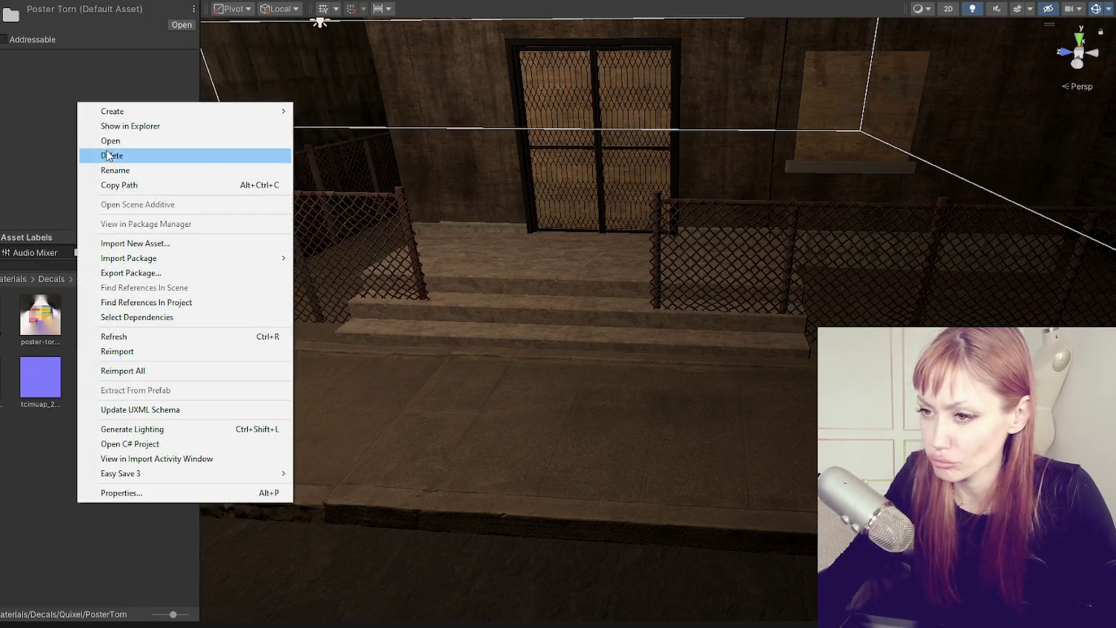
pyautogui.moveTo(146, 116)
pyautogui.click(1, 583)
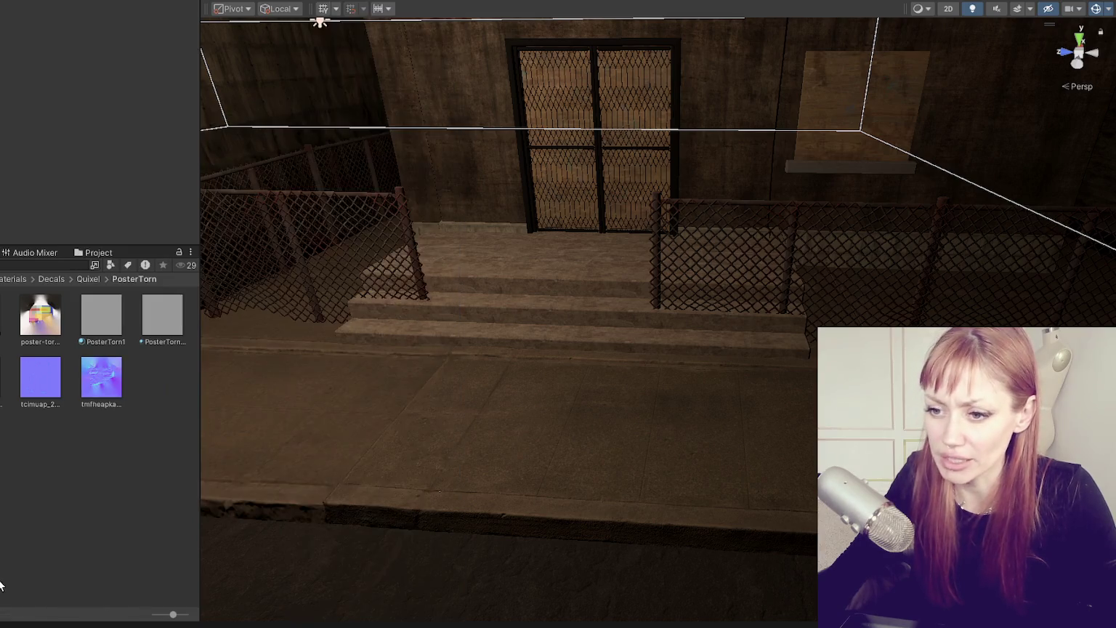
# Search the Project for 'decal', place the Decal-Cracks Variant in the scene, then undo it
pyautogui.write('decal')
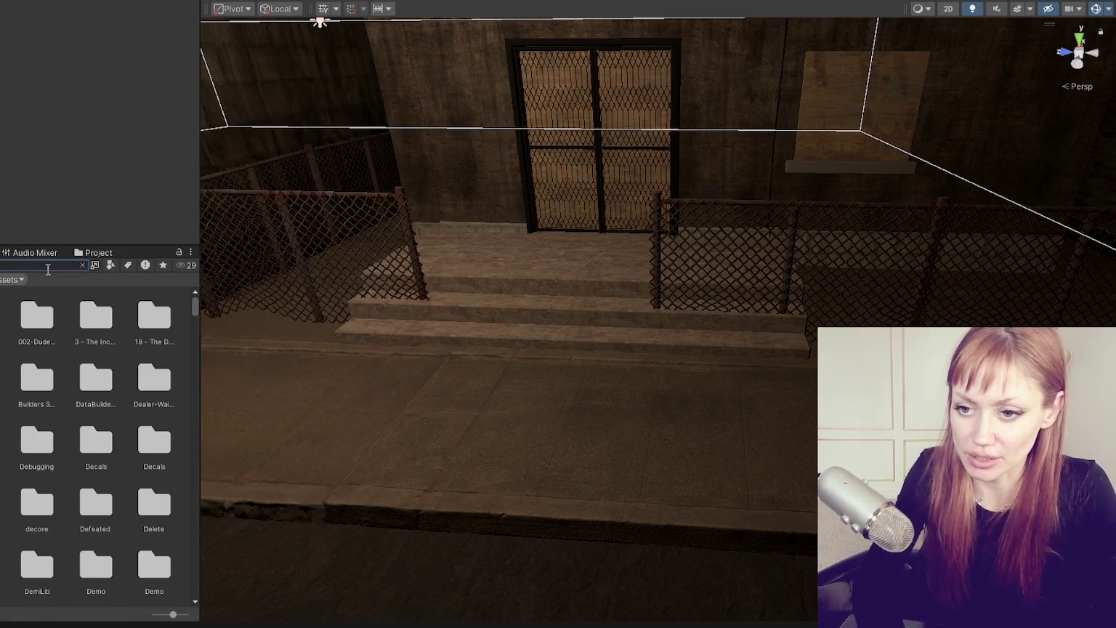
pyautogui.scroll(-3, 107, 382)
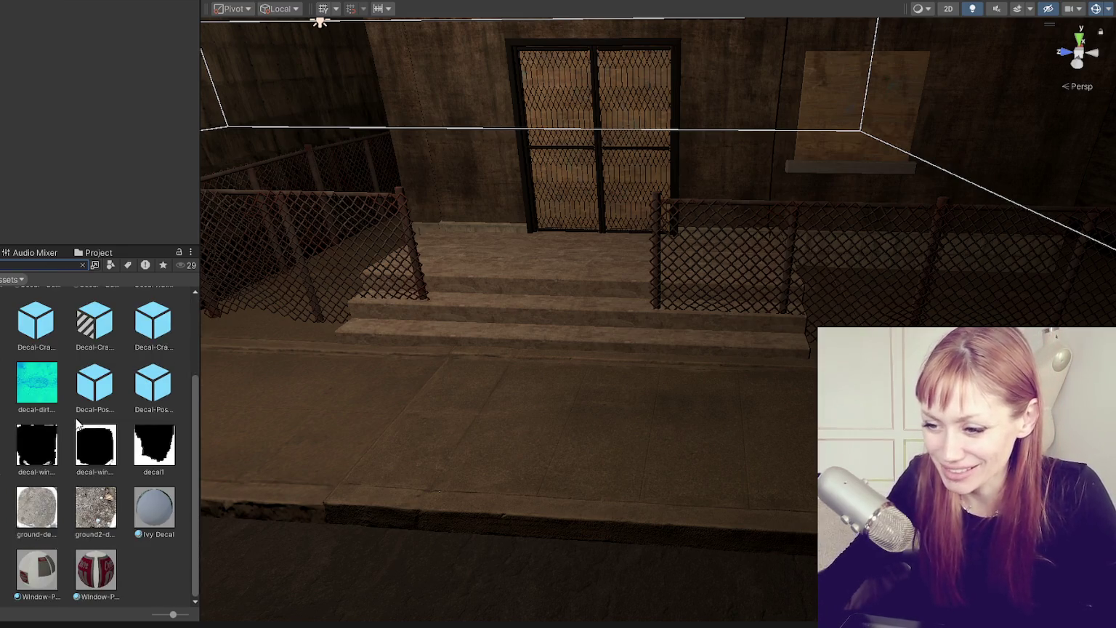
pyautogui.click(96, 320)
pyautogui.click(82, 264)
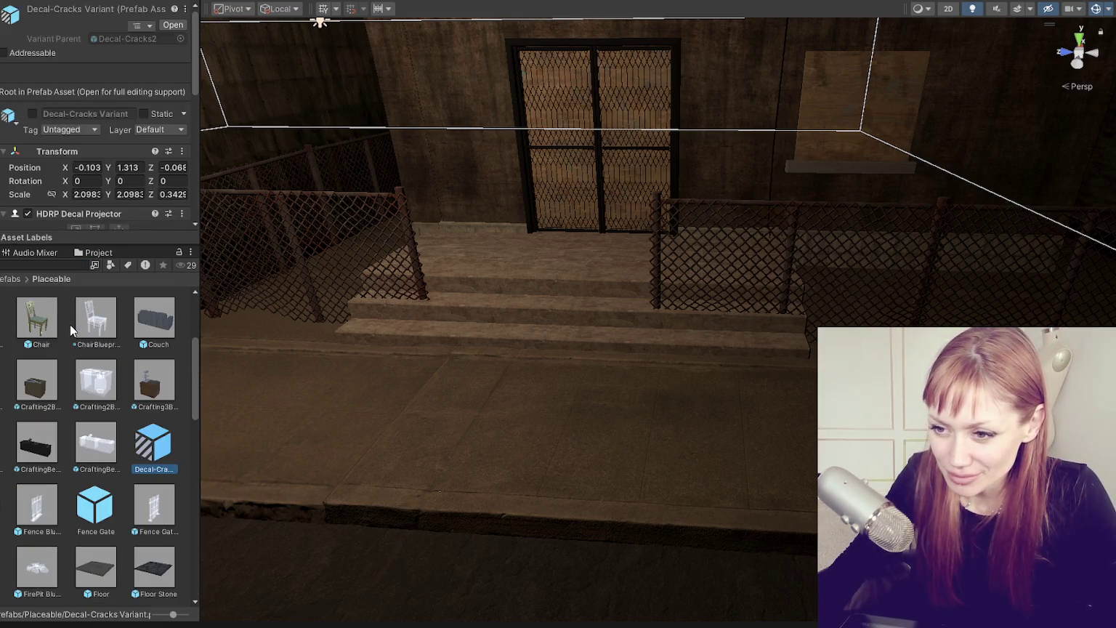
pyautogui.moveTo(145, 447)
pyautogui.mouseDown()
pyautogui.moveTo(497, 454)
pyautogui.moveTo(495, 479)
pyautogui.mouseUp()
pyautogui.hotkey('ctrl', 'z')
# Search the Project for 'decal' again and select the first Decal-Cracks asset
pyautogui.click(41, 265)
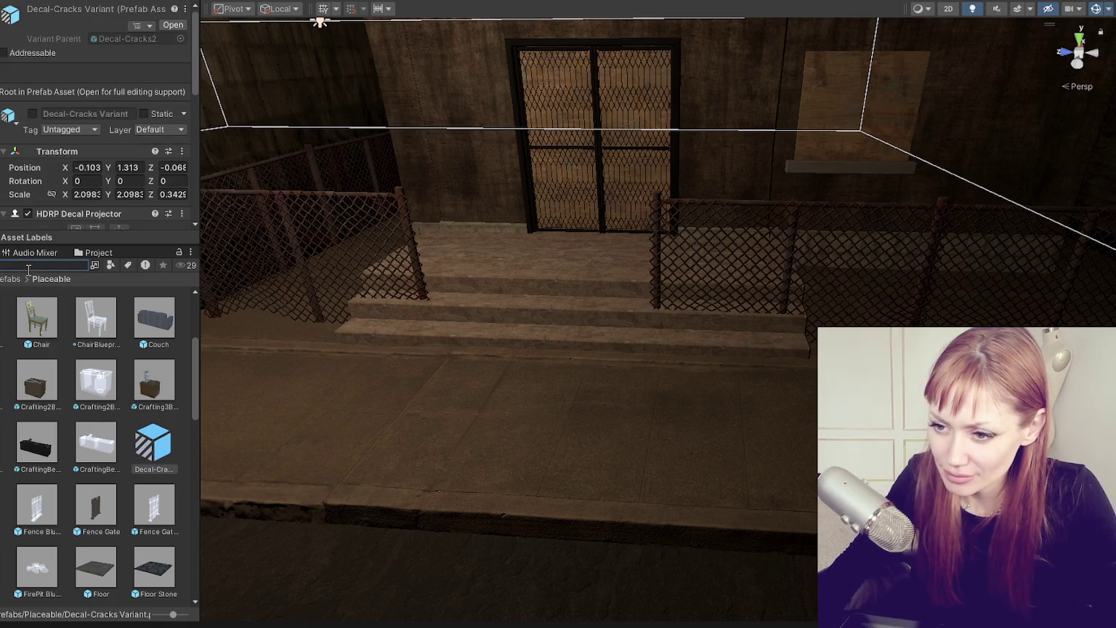
pyautogui.write('decal')
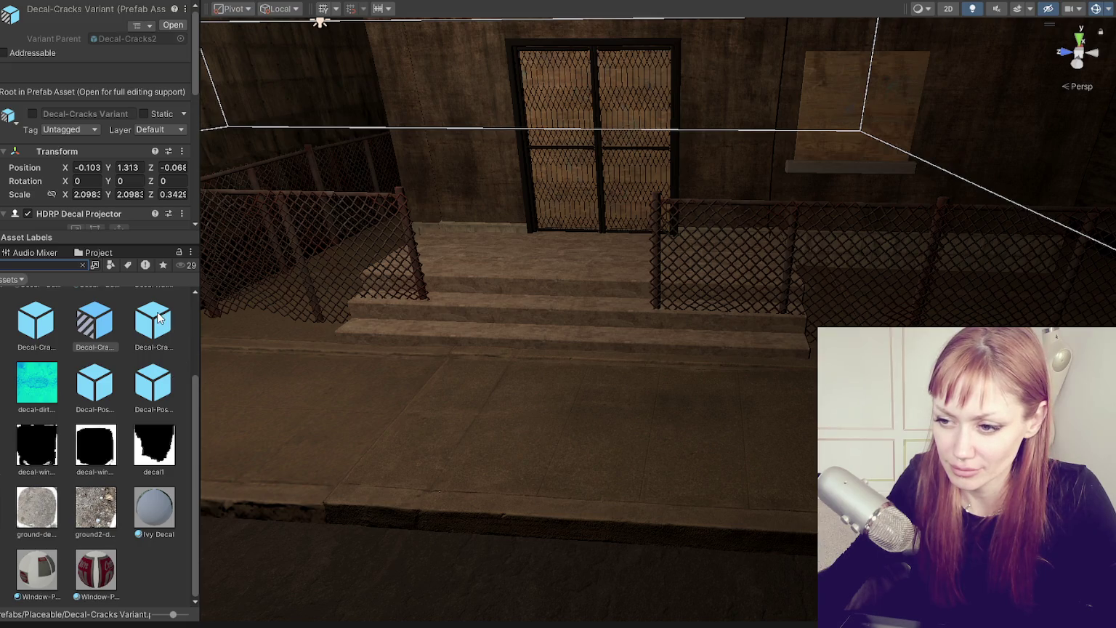
pyautogui.click(33, 315)
# Place the Decal-Circle prefab on the pavement, keeping scale mode Inherit from Hierarchy
pyautogui.click(2, 320)
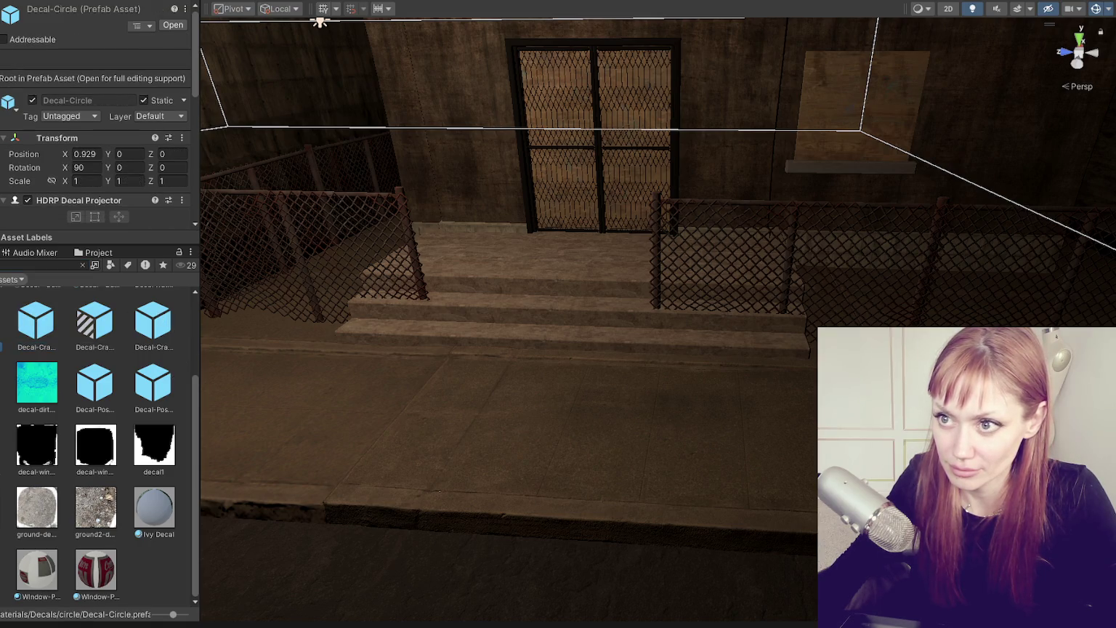
pyautogui.moveTo(2, 320)
pyautogui.mouseDown()
pyautogui.moveTo(656, 403)
pyautogui.moveTo(536, 429)
pyautogui.mouseUp()
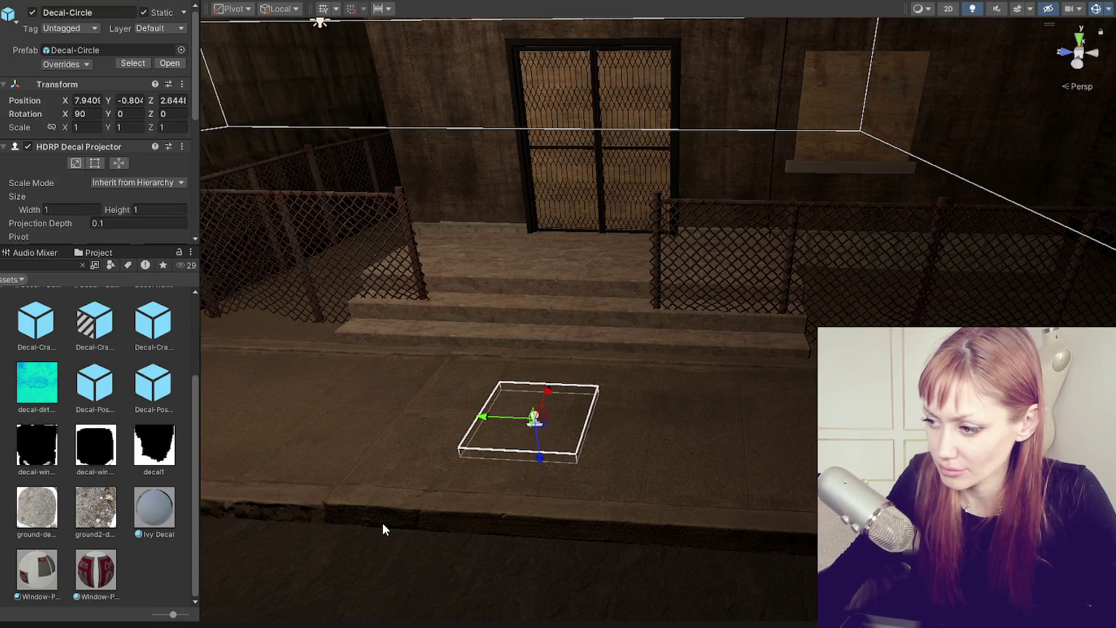
pyautogui.scroll(-2, 166, 126)
pyautogui.click(145, 110)
pyautogui.click(146, 141)
# Set the circle decal's layer to Everything, adjust Start Fade, and move it onto the steps
pyautogui.scroll(-1, 168, 102)
pyautogui.scroll(-2, 165, 109)
pyautogui.scroll(1, 160, 117)
pyautogui.click(156, 122)
pyautogui.click(157, 133)
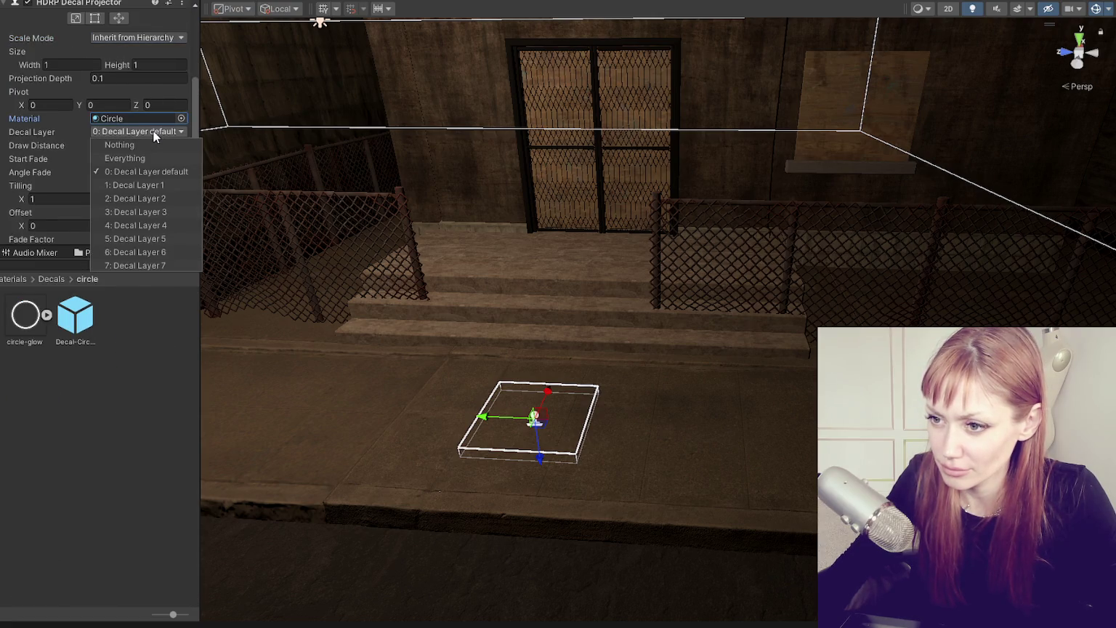
pyautogui.click(146, 159)
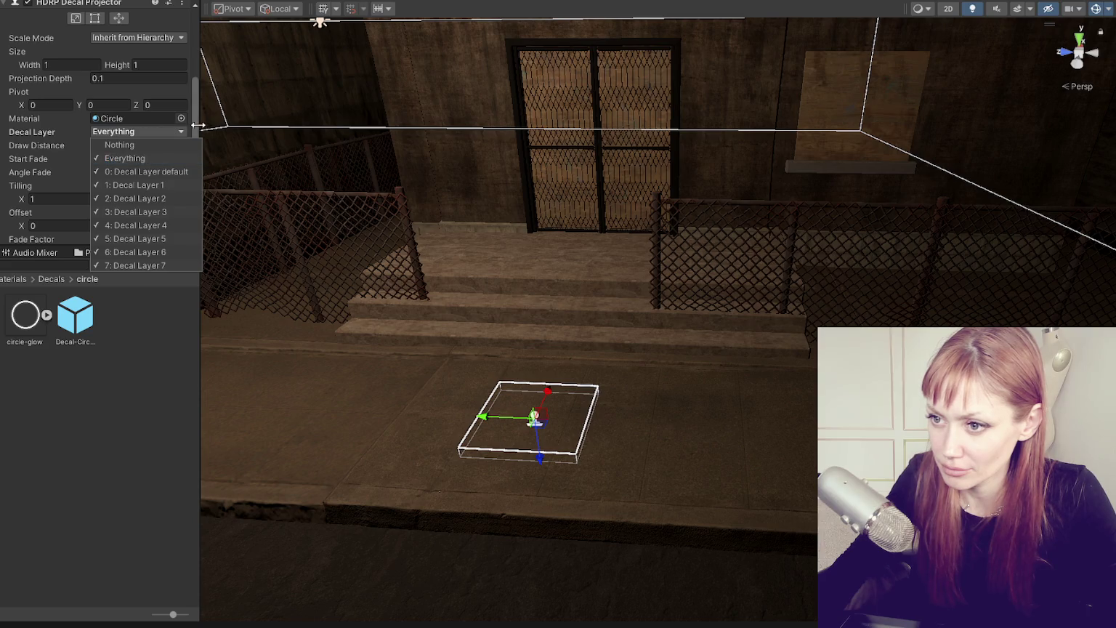
pyautogui.moveTo(148, 159)
pyautogui.mouseDown()
pyautogui.moveTo(139, 164)
pyautogui.moveTo(153, 176)
pyautogui.mouseUp()
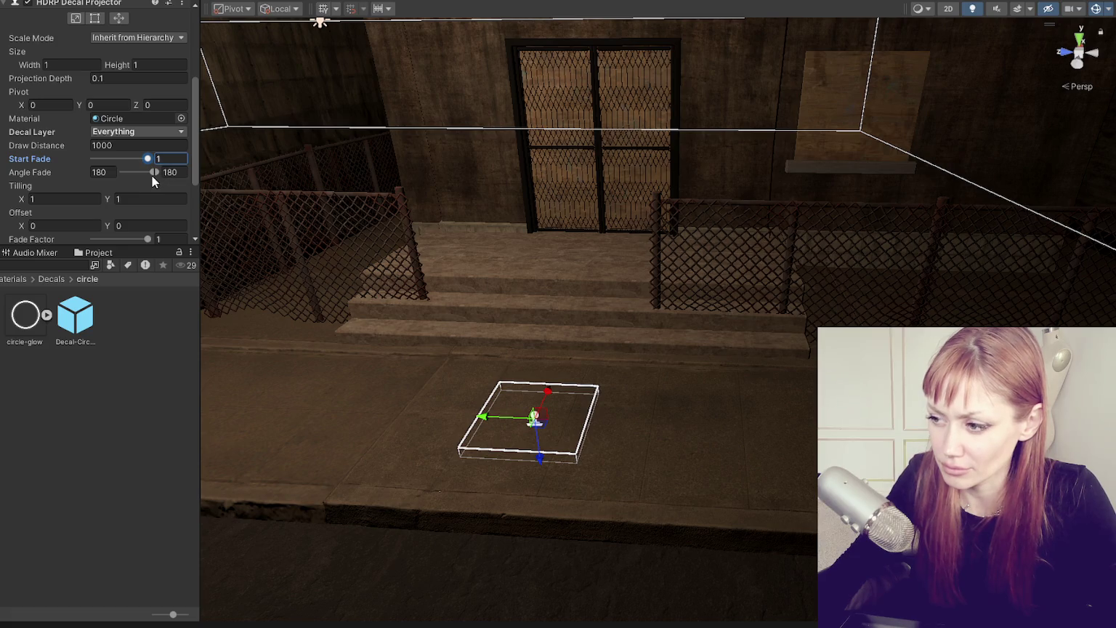
pyautogui.scroll(-3, 125, 196)
pyautogui.moveTo(543, 456)
pyautogui.mouseDown()
pyautogui.moveTo(622, 305)
pyautogui.moveTo(608, 246)
pyautogui.mouseUp()
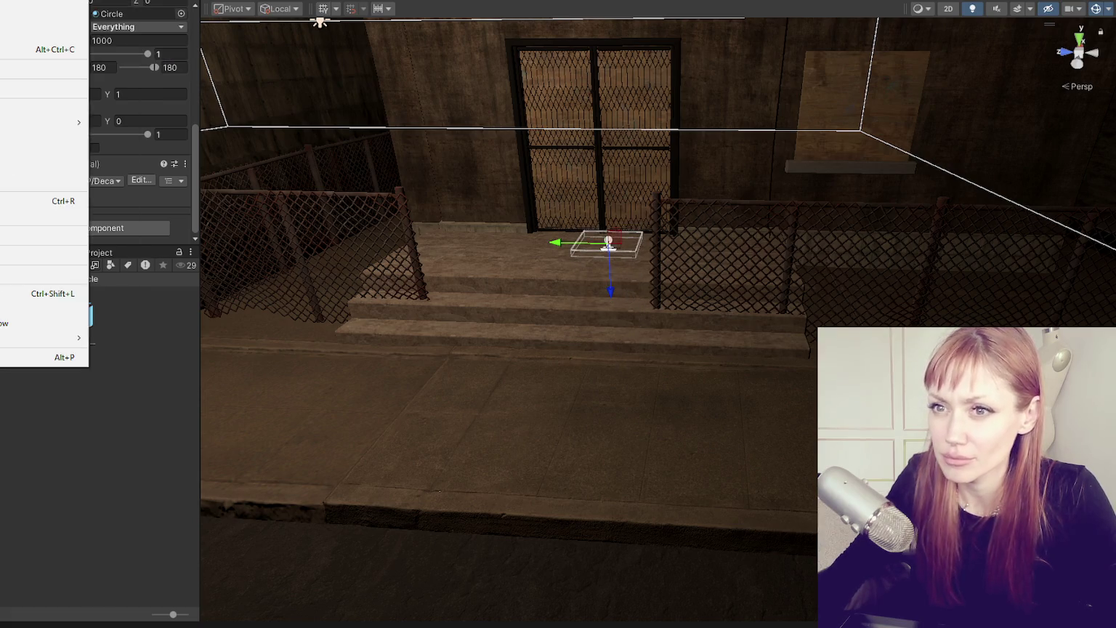
# Show the Player settings with Resolution and Presentation collapsed and Other Settings expanded
pyautogui.click(44, 402)
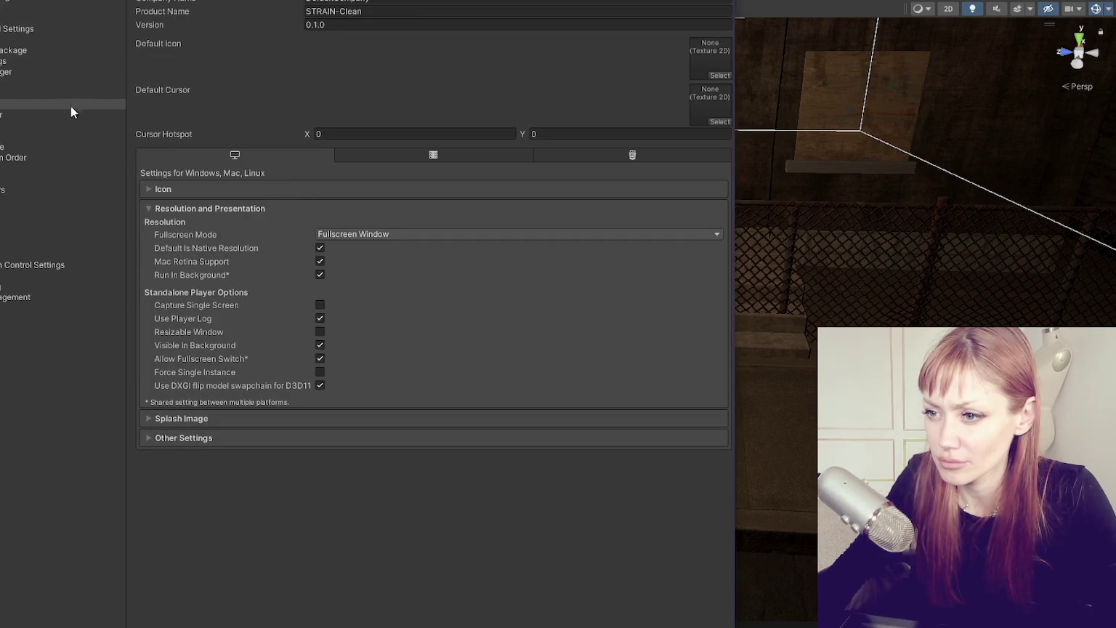
pyautogui.click(205, 208)
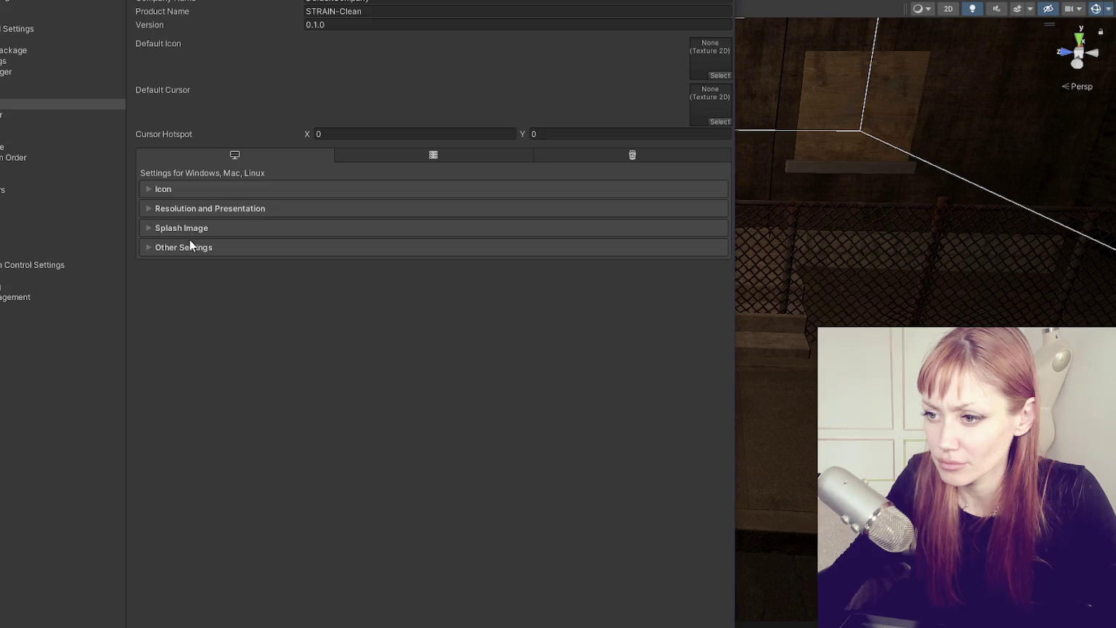
pyautogui.click(187, 247)
pyautogui.scroll(-15, 378, 208)
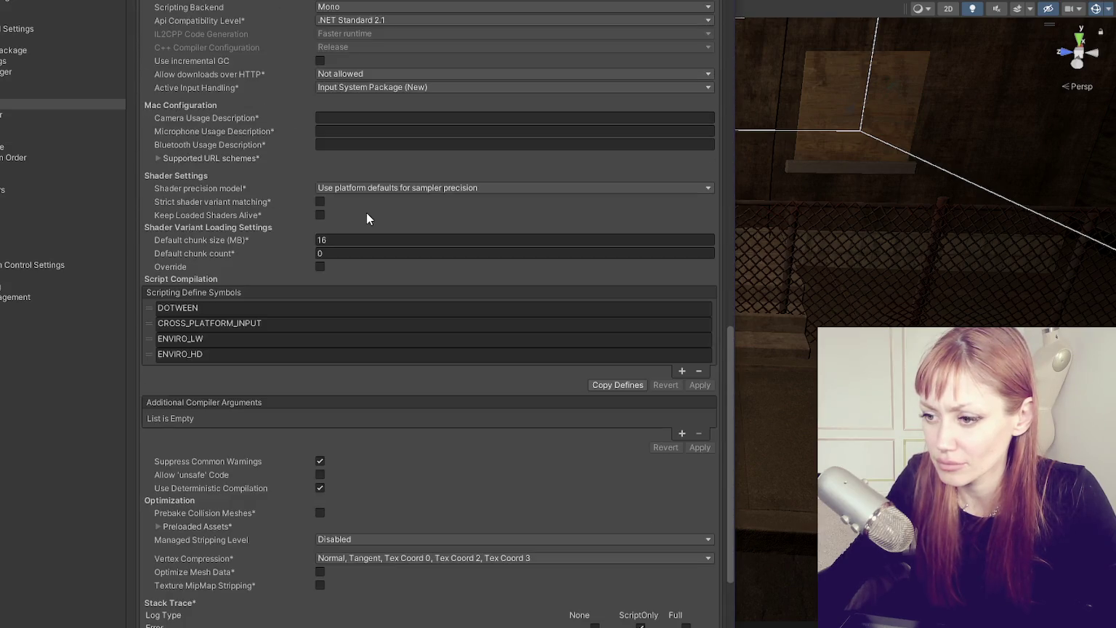
pyautogui.scroll(-3, 366, 213)
pyautogui.moveTo(491, 2)
pyautogui.mouseDown()
pyautogui.moveTo(491, 78)
pyautogui.moveTo(518, 2)
pyautogui.mouseUp()
pyautogui.scroll(-5, 321, 247)
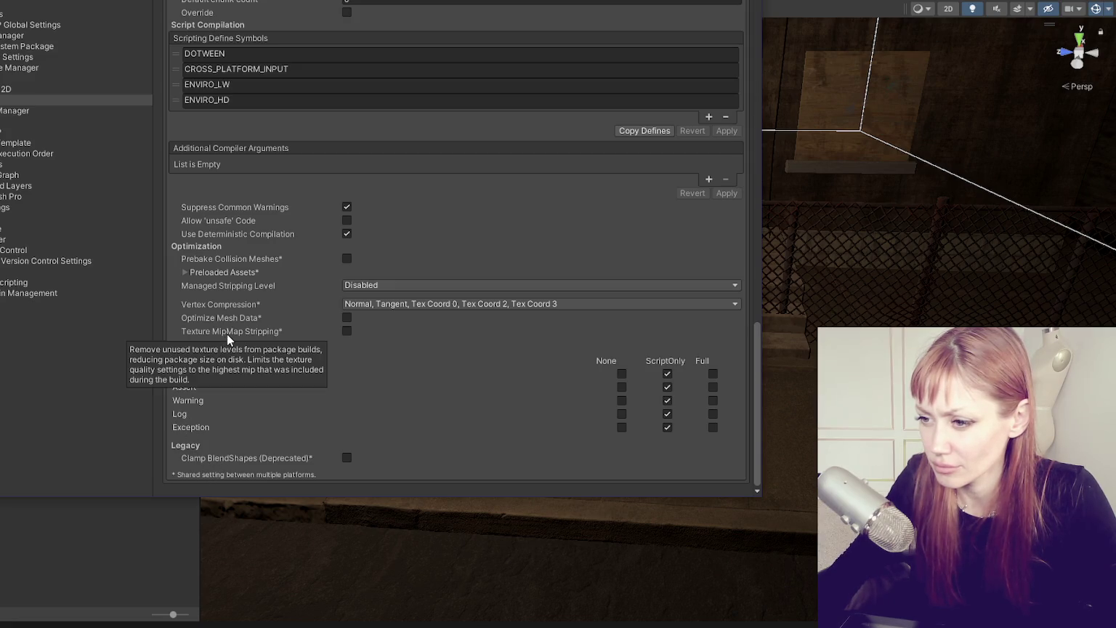
# Browse the Other Settings options, briefly expanding and collapsing the Preloaded Assets list
pyautogui.moveTo(247, 313)
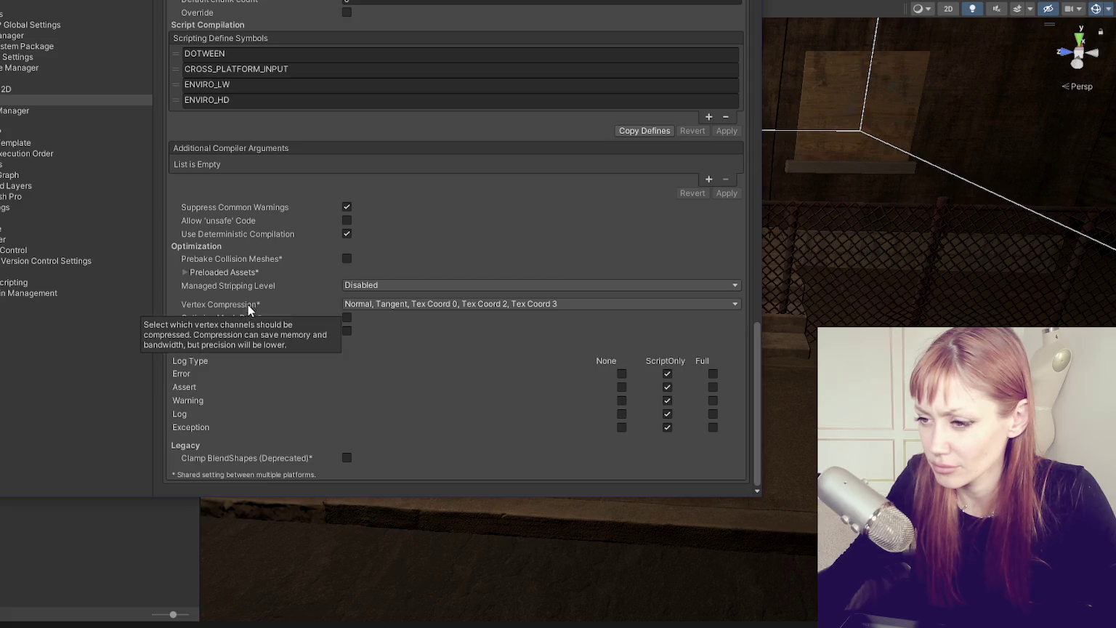
pyautogui.click(251, 276)
pyautogui.click(256, 272)
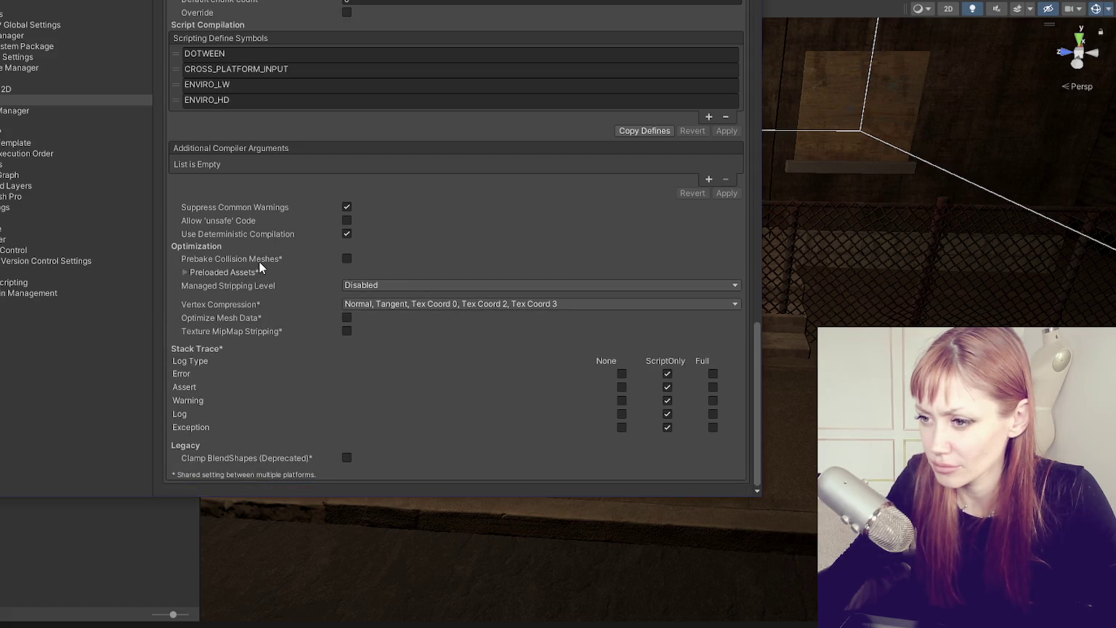
pyautogui.moveTo(267, 225)
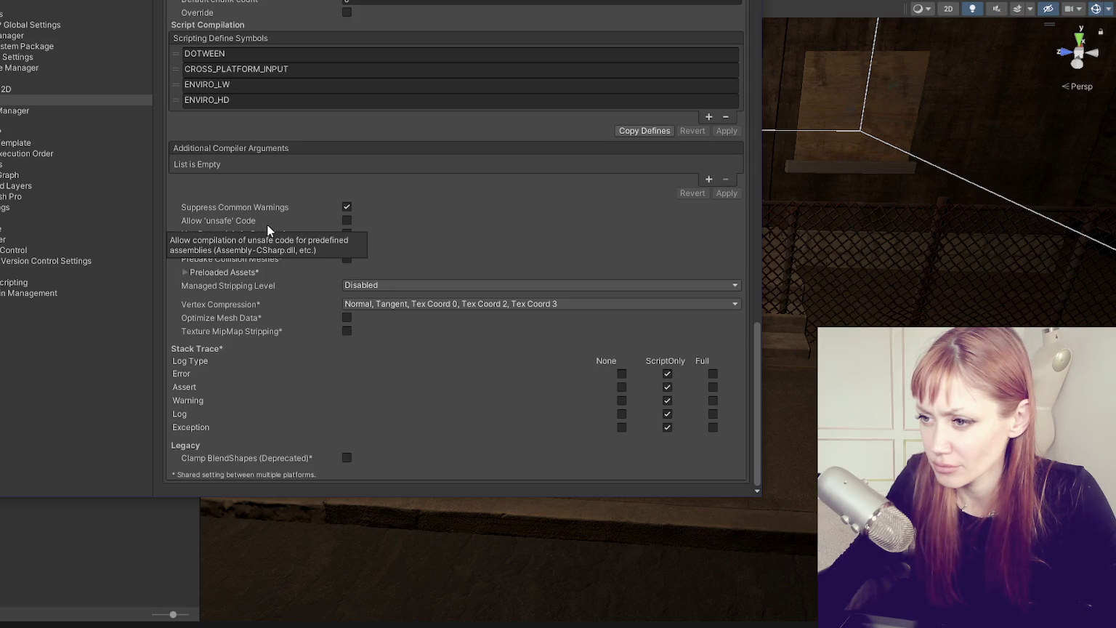
pyautogui.scroll(5, 267, 224)
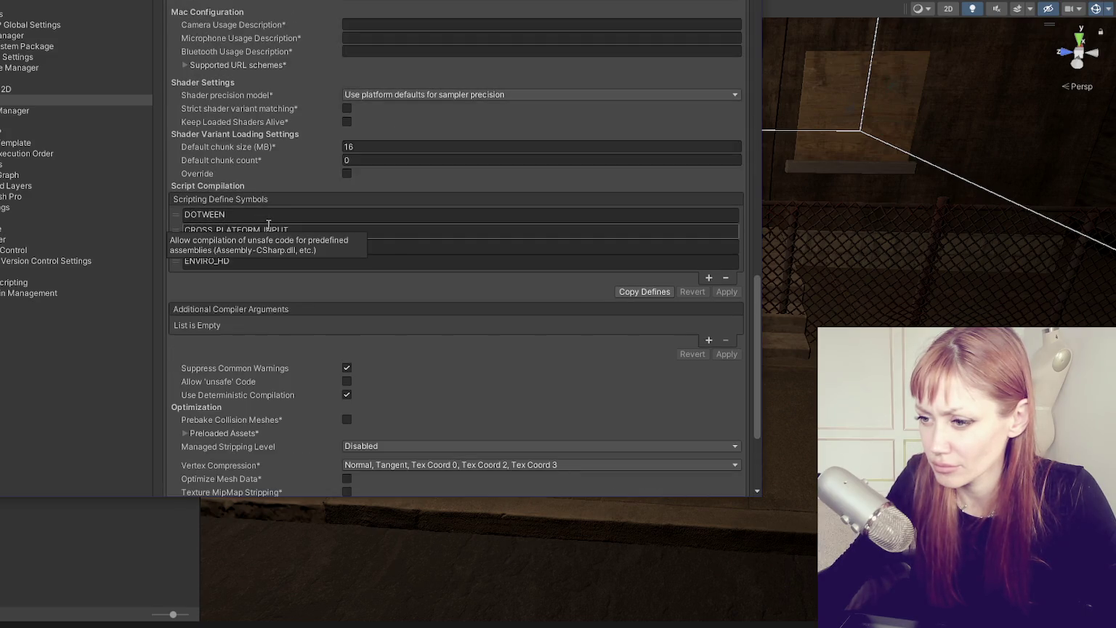
pyautogui.scroll(2, 267, 224)
pyautogui.scroll(8, 267, 224)
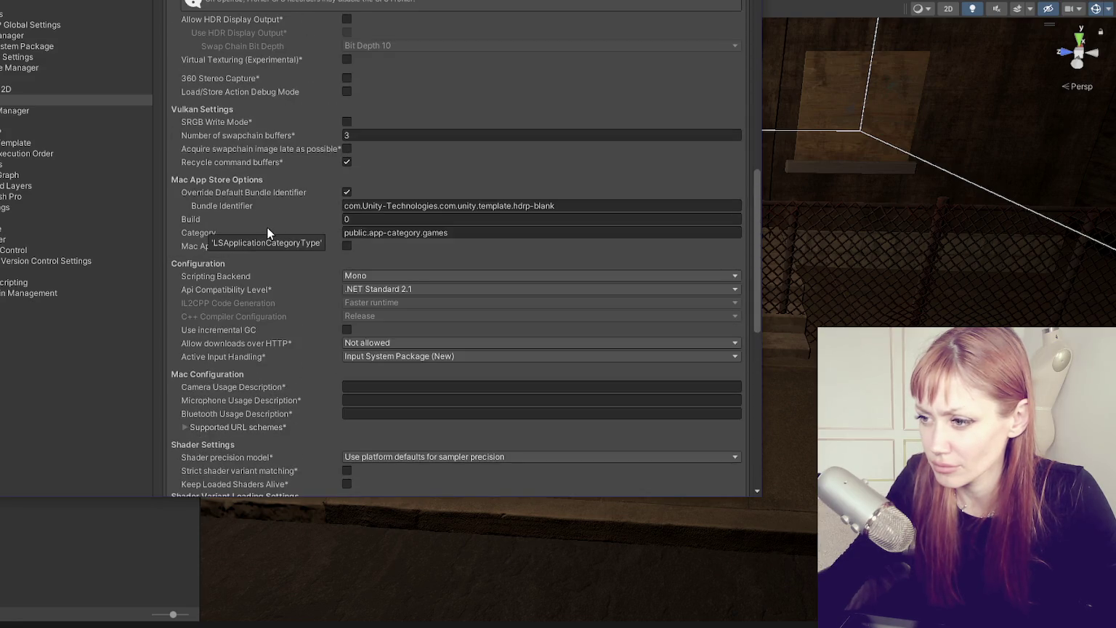
pyautogui.scroll(-6, 267, 226)
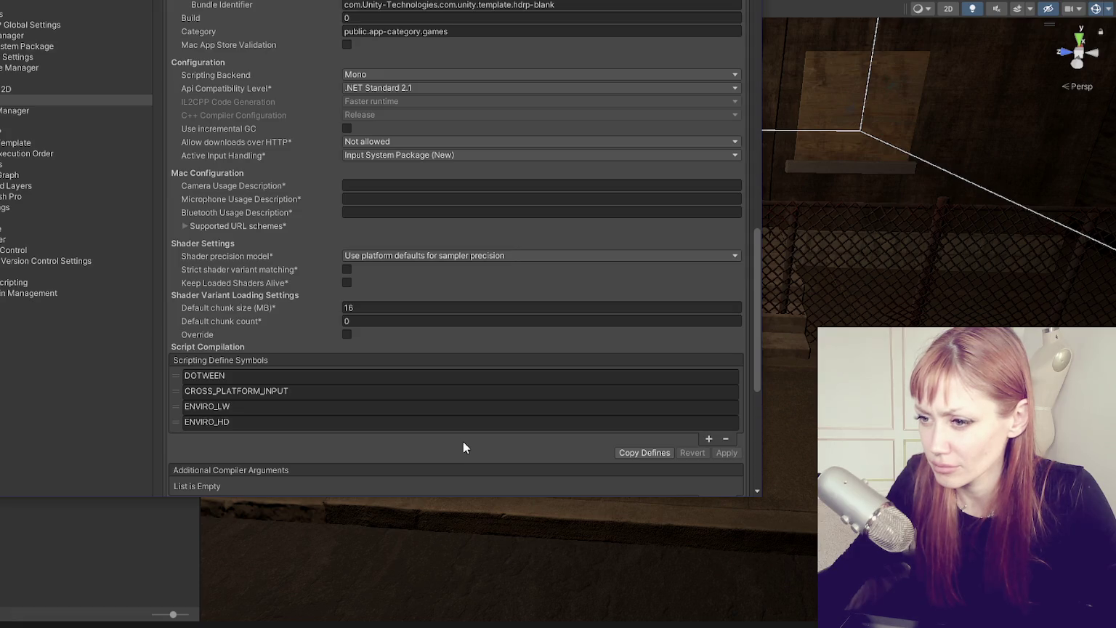
pyautogui.scroll(4, 464, 443)
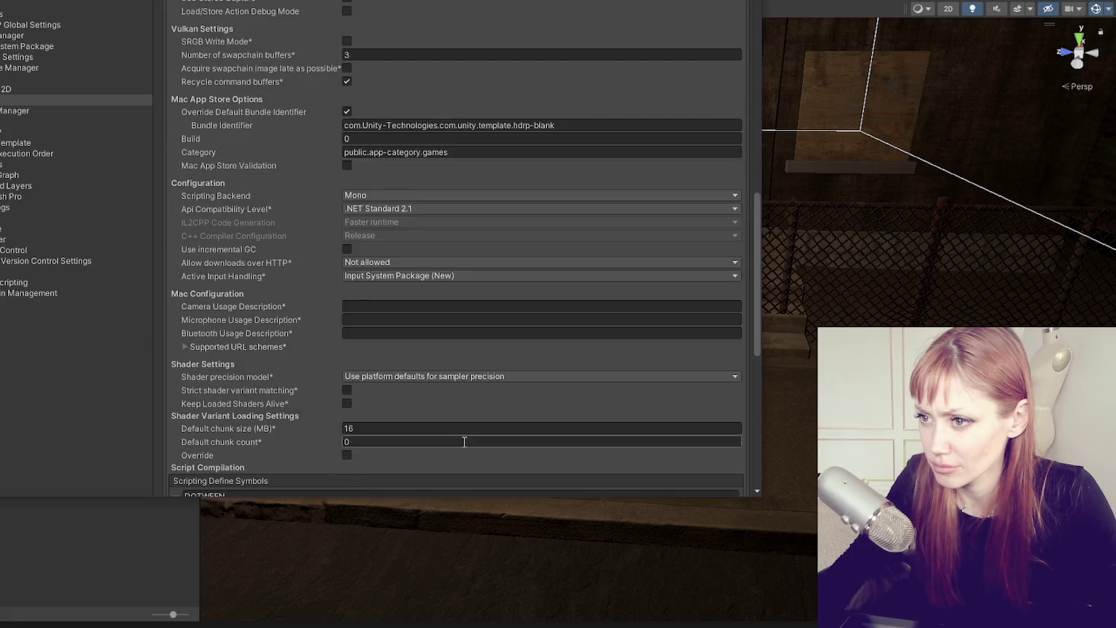
pyautogui.scroll(3, 464, 441)
pyautogui.scroll(6, 464, 441)
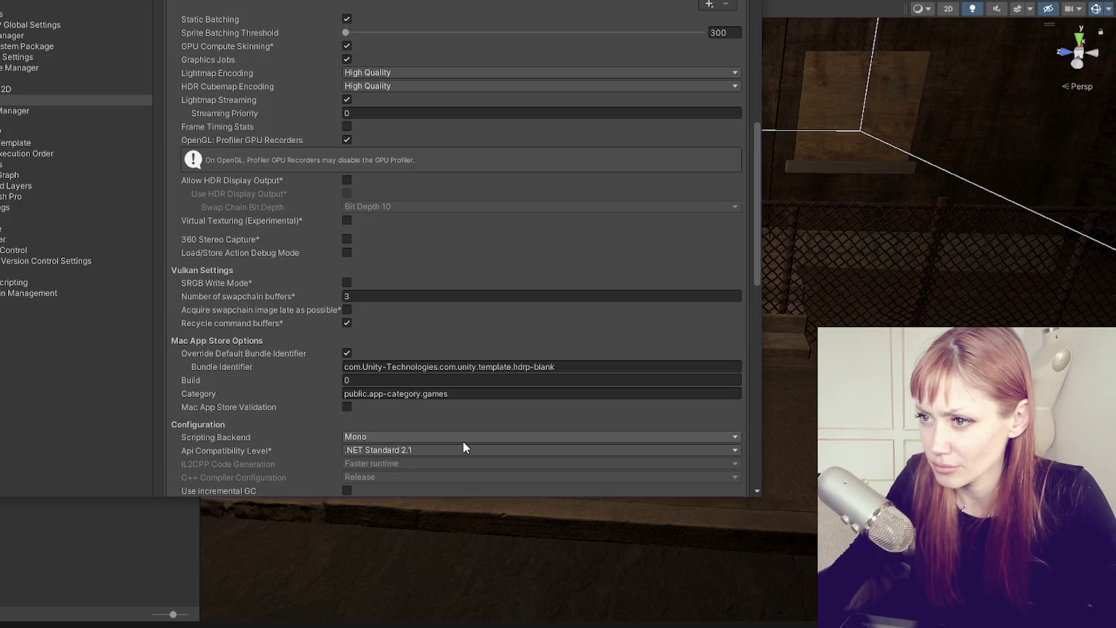
pyautogui.scroll(9, 463, 445)
# On the HDRP page, expand Rendering > Decals and check Maximum Clustered Decals on Screen
pyautogui.click(24, 130)
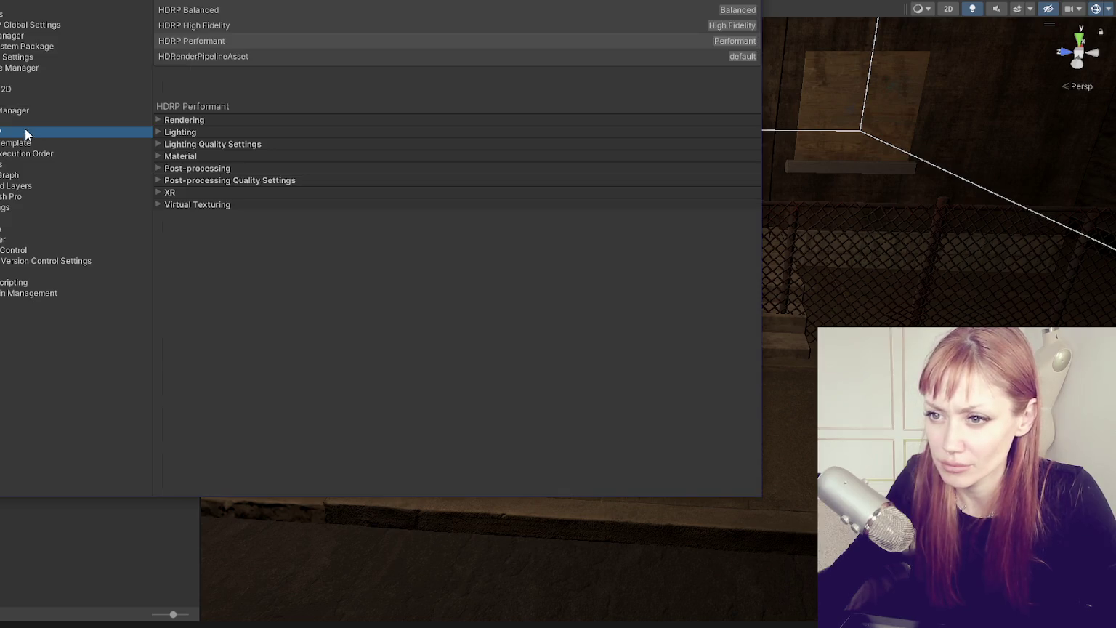
pyautogui.click(211, 120)
pyautogui.scroll(-3, 222, 167)
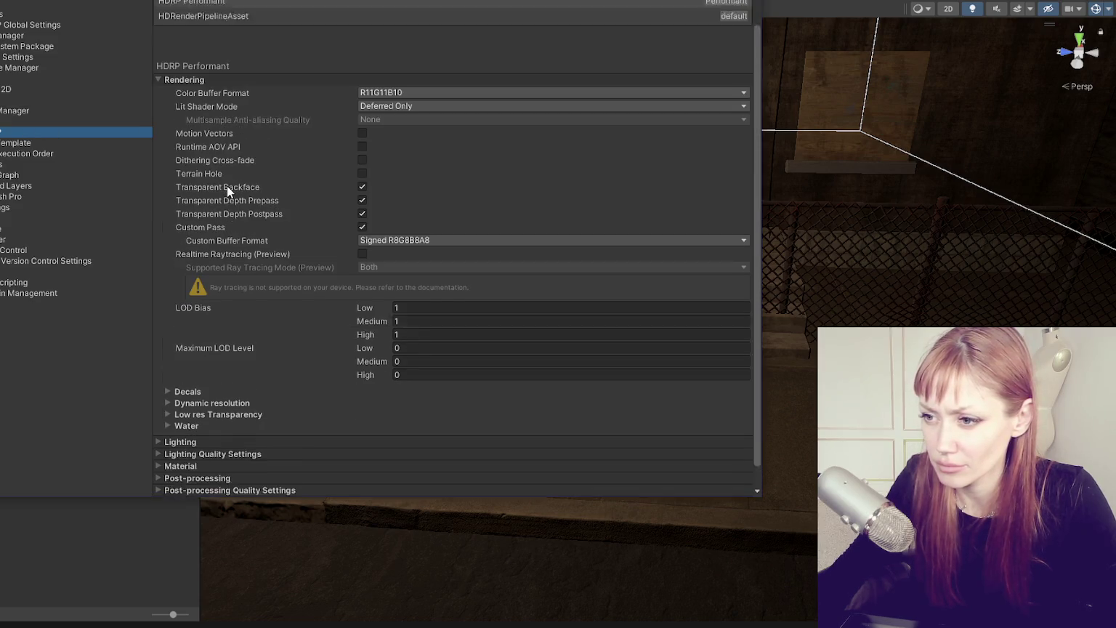
pyautogui.click(212, 369)
pyautogui.scroll(-3, 321, 291)
pyautogui.click(375, 337)
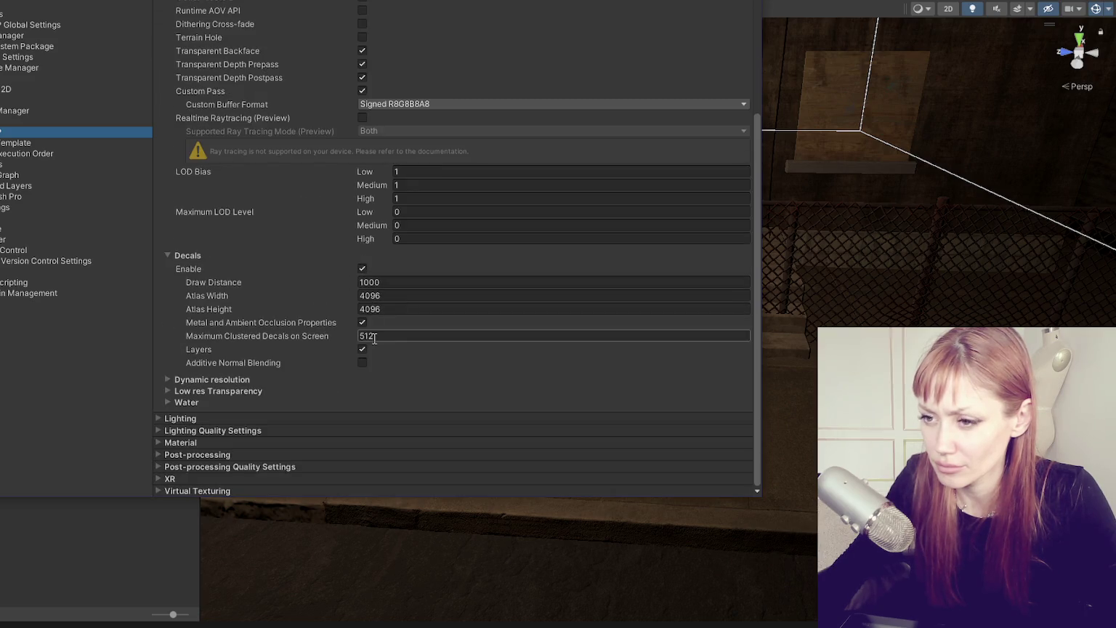
pyautogui.scroll(5, 320, 294)
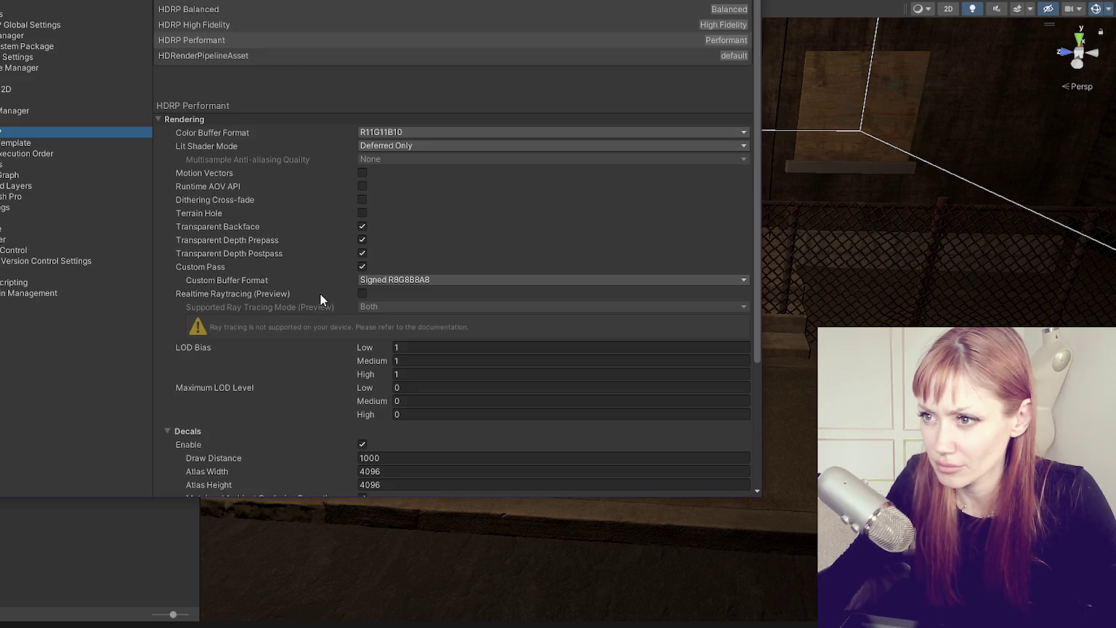
# Compare decal settings across HDRP High Fidelity, Balanced, Performant and the default HDRenderPipelineAsset
pyautogui.click(286, 24)
pyautogui.click(296, 9)
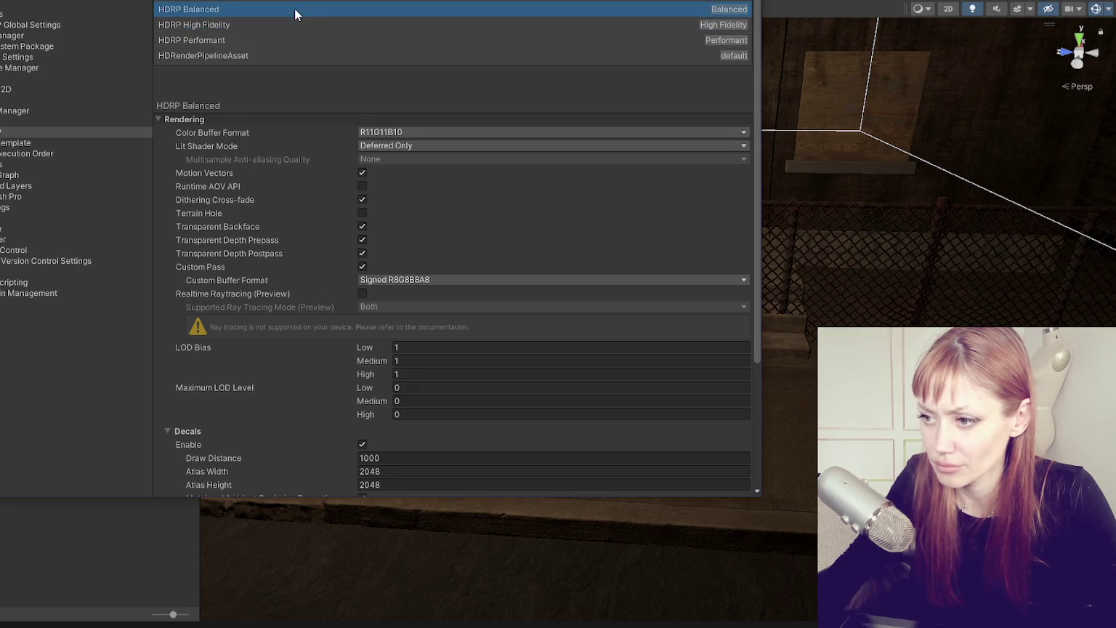
pyautogui.click(296, 56)
pyautogui.click(301, 39)
pyautogui.scroll(-5, 273, 231)
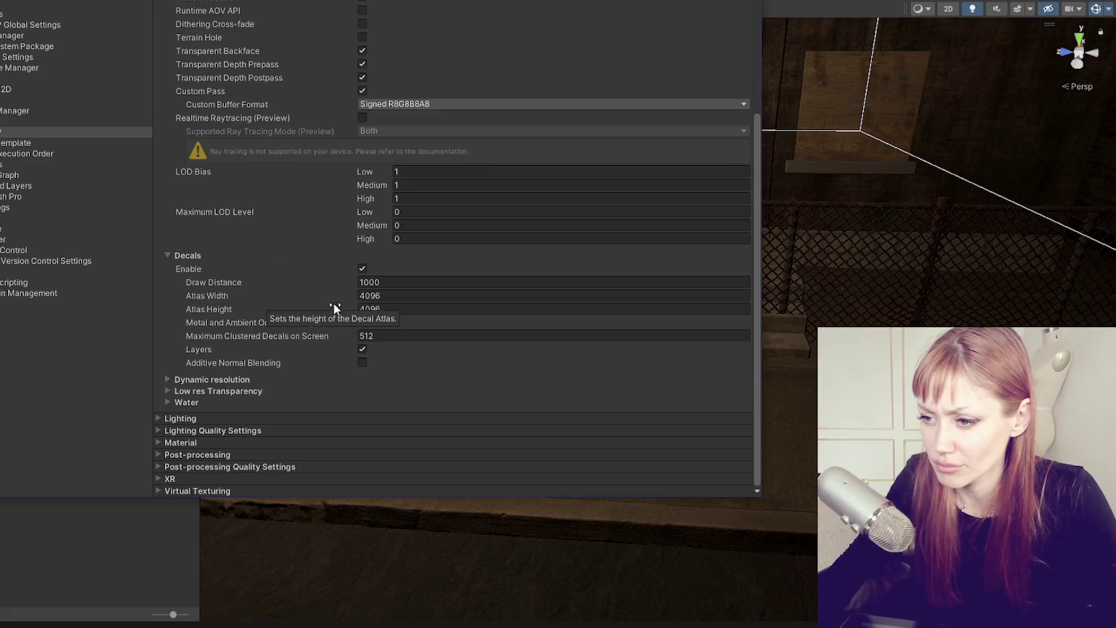
pyautogui.scroll(5, 303, 346)
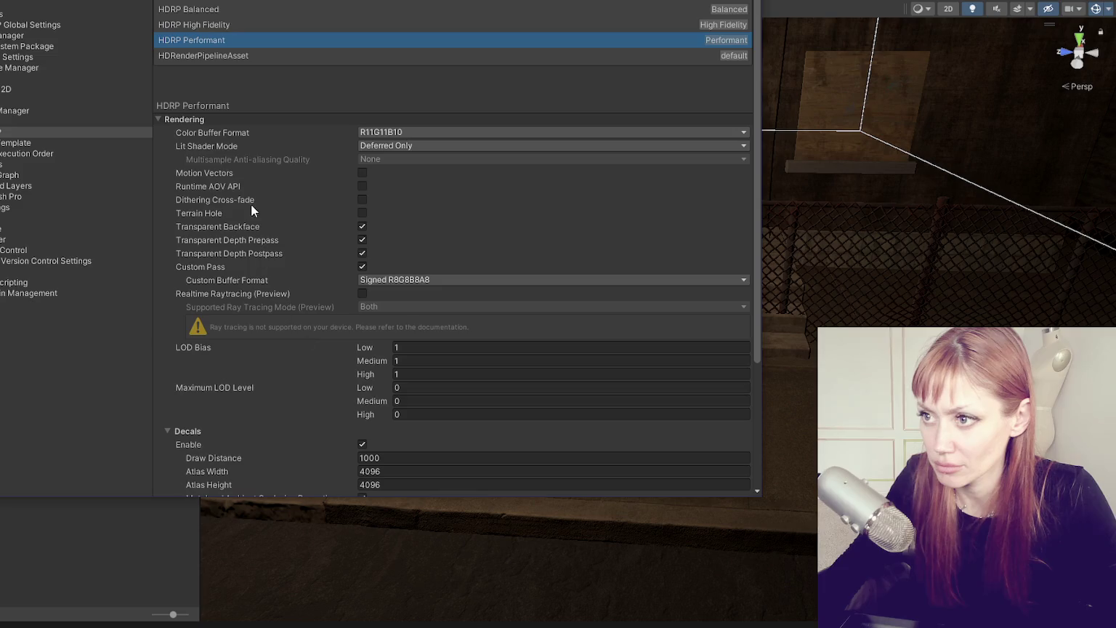
pyautogui.click(298, 23)
pyautogui.click(301, 10)
pyautogui.click(303, 53)
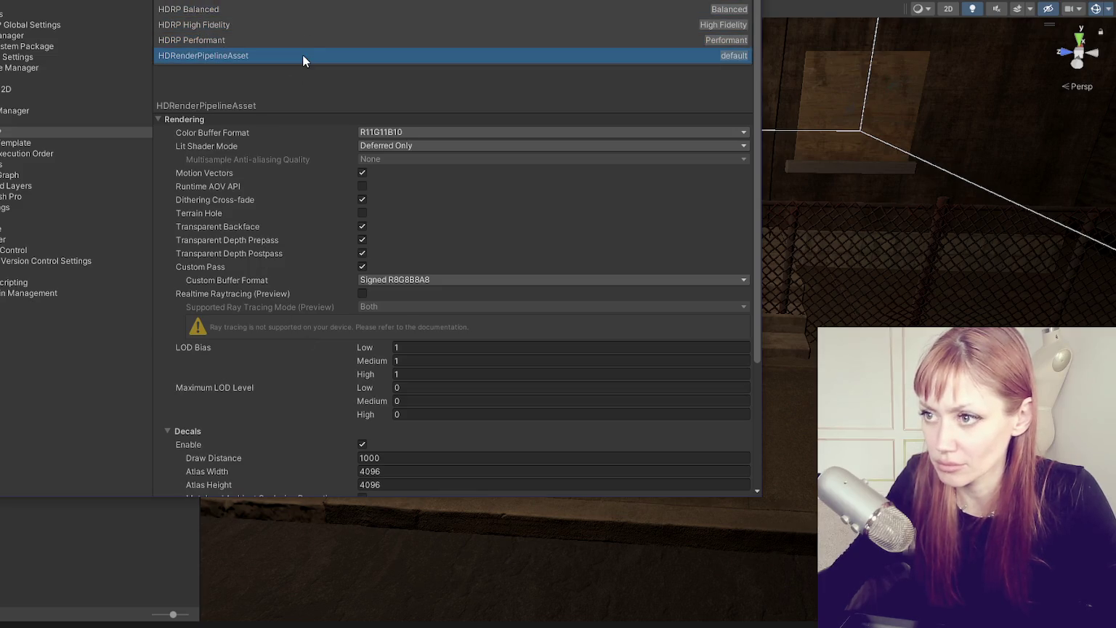
pyautogui.click(308, 44)
pyautogui.click(293, 54)
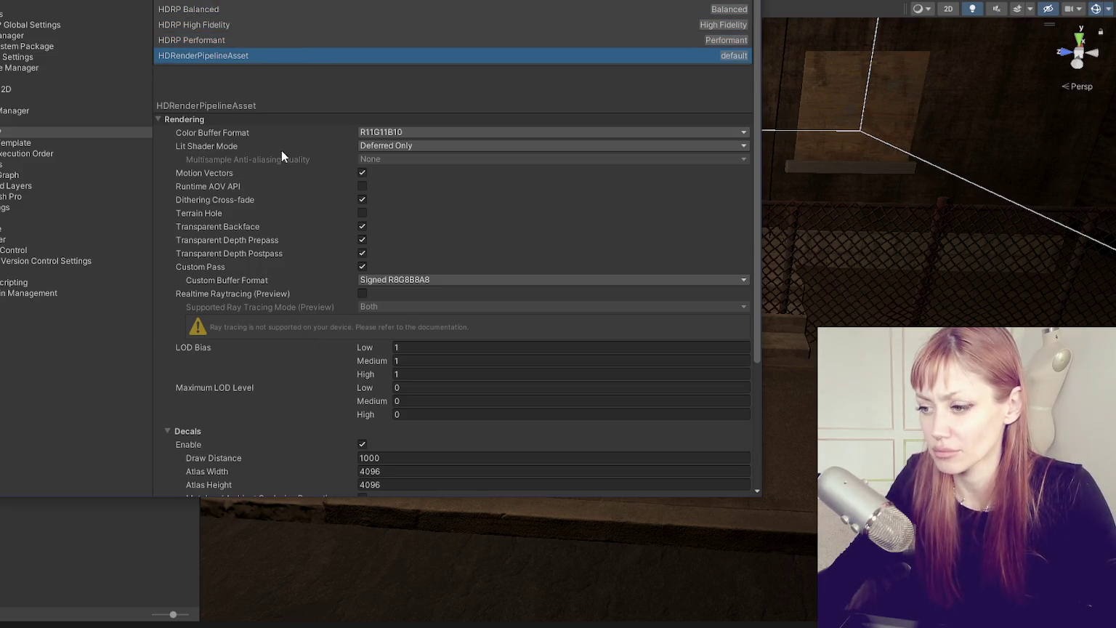
pyautogui.scroll(-1, 282, 152)
pyautogui.scroll(1, 281, 156)
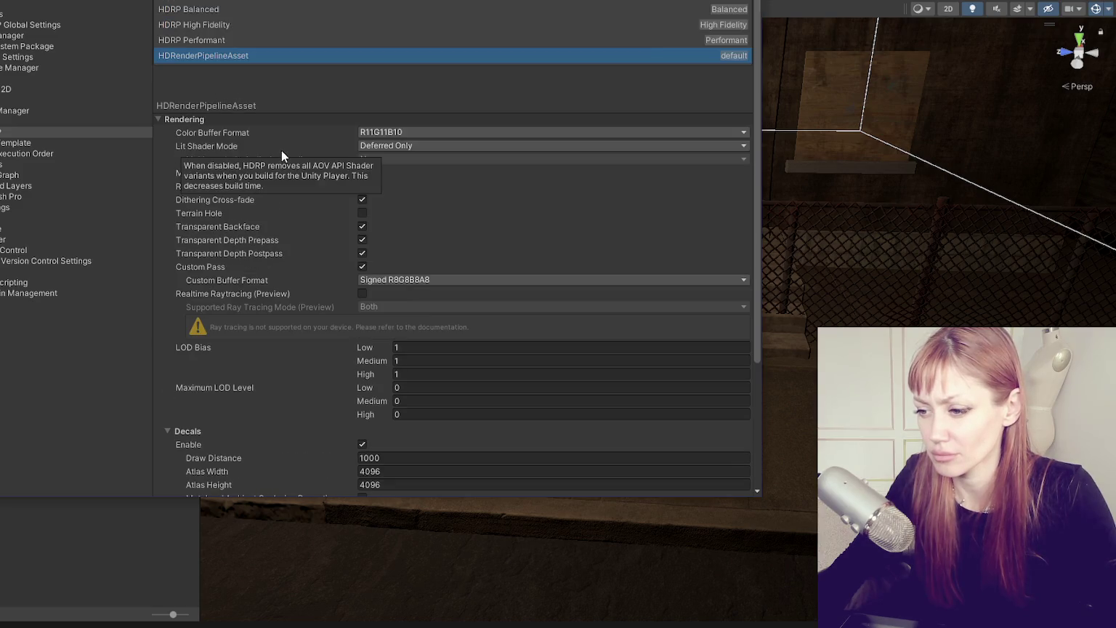
pyautogui.click(267, 40)
pyautogui.click(269, 26)
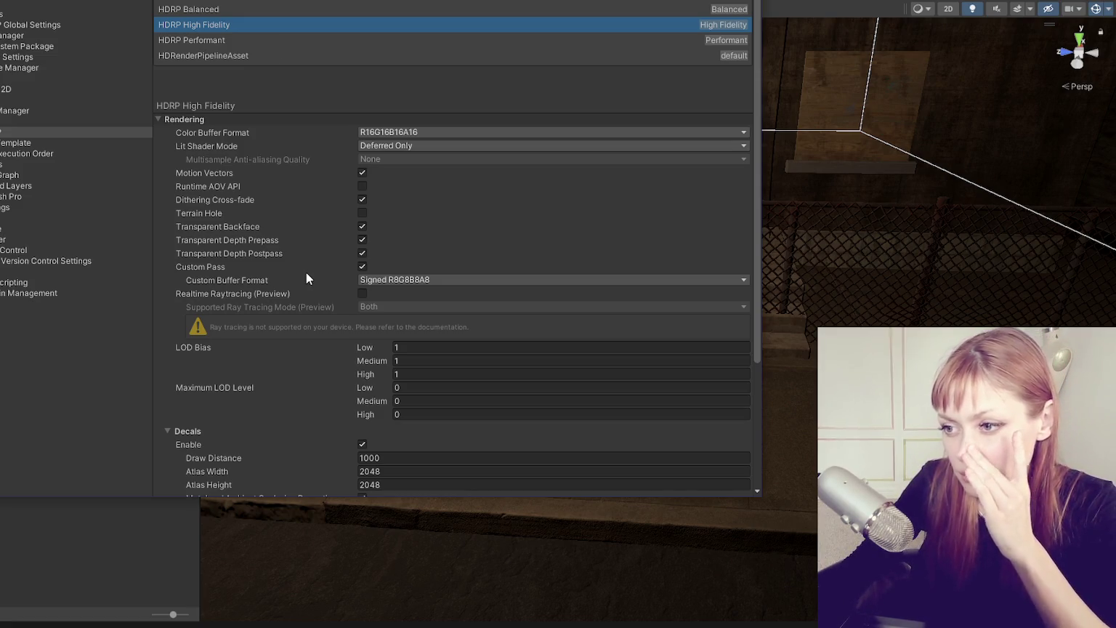
pyautogui.scroll(-3, 306, 278)
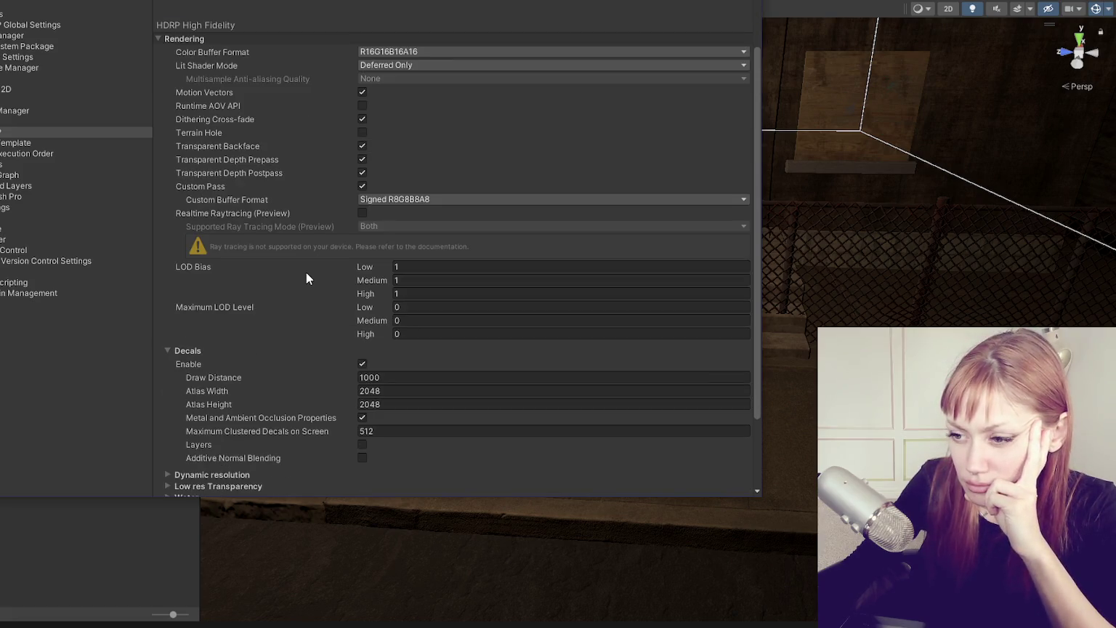
pyautogui.scroll(-3, 306, 278)
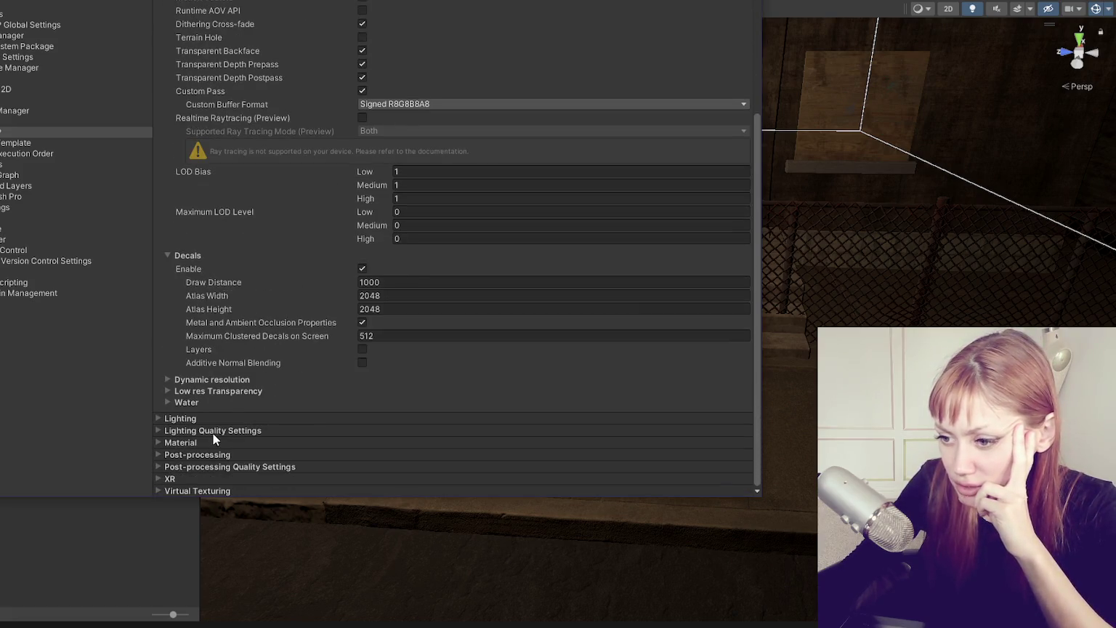
pyautogui.scroll(6, 268, 310)
# Collapse Rendering and inspect the Lighting and Lighting Quality sections, folding their SSAO, SSGI, probe, reflection and shadow groups
pyautogui.click(194, 121)
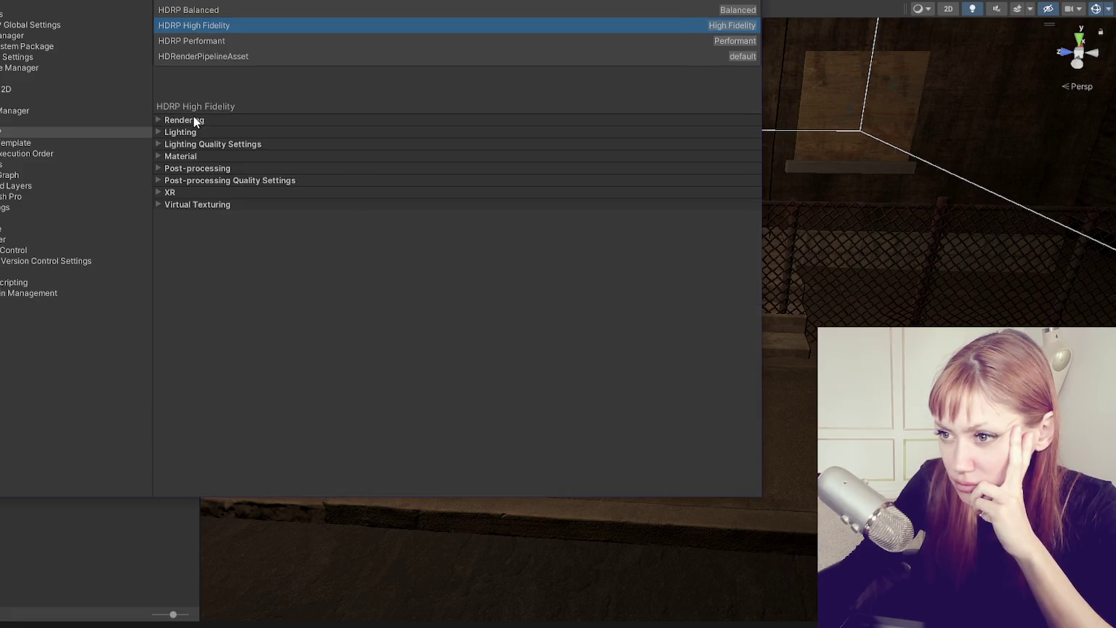
pyautogui.click(193, 131)
pyautogui.scroll(-5, 201, 150)
pyautogui.scroll(5, 205, 160)
pyautogui.click(195, 200)
pyautogui.click(190, 220)
pyautogui.click(190, 247)
pyautogui.click(188, 133)
pyautogui.click(186, 145)
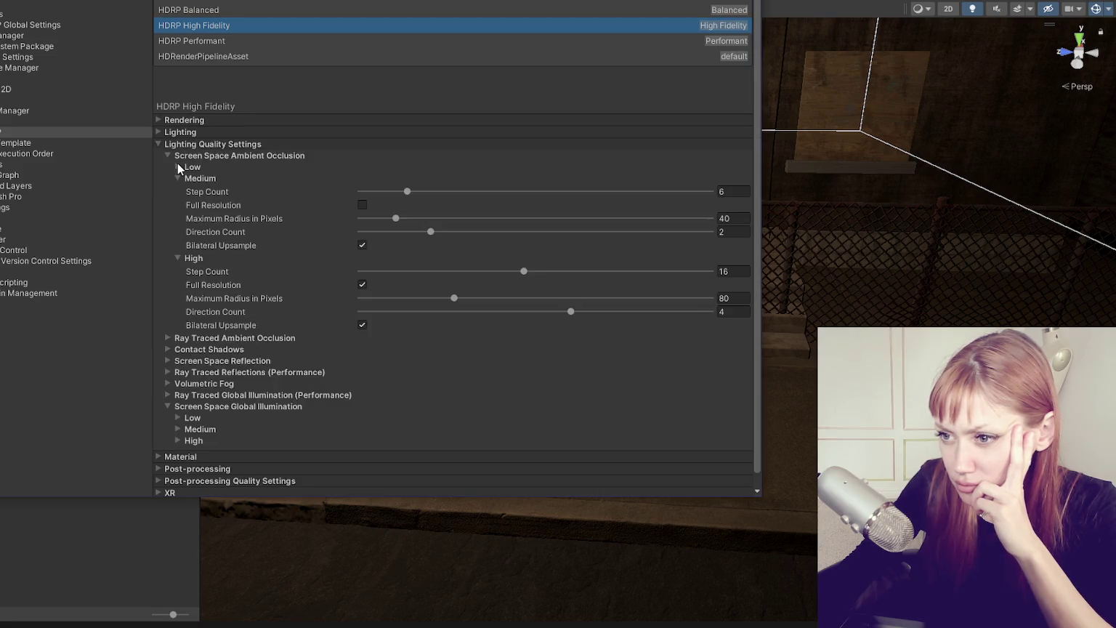
pyautogui.click(173, 157)
pyautogui.click(170, 237)
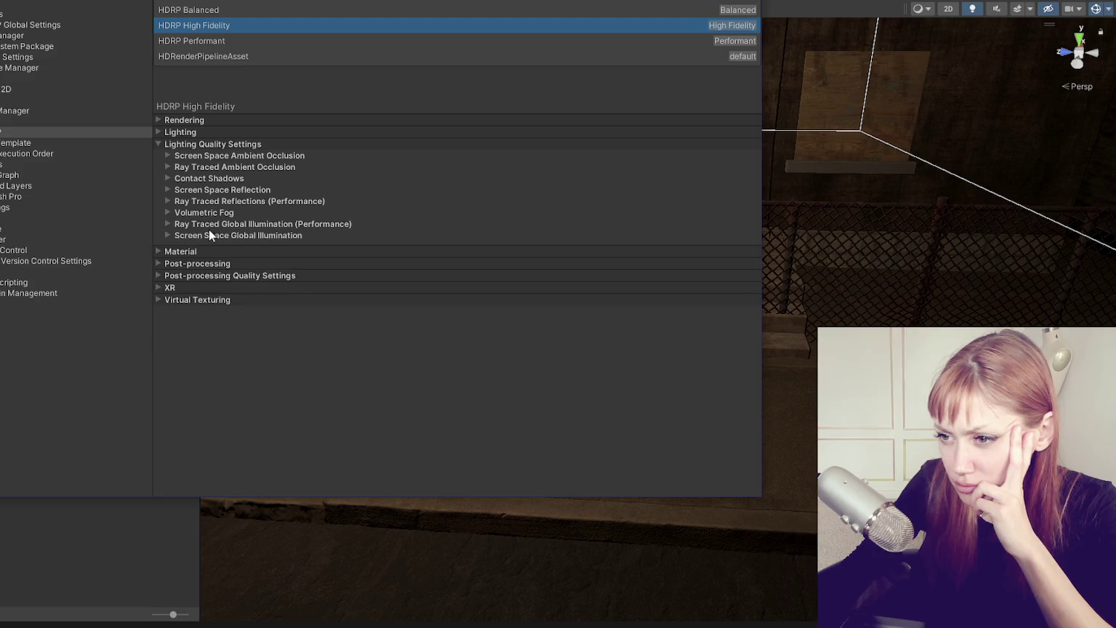
pyautogui.click(186, 132)
pyautogui.click(185, 133)
pyautogui.click(187, 145)
# Inspect the Material, Post-processing, XR and Virtual Texturing sections, then go to the Quality page
pyautogui.click(185, 156)
pyautogui.click(185, 157)
pyautogui.click(183, 168)
pyautogui.click(185, 169)
pyautogui.click(183, 181)
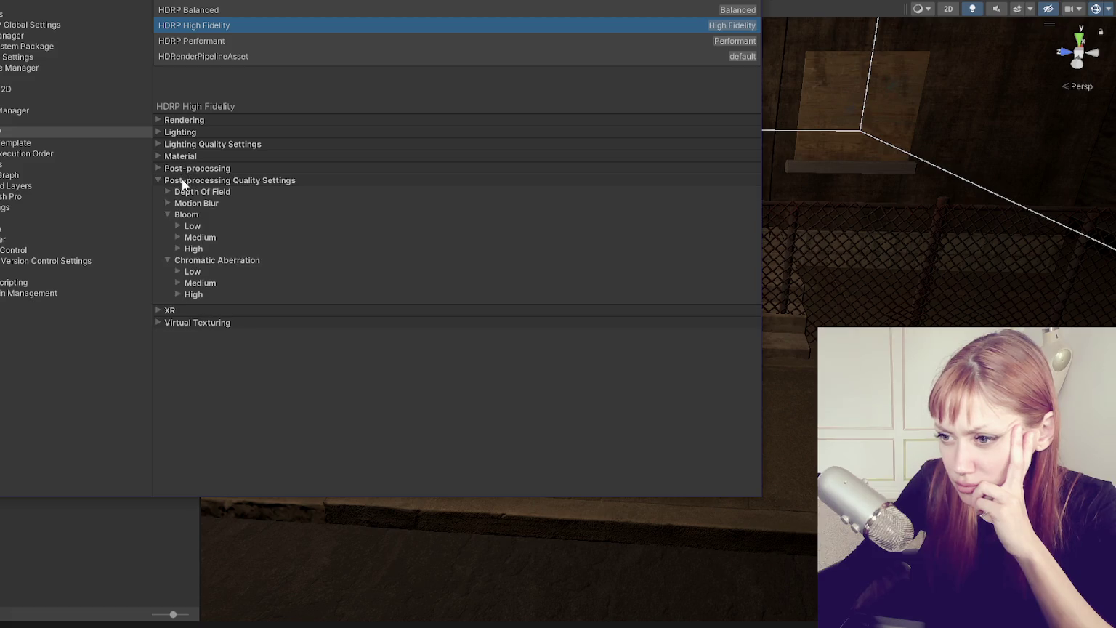
pyautogui.click(180, 215)
pyautogui.click(181, 225)
pyautogui.click(190, 180)
pyautogui.click(191, 193)
pyautogui.click(189, 193)
pyautogui.click(188, 201)
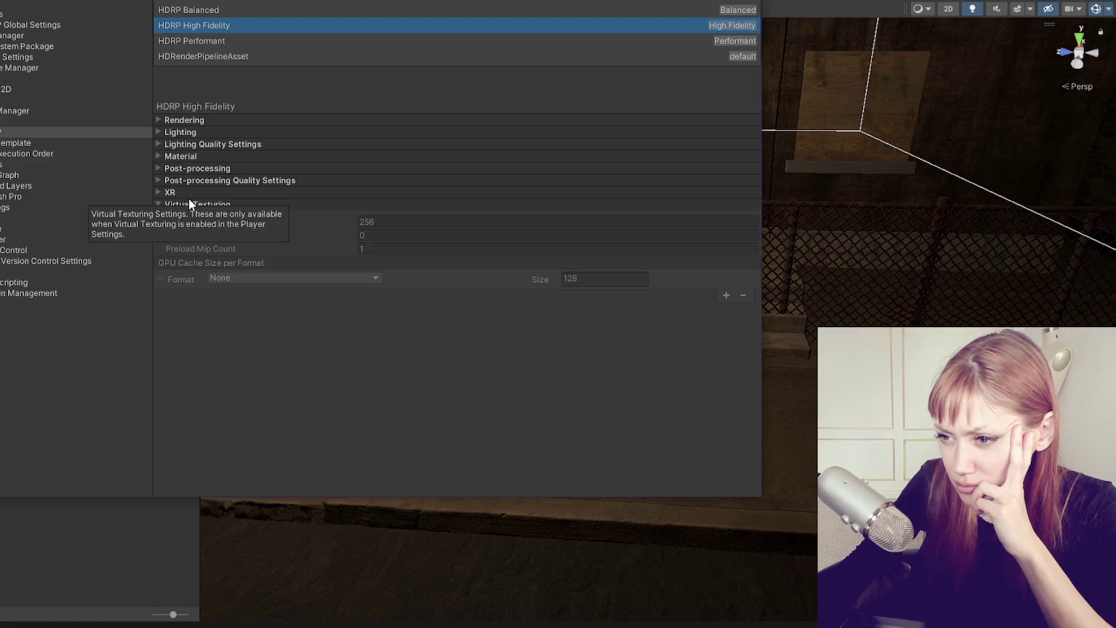
pyautogui.click(189, 201)
pyautogui.click(192, 179)
pyautogui.click(193, 175)
pyautogui.click(194, 170)
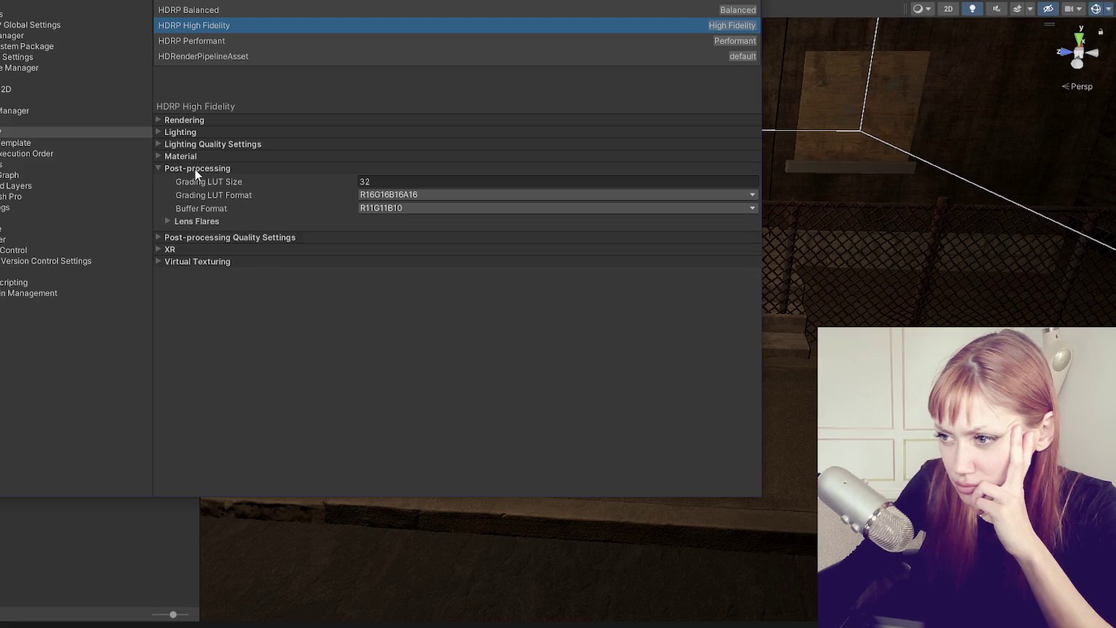
pyautogui.click(195, 170)
pyautogui.click(194, 159)
pyautogui.click(194, 158)
pyautogui.click(196, 145)
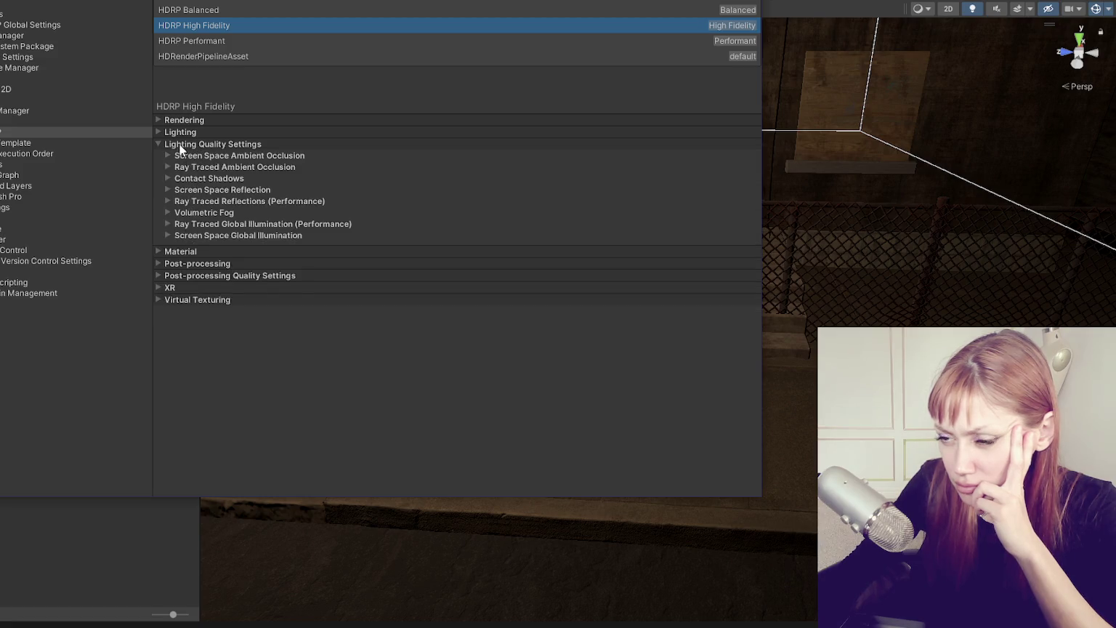
pyautogui.click(179, 143)
pyautogui.click(44, 121)
pyautogui.scroll(-5, 216, 193)
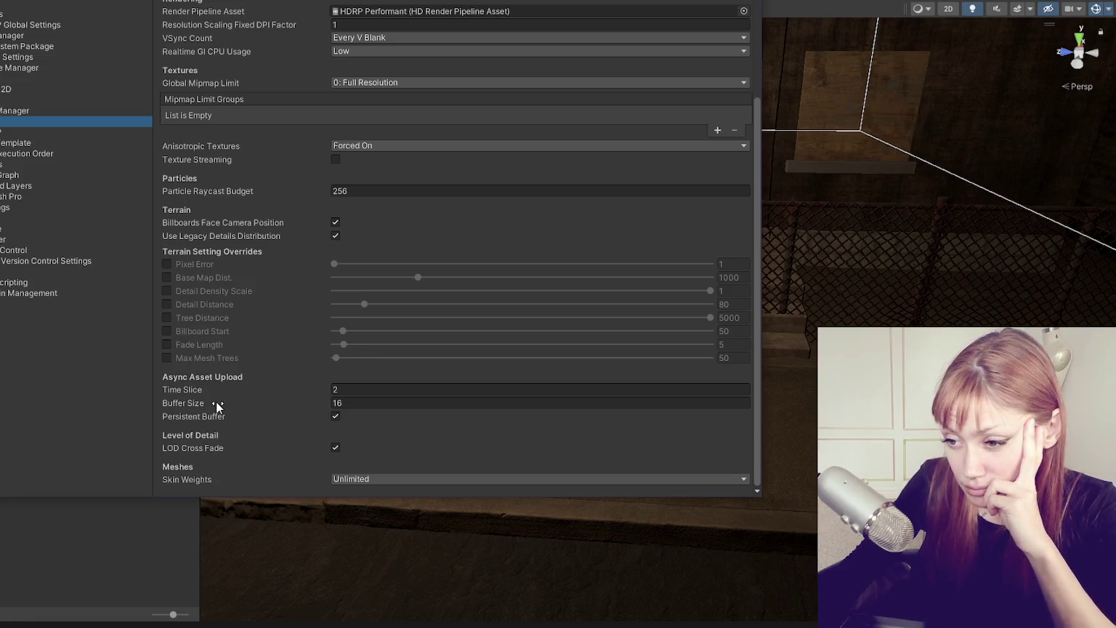
# Review the Performant level's Quality settings and read the Terrain option tooltips
pyautogui.scroll(3, 217, 400)
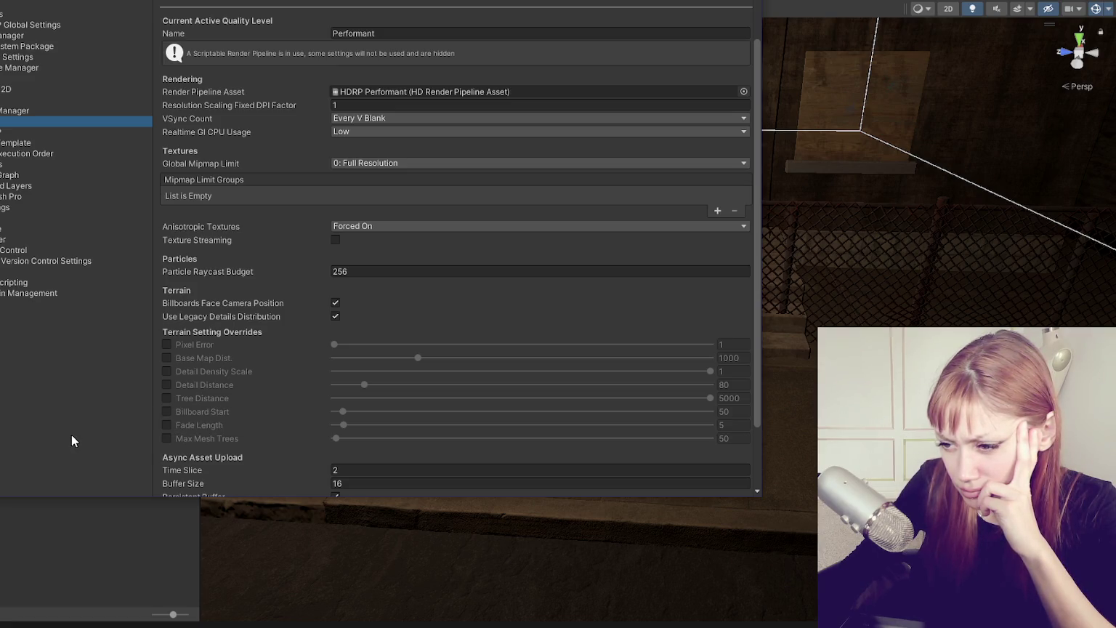
pyautogui.scroll(2, 256, 390)
pyautogui.moveTo(254, 393)
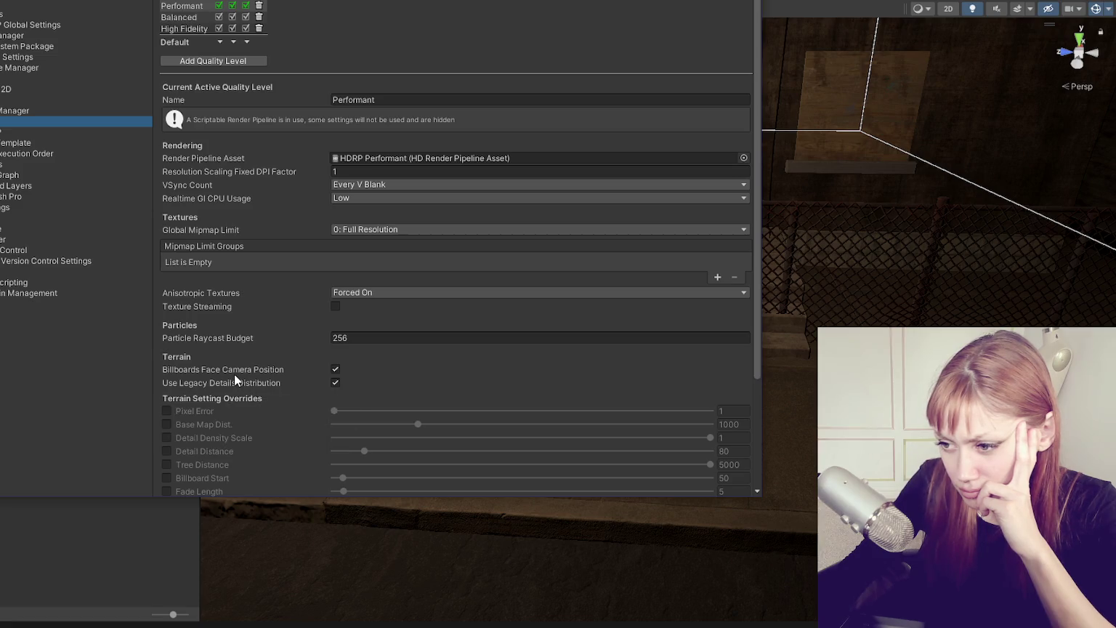
pyautogui.moveTo(233, 373)
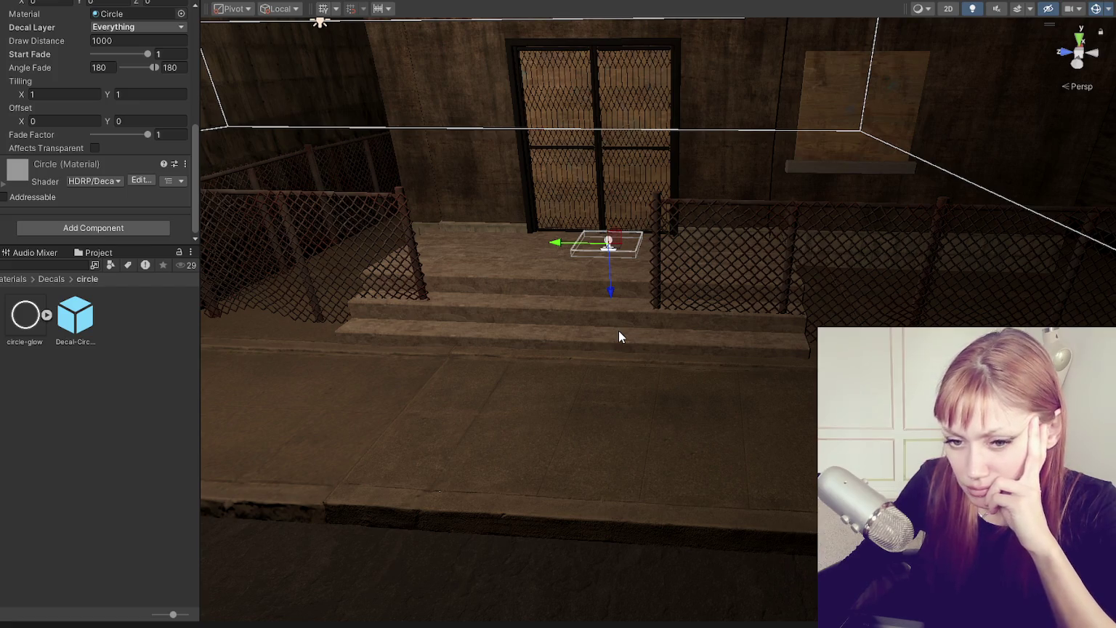
# Move the circle decal box lower-left across the floor by the gate, checking it from the stairs and fence
pyautogui.scroll(5, 619, 330)
pyautogui.scroll(5, 631, 290)
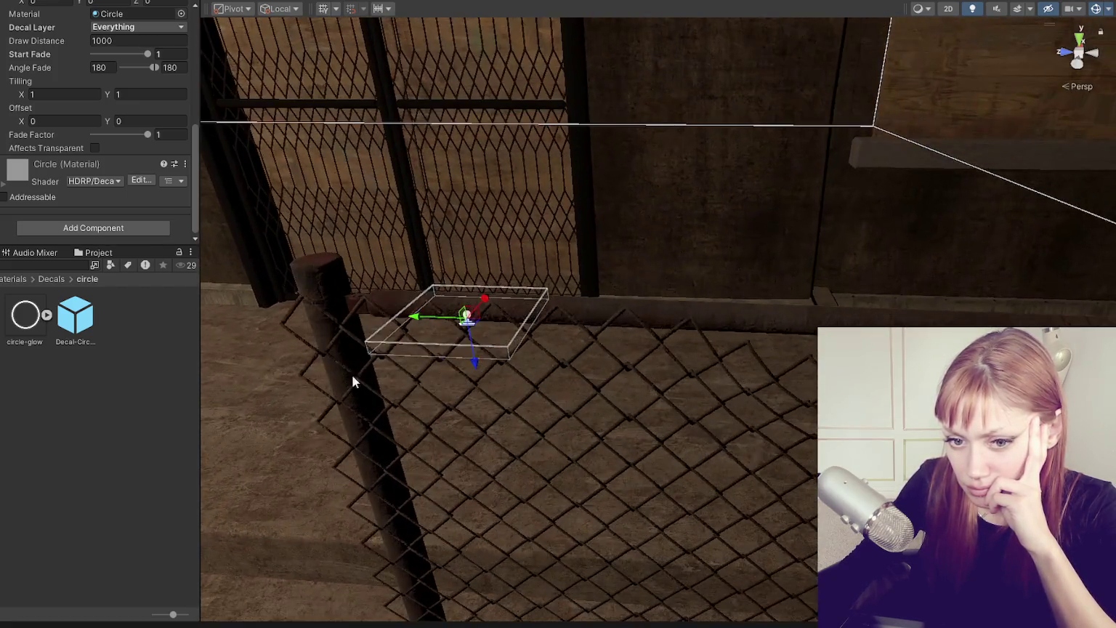
pyautogui.moveTo(355, 379)
pyautogui.mouseDown()
pyautogui.moveTo(549, 360)
pyautogui.moveTo(511, 356)
pyautogui.mouseUp()
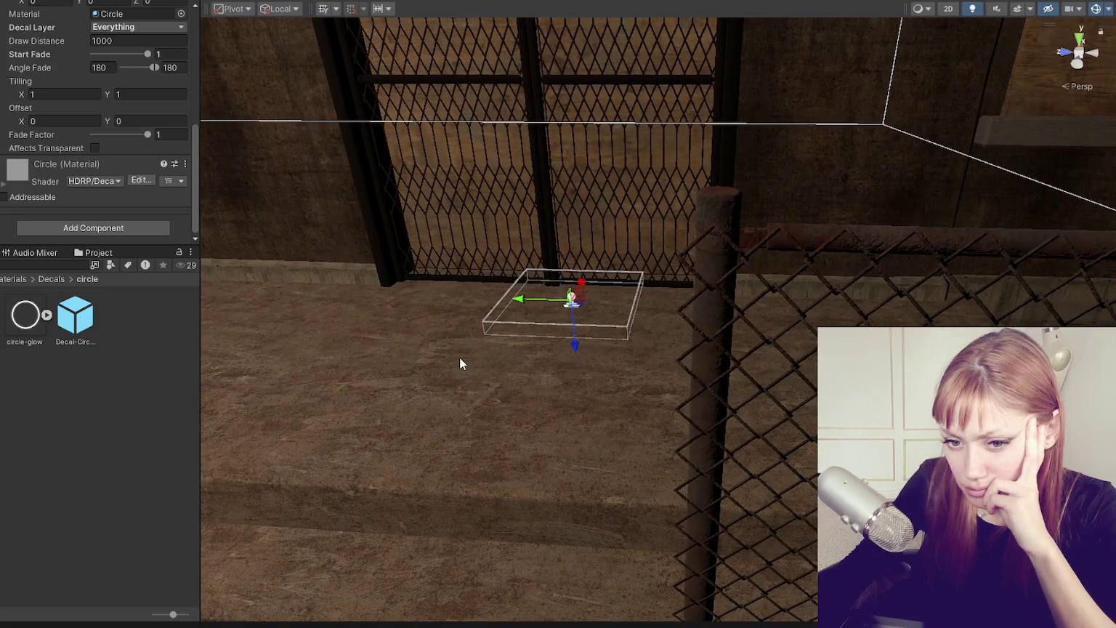
pyautogui.moveTo(581, 284)
pyautogui.mouseDown()
pyautogui.moveTo(535, 356)
pyautogui.moveTo(534, 445)
pyautogui.mouseUp()
pyautogui.moveTo(599, 368)
pyautogui.mouseDown()
pyautogui.moveTo(591, 403)
pyautogui.moveTo(702, 359)
pyautogui.moveTo(685, 208)
pyautogui.moveTo(534, 140)
pyautogui.moveTo(613, 518)
pyautogui.moveTo(579, 356)
pyautogui.moveTo(625, 175)
pyautogui.mouseUp()
pyautogui.moveTo(578, 377)
pyautogui.mouseDown()
pyautogui.moveTo(418, 403)
pyautogui.moveTo(605, 362)
pyautogui.mouseUp()
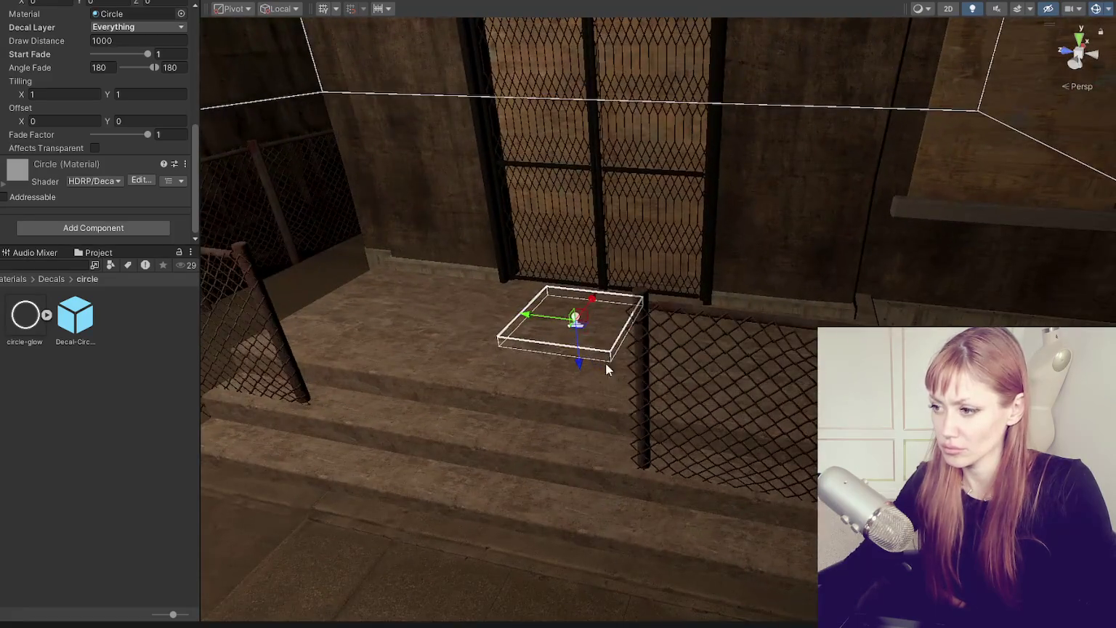
pyautogui.scroll(10, 56, 61)
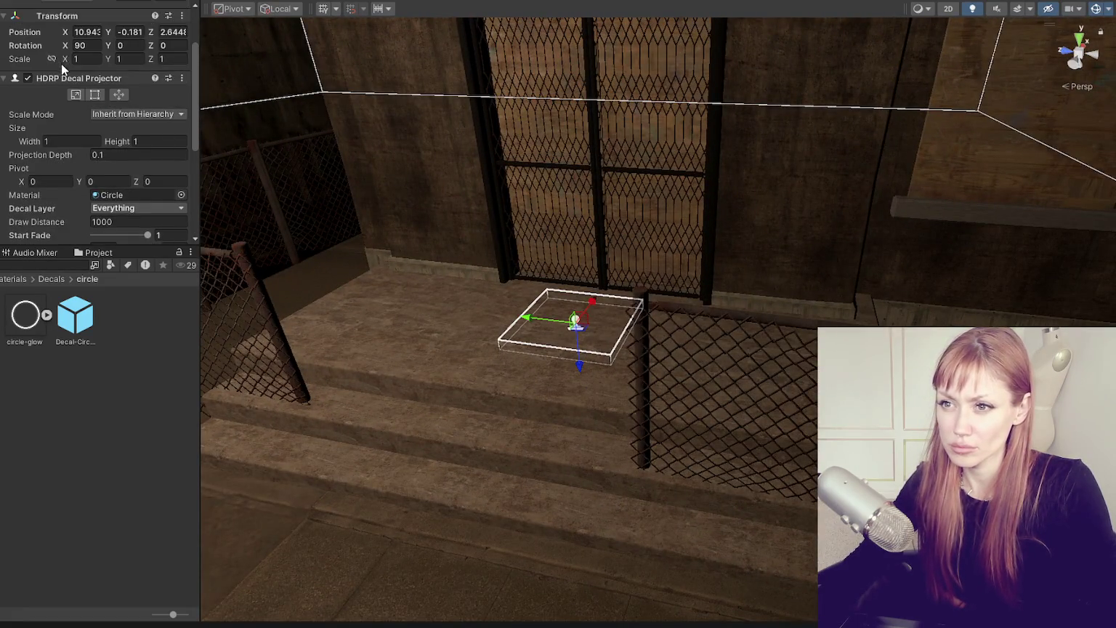
pyautogui.scroll(-5, 122, 153)
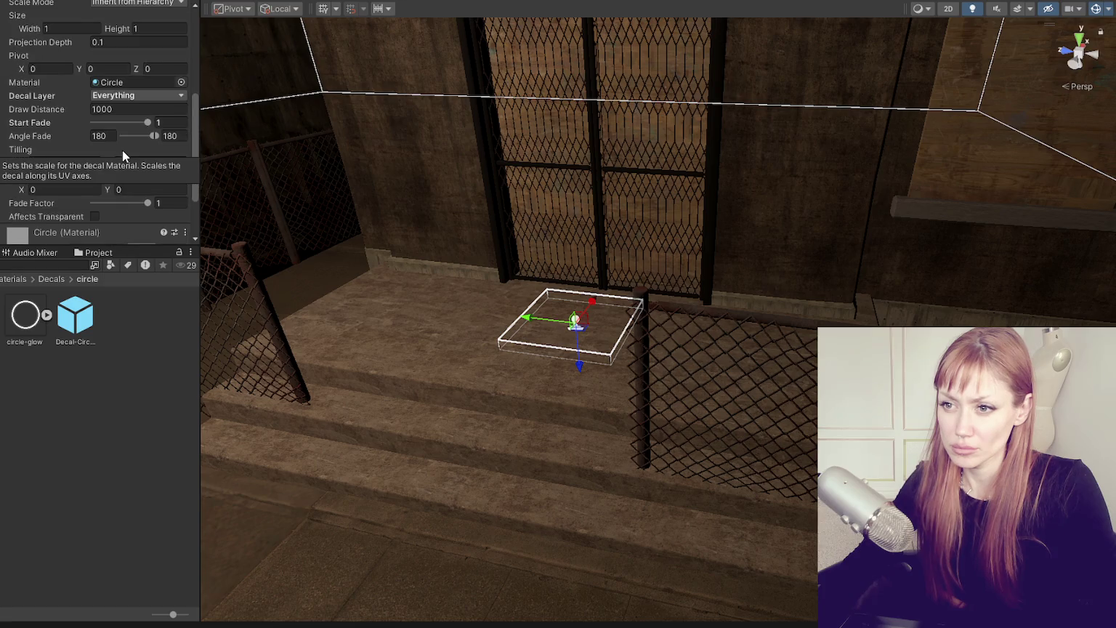
# Set the decal's Projection Depth from 0.1 to 1 and view the box from above
pyautogui.click(150, 152)
pyautogui.write('1')
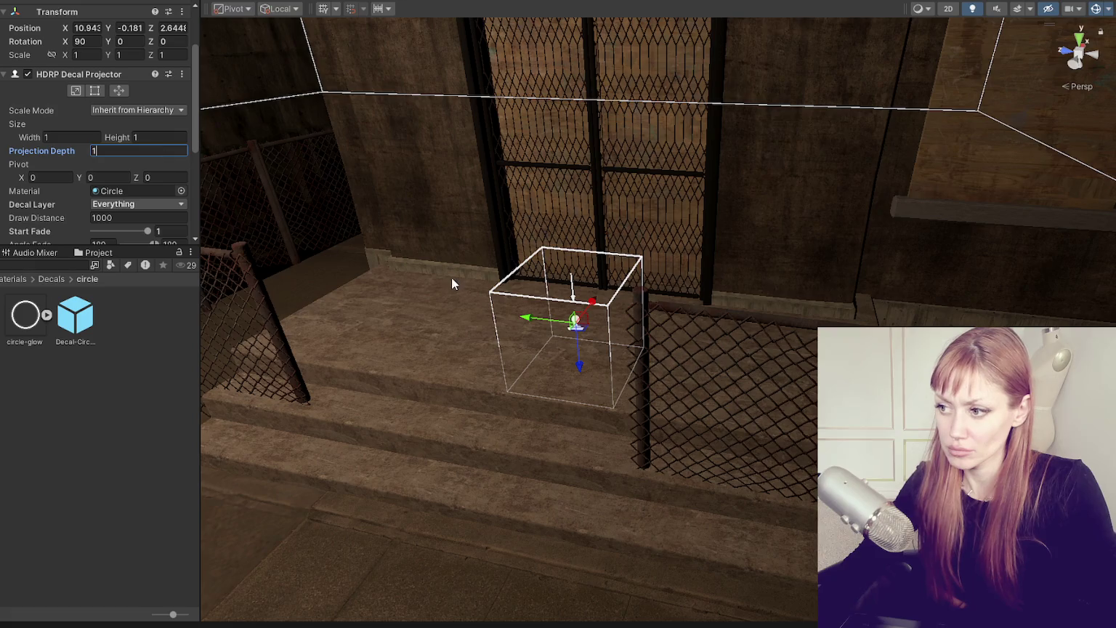
pyautogui.scroll(10, 452, 278)
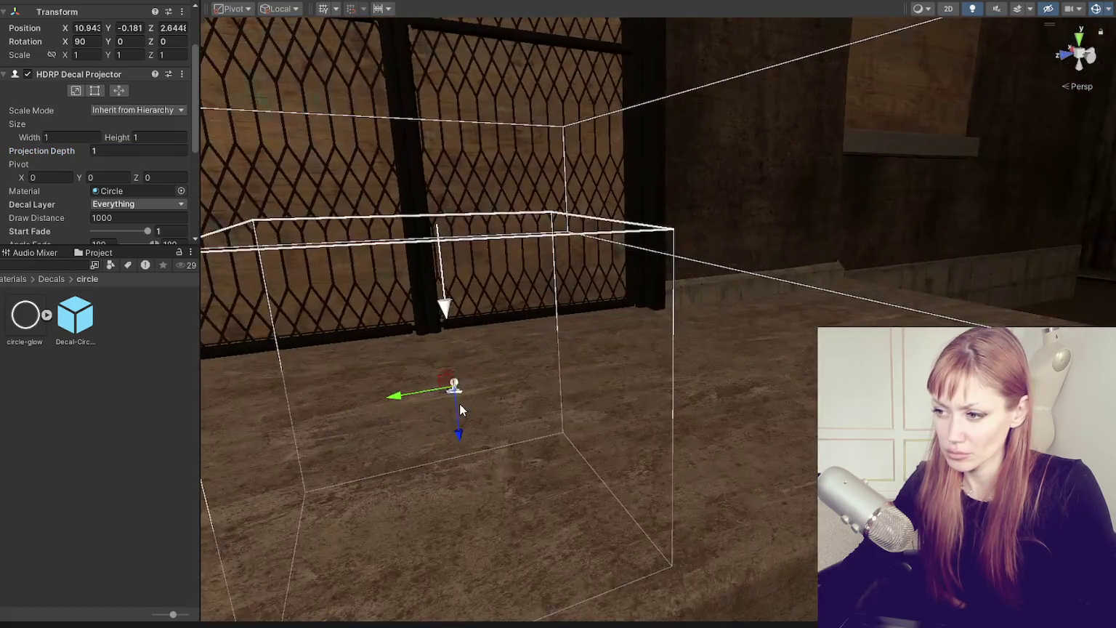
pyautogui.moveTo(460, 408)
pyautogui.mouseDown()
pyautogui.moveTo(713, 330)
pyautogui.moveTo(424, 385)
pyautogui.moveTo(399, 460)
pyautogui.moveTo(447, 397)
pyautogui.mouseUp()
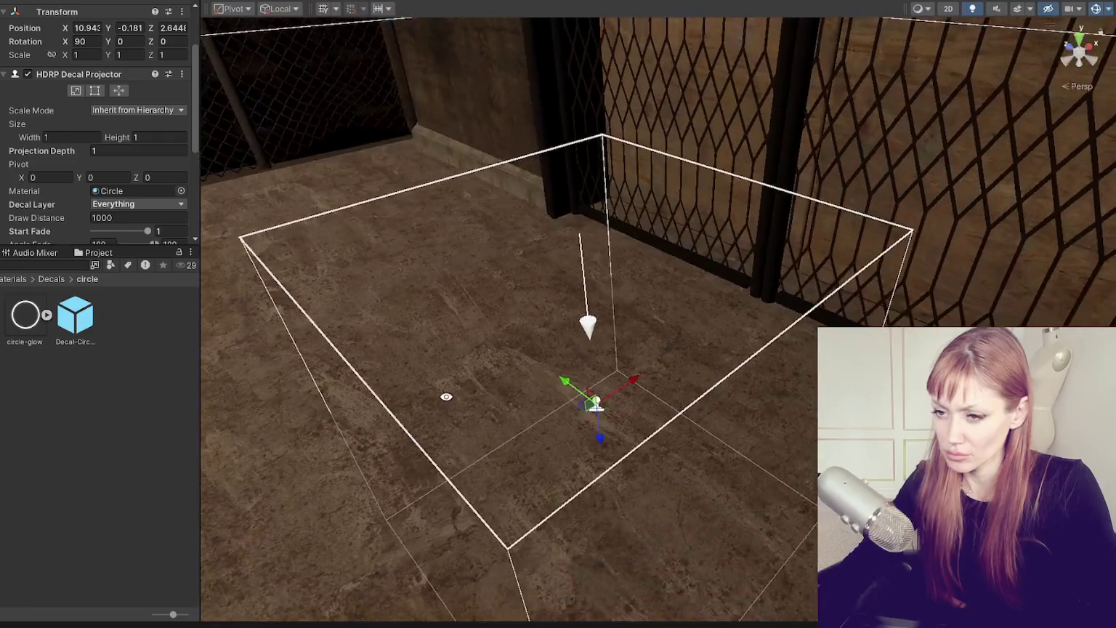
# Select the concrete floor pCube3 and look through its collider settings in the Inspector
pyautogui.click(285, 348)
pyautogui.click(285, 308)
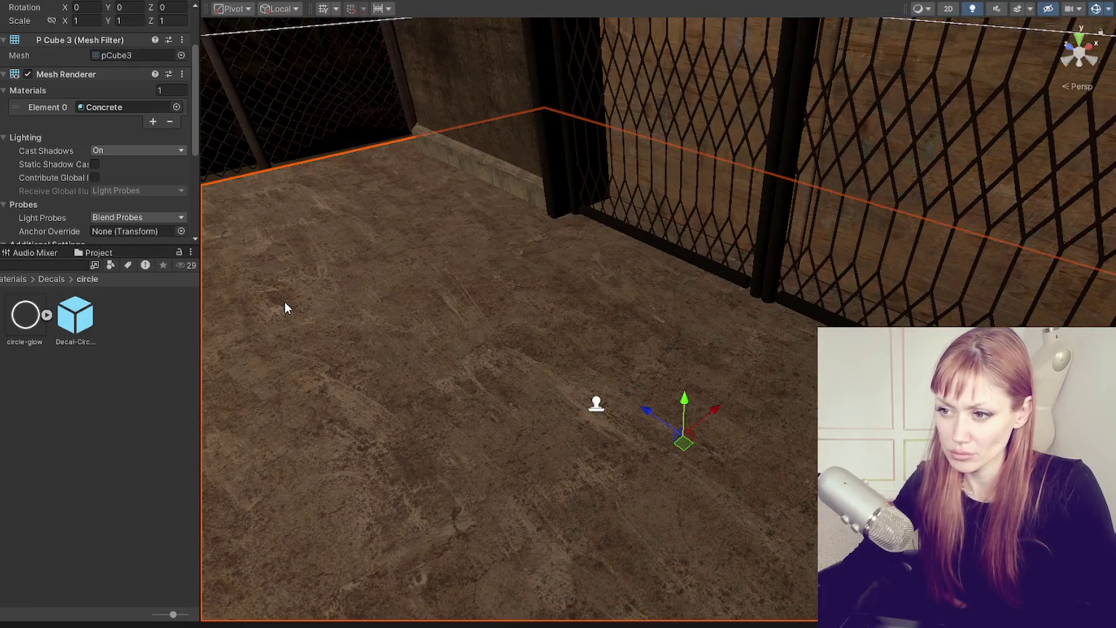
pyautogui.scroll(-3, 74, 81)
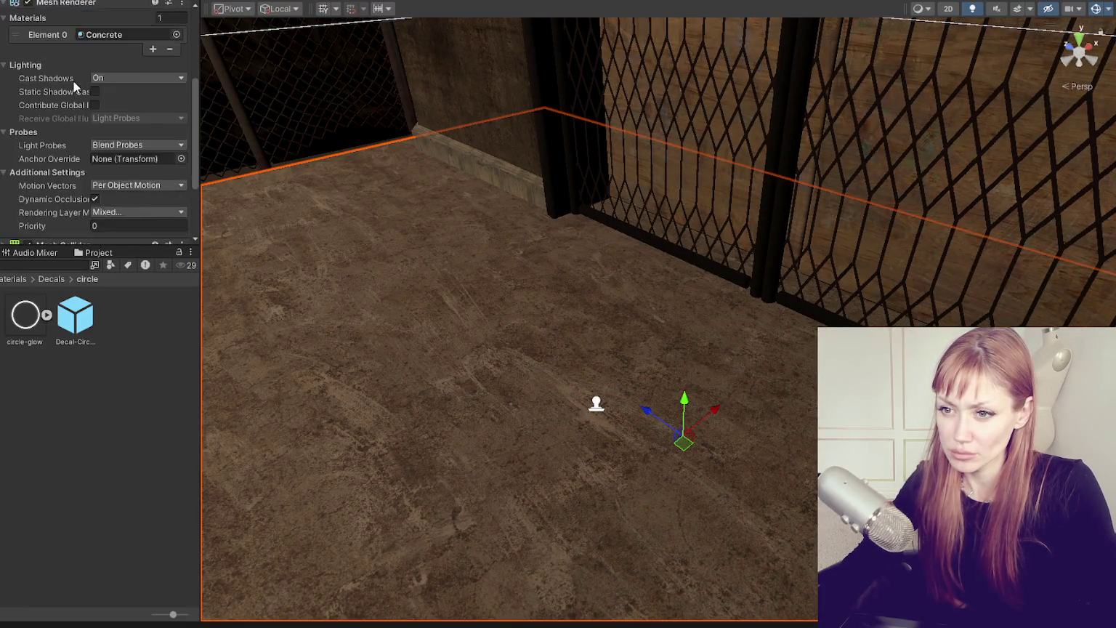
pyautogui.scroll(-3, 74, 82)
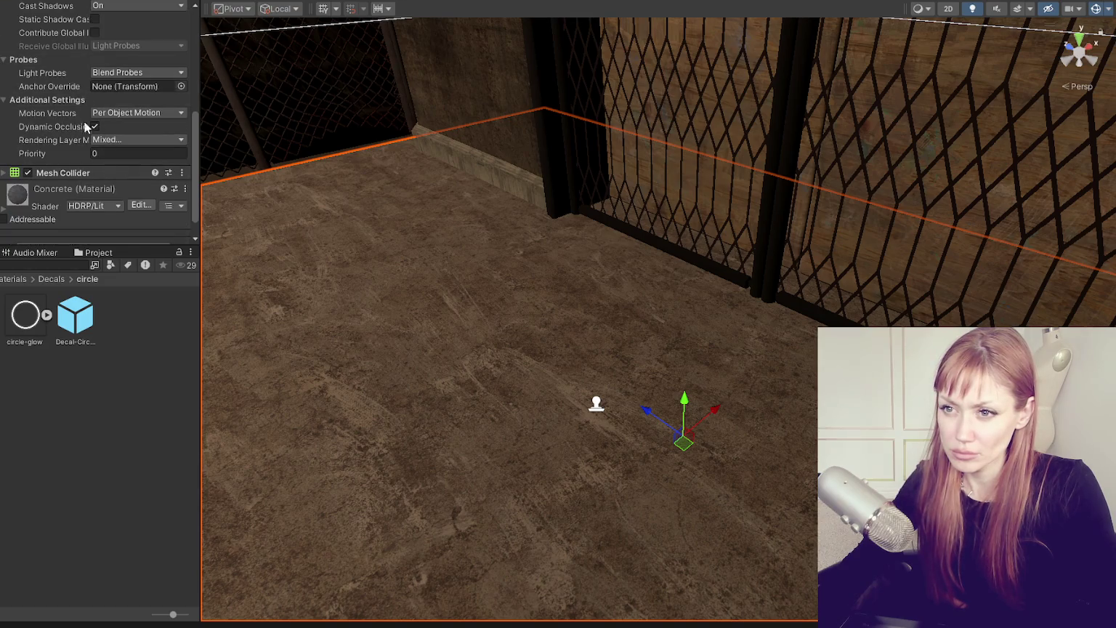
pyautogui.scroll(5, 82, 145)
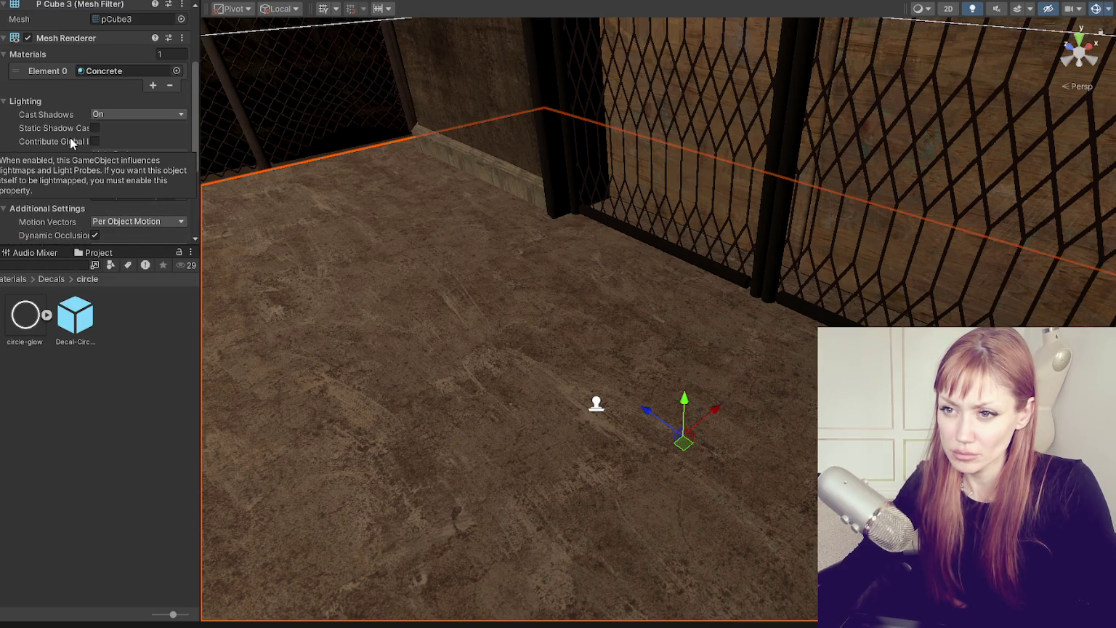
pyautogui.scroll(-5, 62, 124)
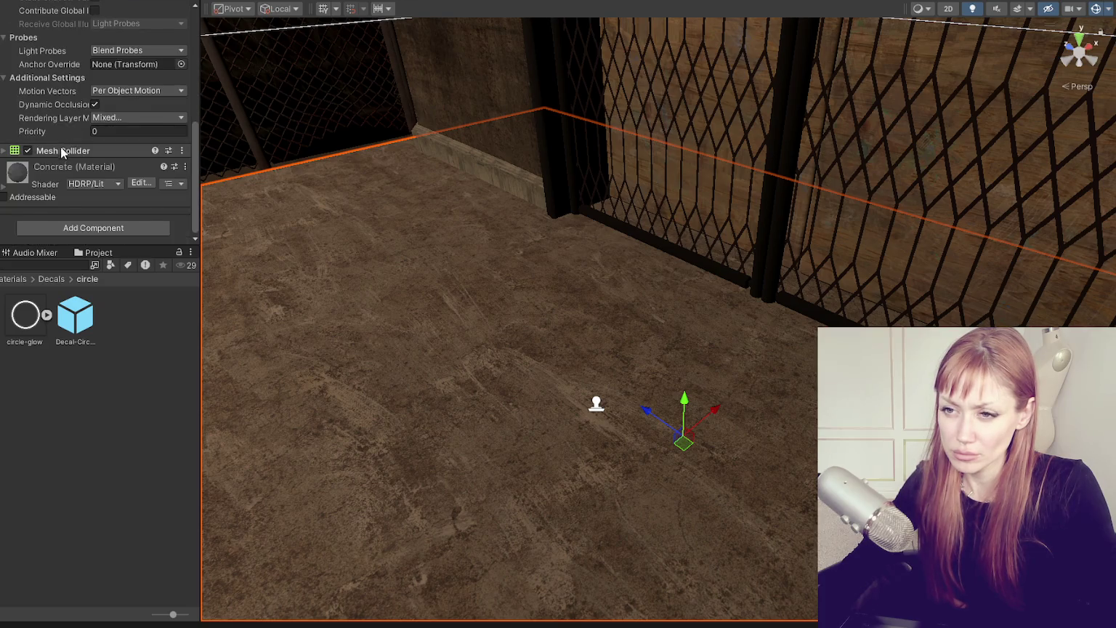
pyautogui.click(59, 149)
pyautogui.scroll(4, 59, 148)
pyautogui.scroll(-4, 59, 148)
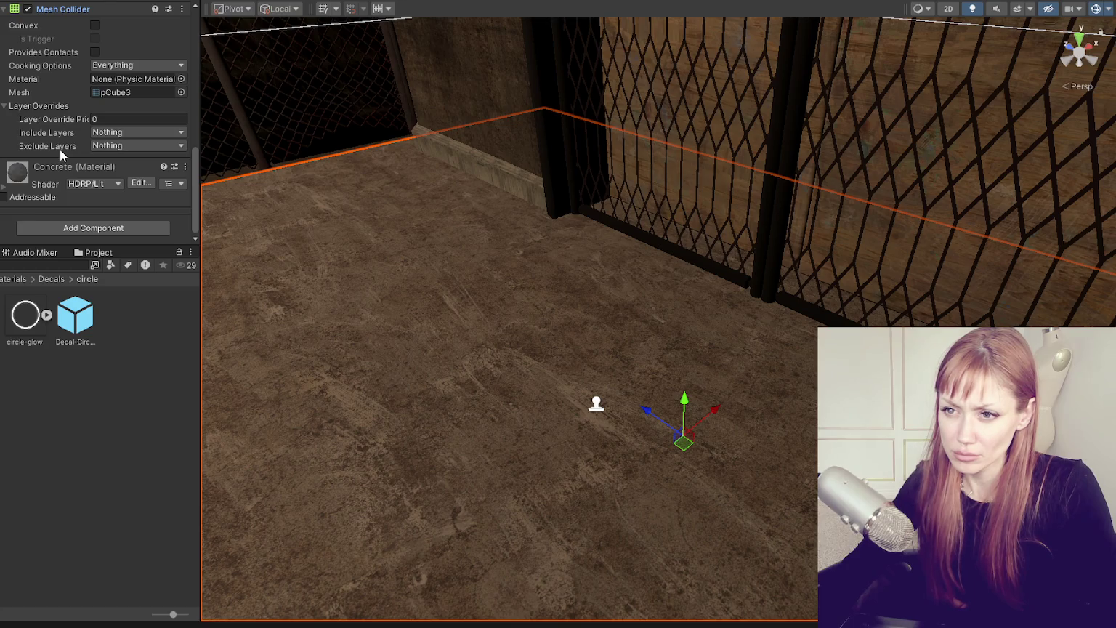
pyautogui.scroll(5, 60, 148)
pyautogui.click(60, 150)
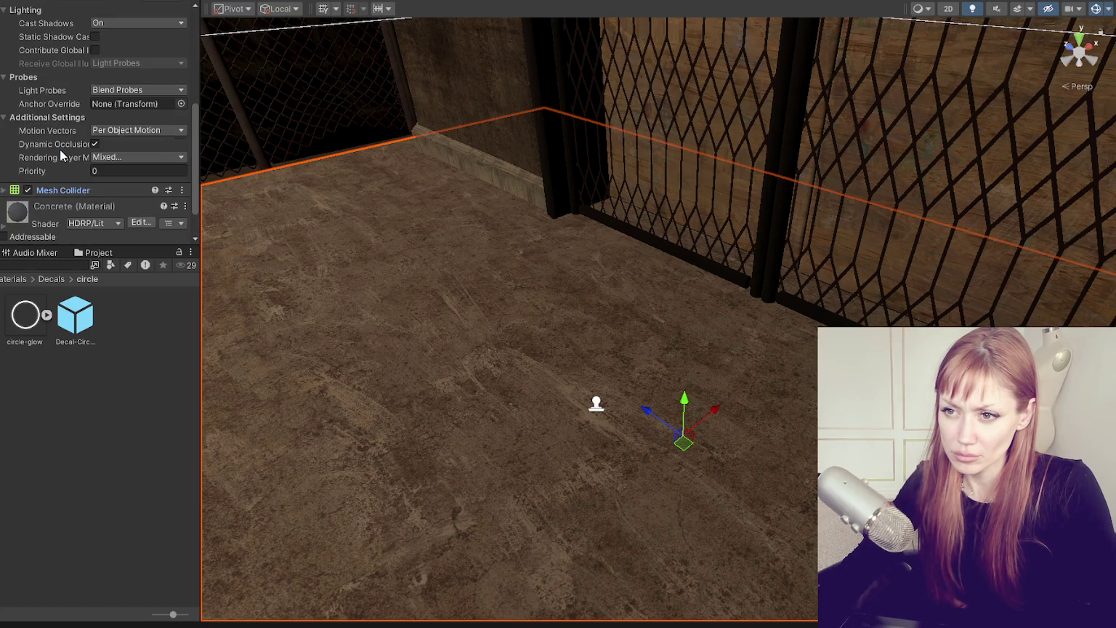
# Set the floor's Rendering Layer Mask to Everything
pyautogui.click(124, 156)
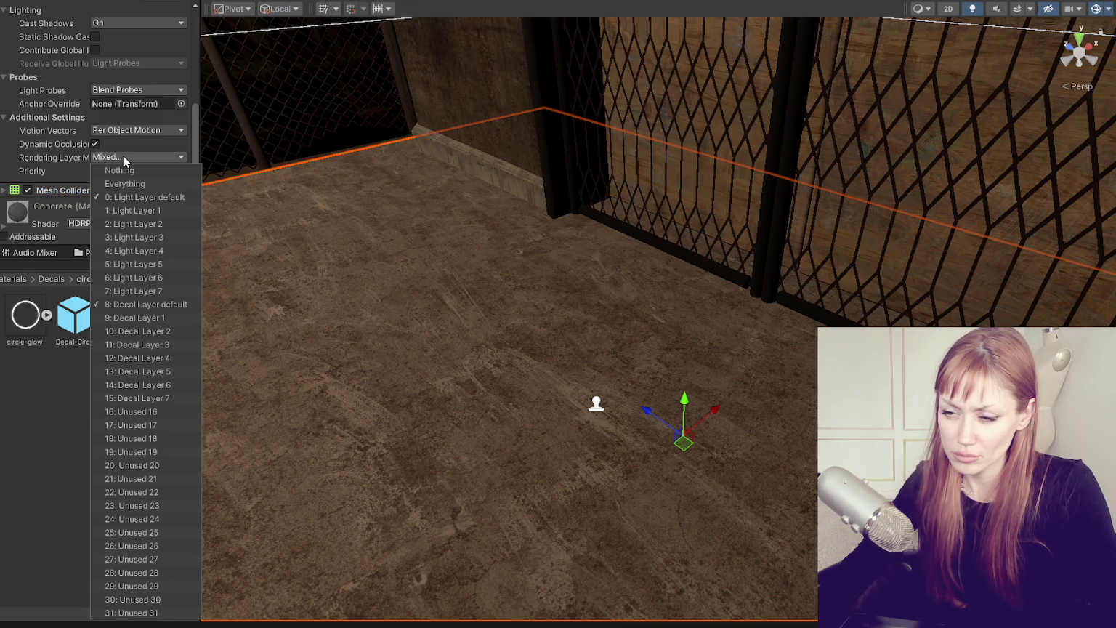
pyautogui.click(130, 185)
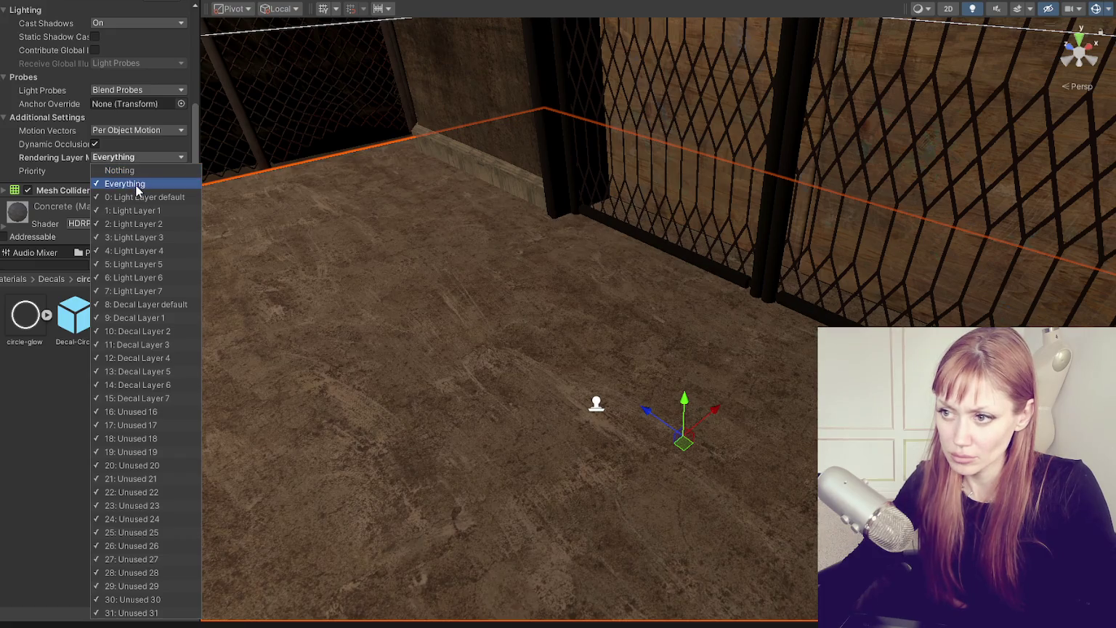
pyautogui.press('Escape')
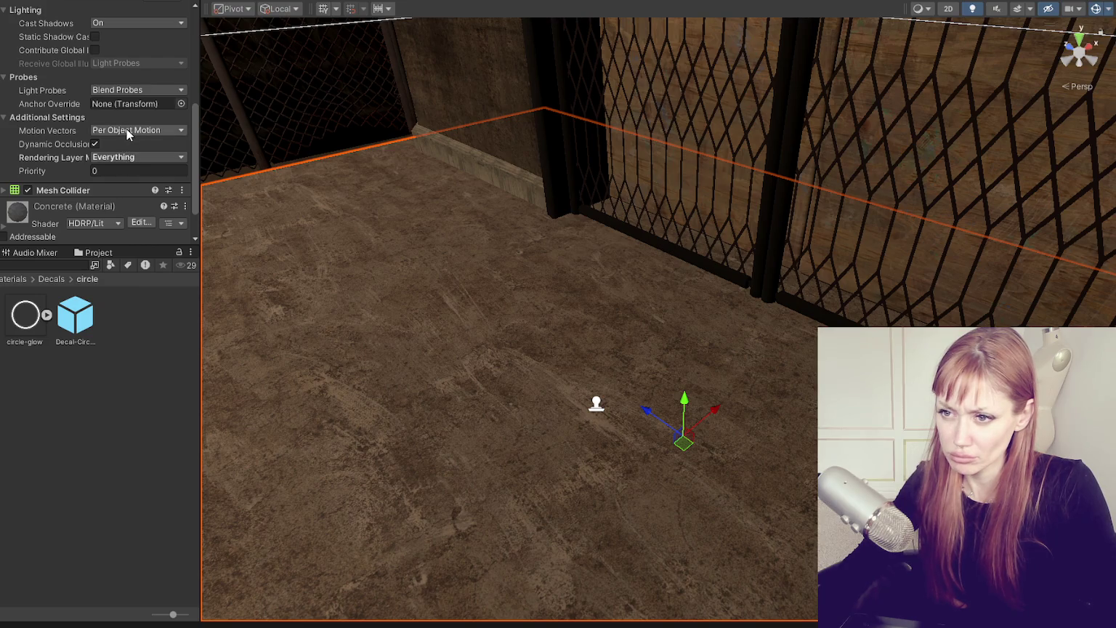
# Raise the circle decal projector's Fade Factor to 1
pyautogui.click(584, 410)
pyautogui.click(61, 188)
pyautogui.moveTo(61, 187); pyautogui.dragTo(252, 198)
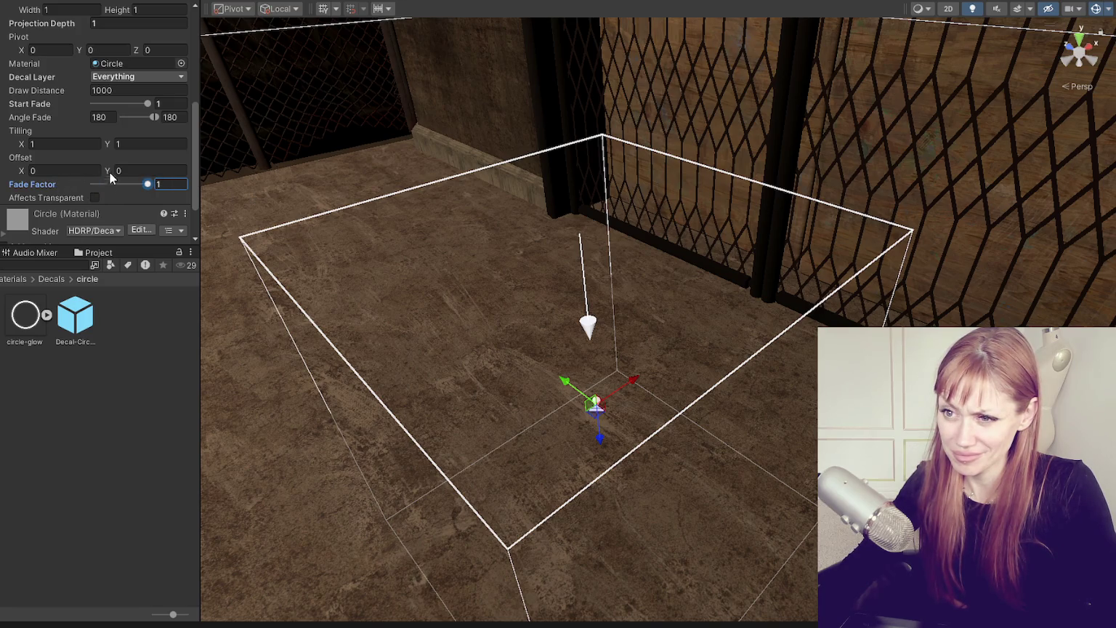
pyautogui.scroll(2, 109, 134)
pyautogui.moveTo(121, 140)
pyautogui.mouseDown()
pyautogui.moveTo(69, 139)
pyautogui.moveTo(203, 143)
pyautogui.mouseUp()
# Open the Circle decal material's settings to review them
pyautogui.click(127, 101)
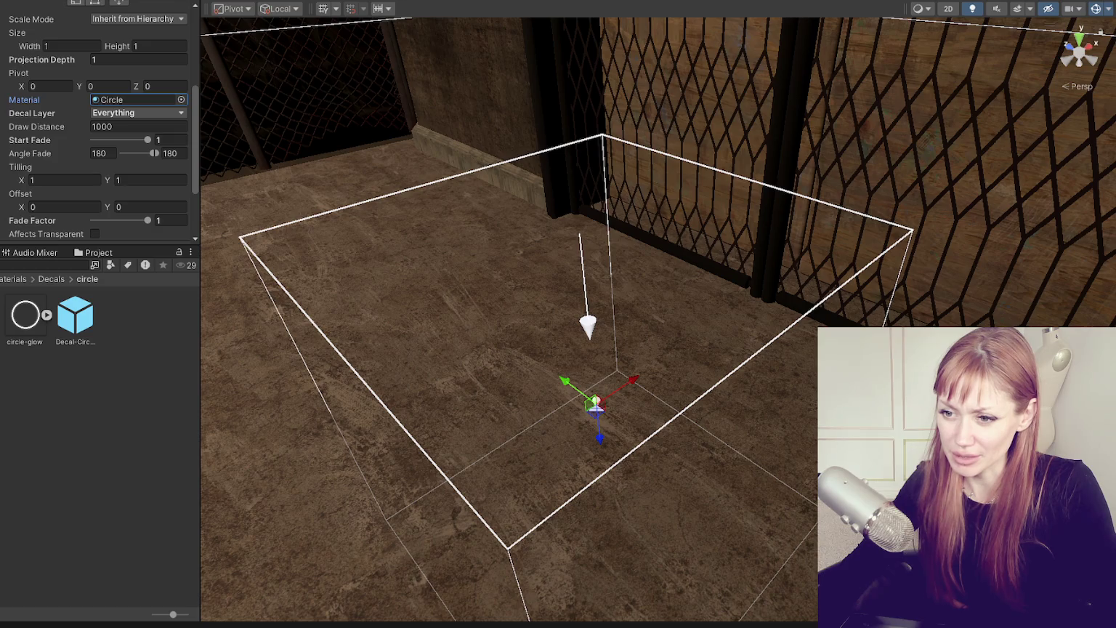
pyautogui.doubleClick(127, 101)
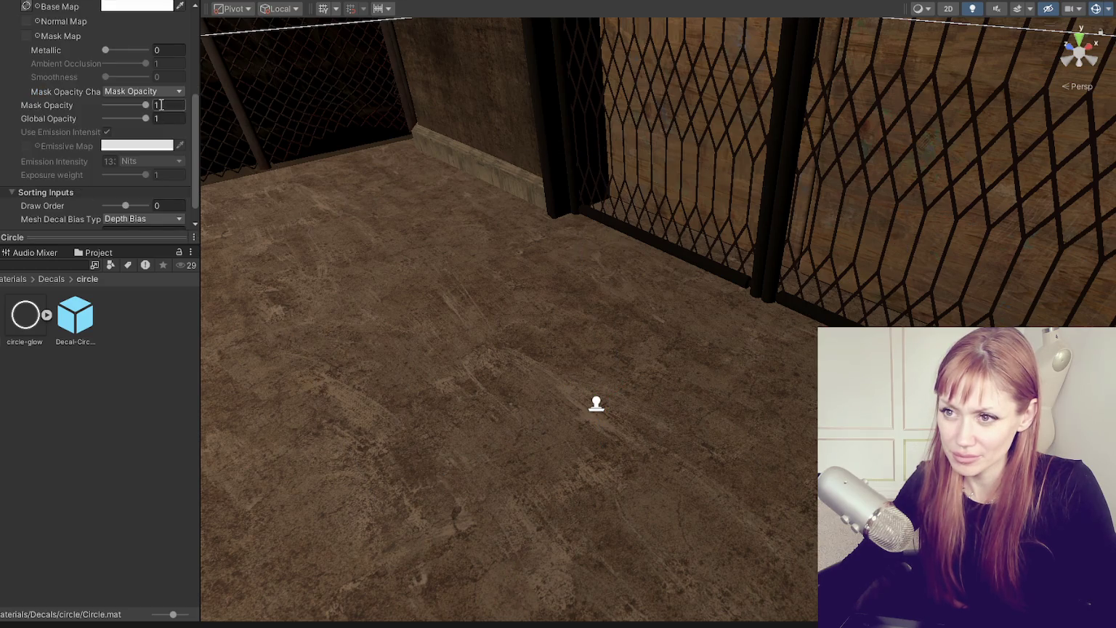
pyautogui.scroll(-5, 161, 106)
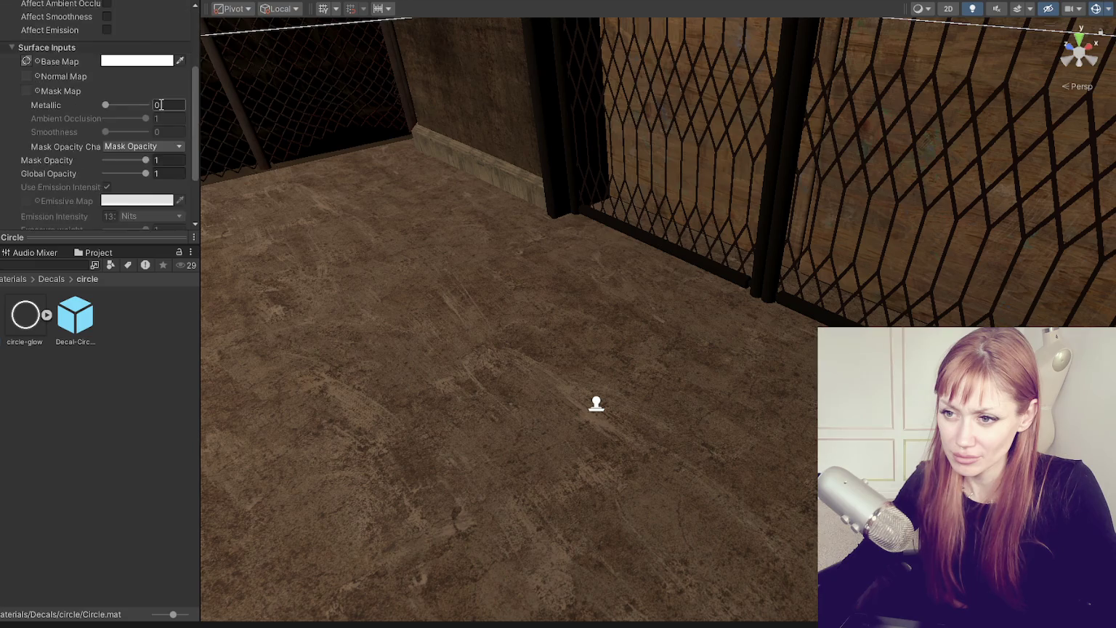
pyautogui.scroll(-1, 161, 104)
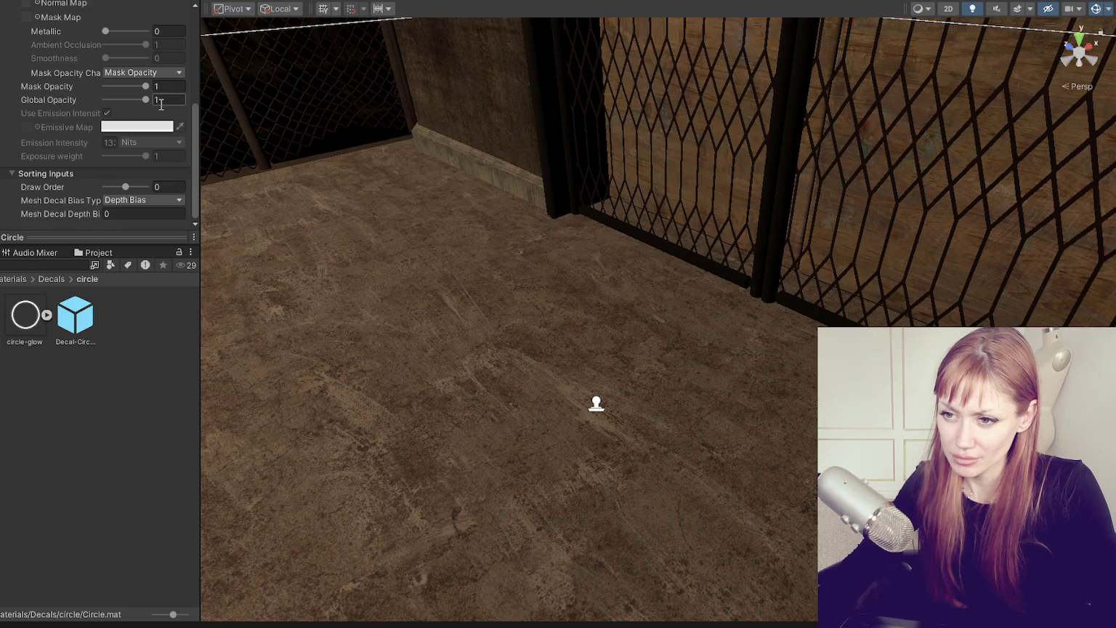
pyautogui.scroll(5, 160, 104)
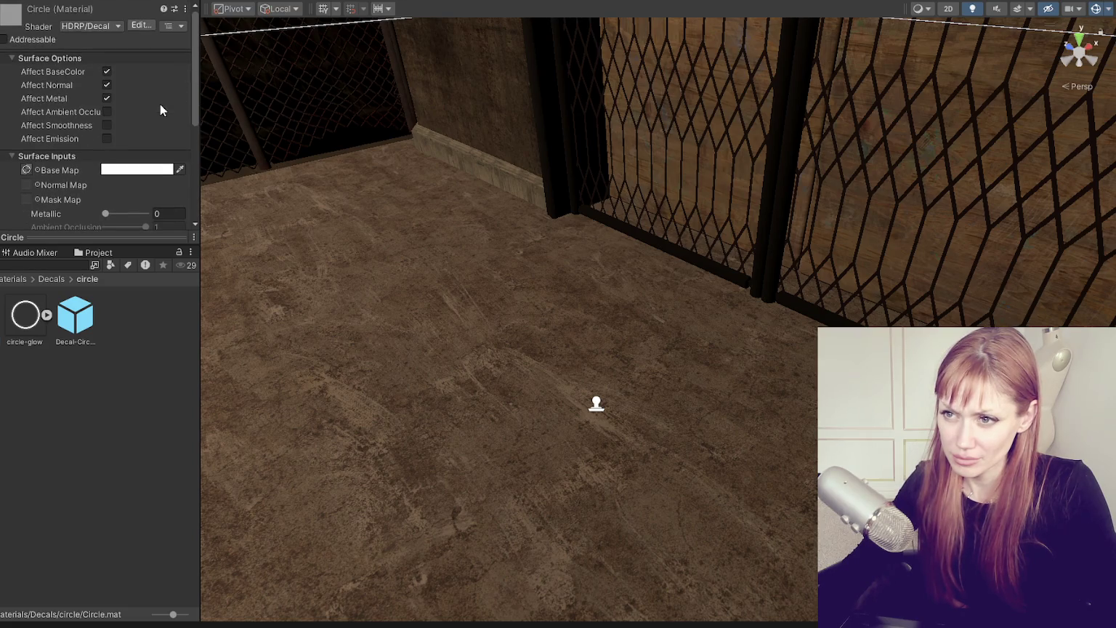
pyautogui.scroll(-3, 159, 104)
pyautogui.scroll(3, 163, 103)
pyautogui.scroll(-2, 162, 103)
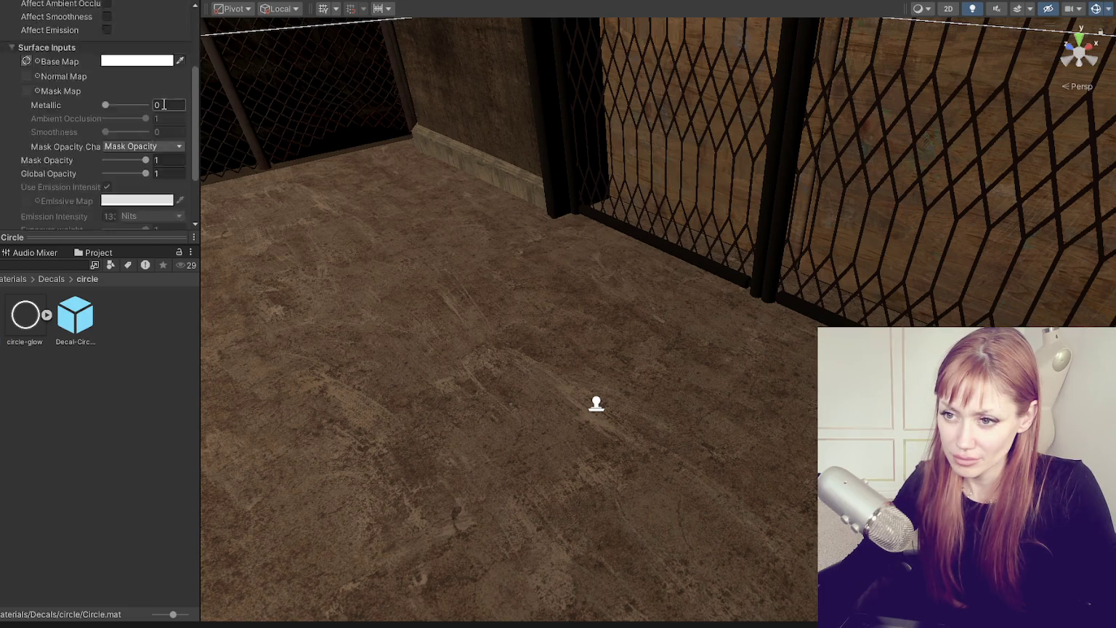
pyautogui.scroll(-1, 165, 106)
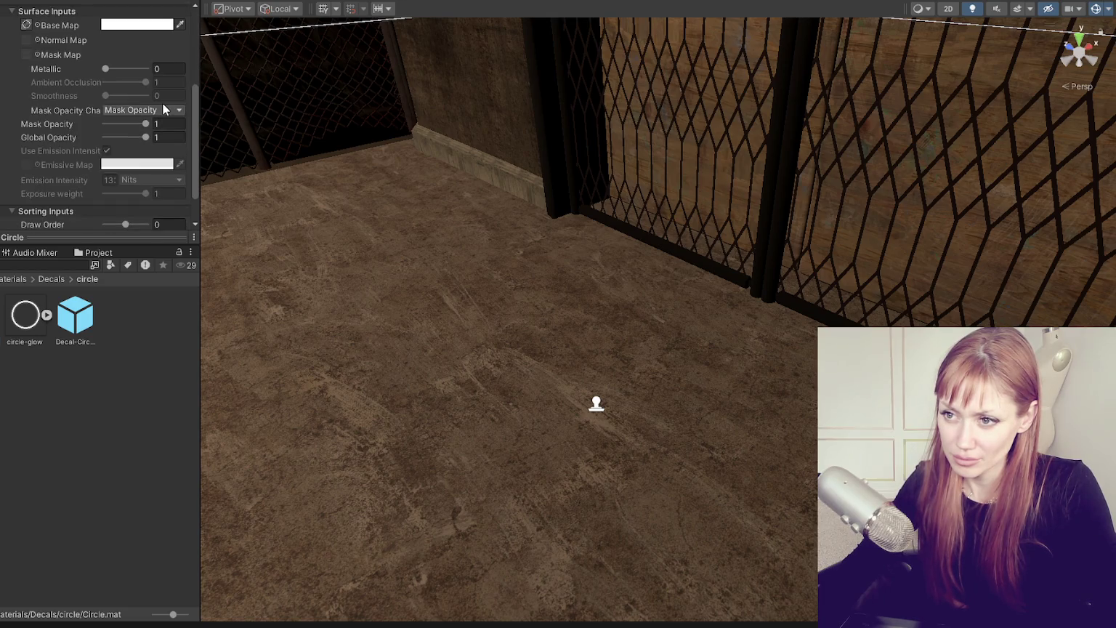
# Keep the material's channel on Mask Opacity and its bias type on Depth Bias
pyautogui.click(164, 109)
pyautogui.click(188, 103)
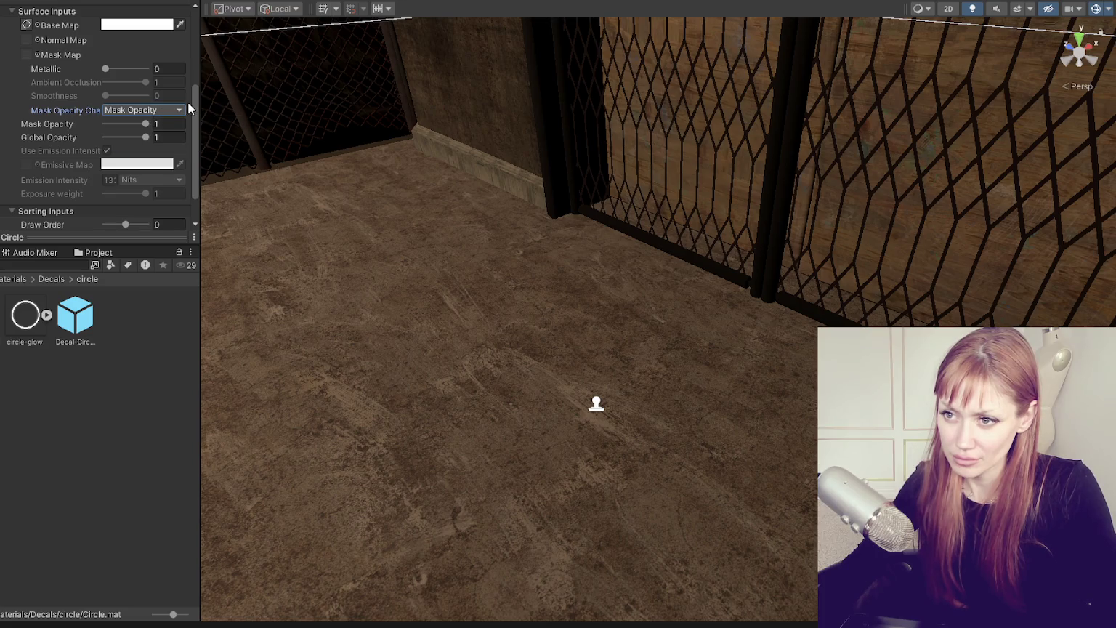
pyautogui.scroll(-1, 187, 103)
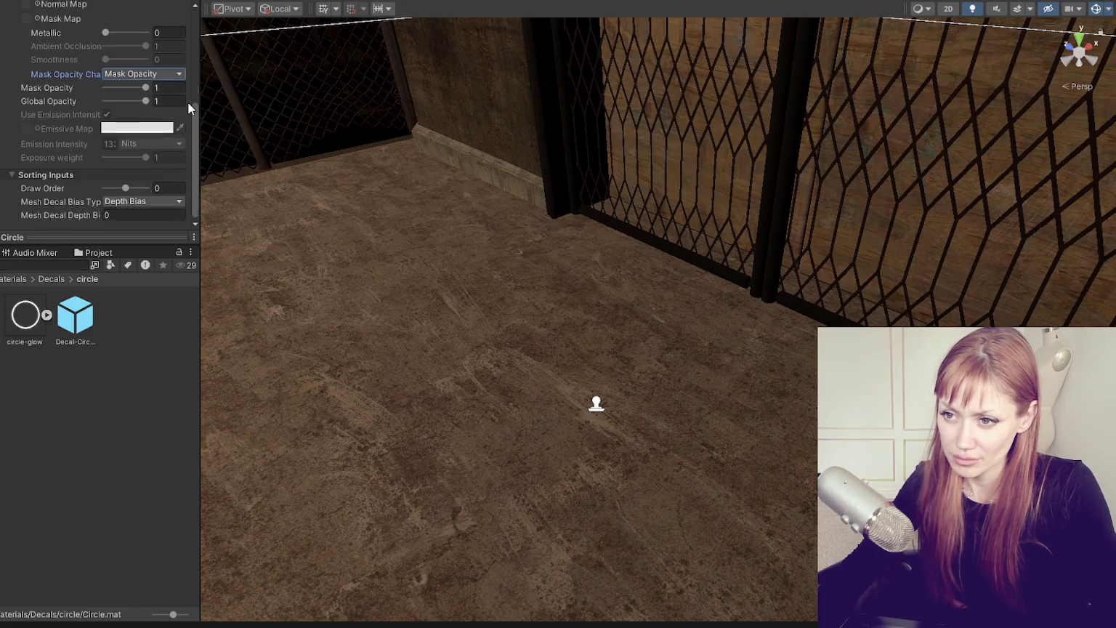
pyautogui.click(174, 199)
pyautogui.click(191, 200)
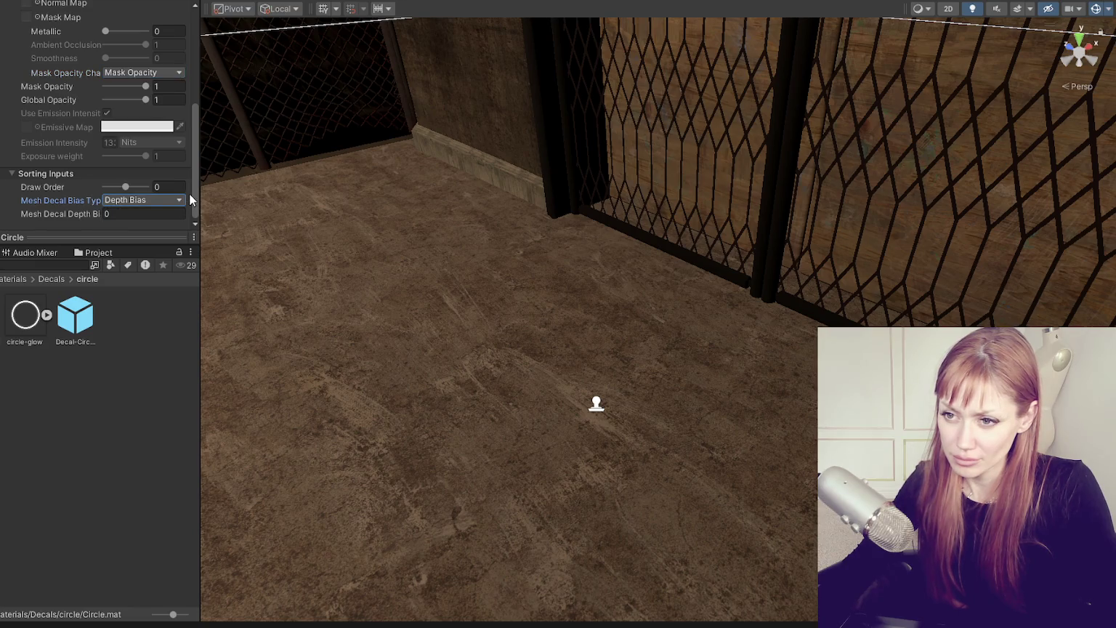
pyautogui.scroll(5, 190, 199)
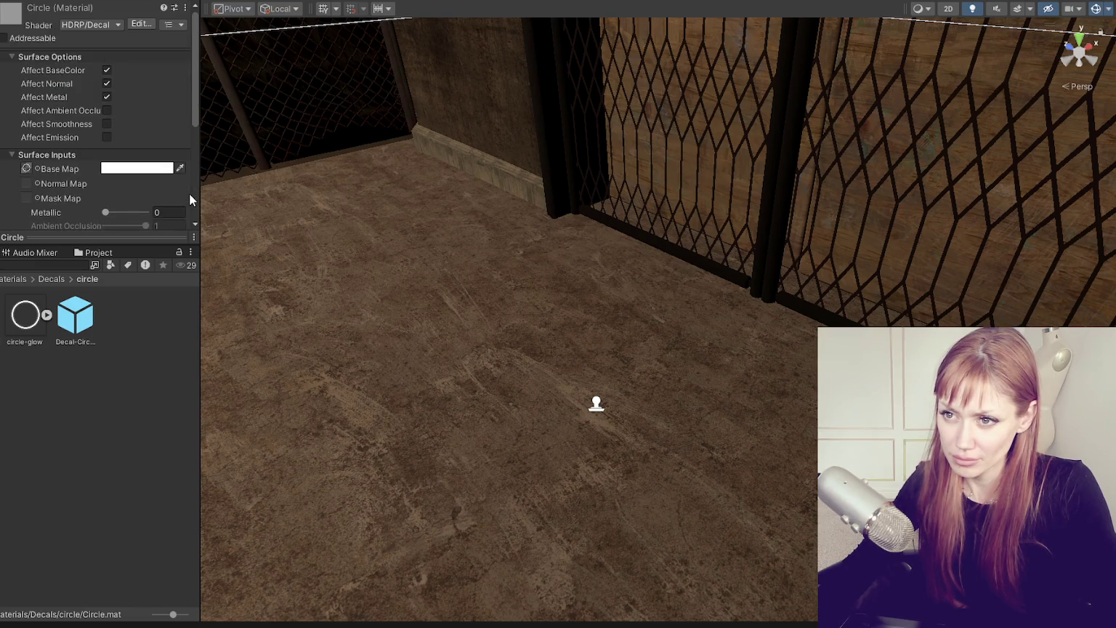
# Try Decal Layer options on the Decal-Circle prefab, leaving it on the default decal layer
pyautogui.click(57, 342)
pyautogui.scroll(-4, 131, 181)
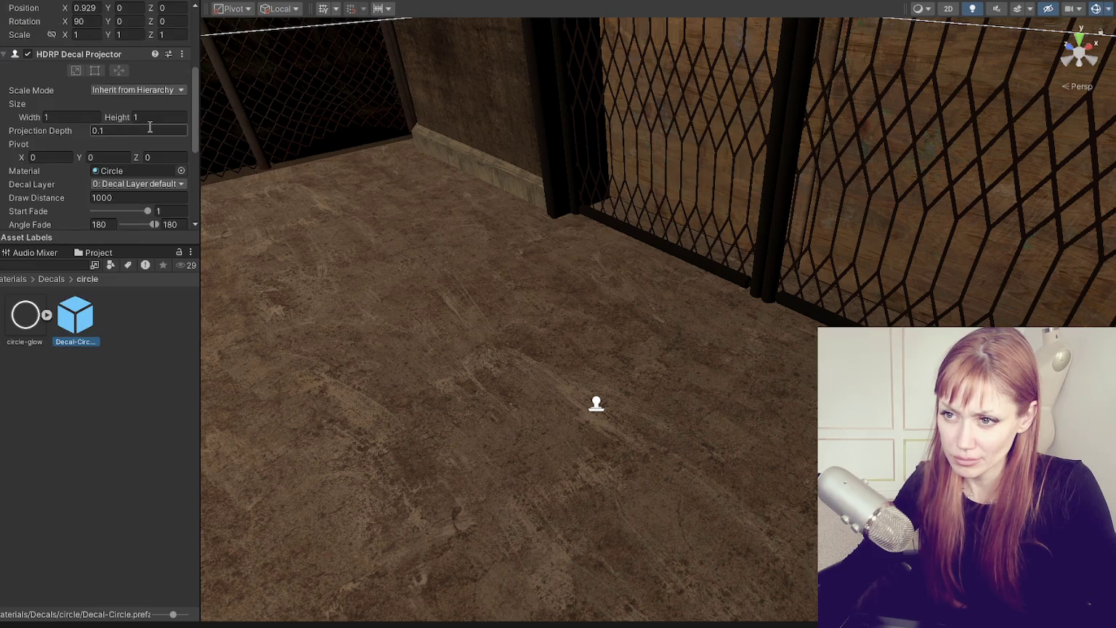
pyautogui.scroll(-2, 150, 128)
pyautogui.click(174, 112)
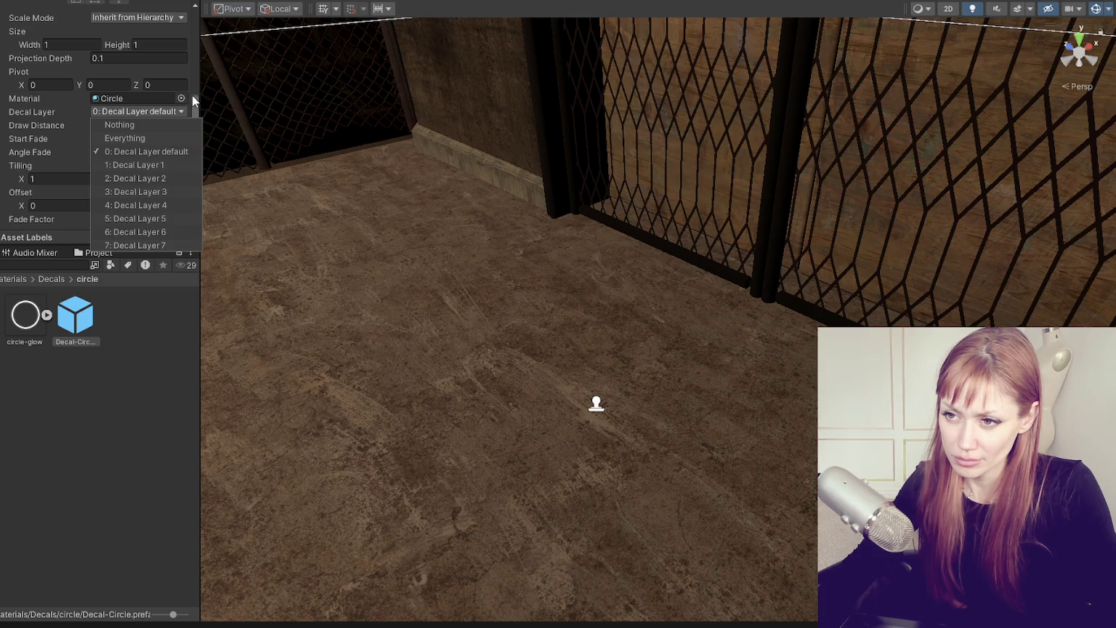
pyautogui.click(166, 137)
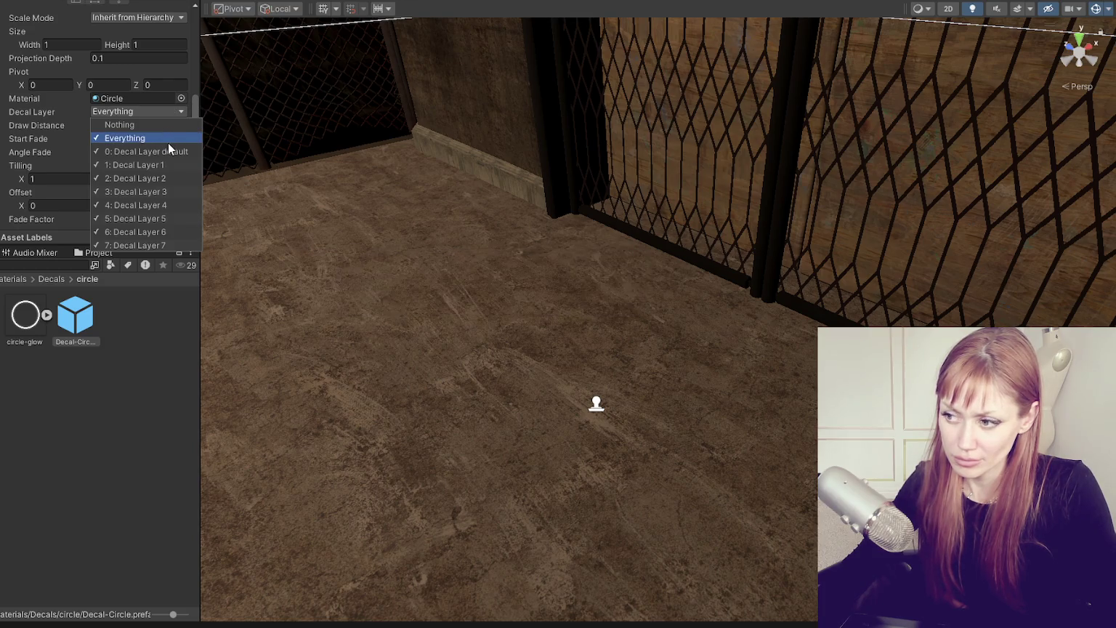
pyautogui.click(170, 150)
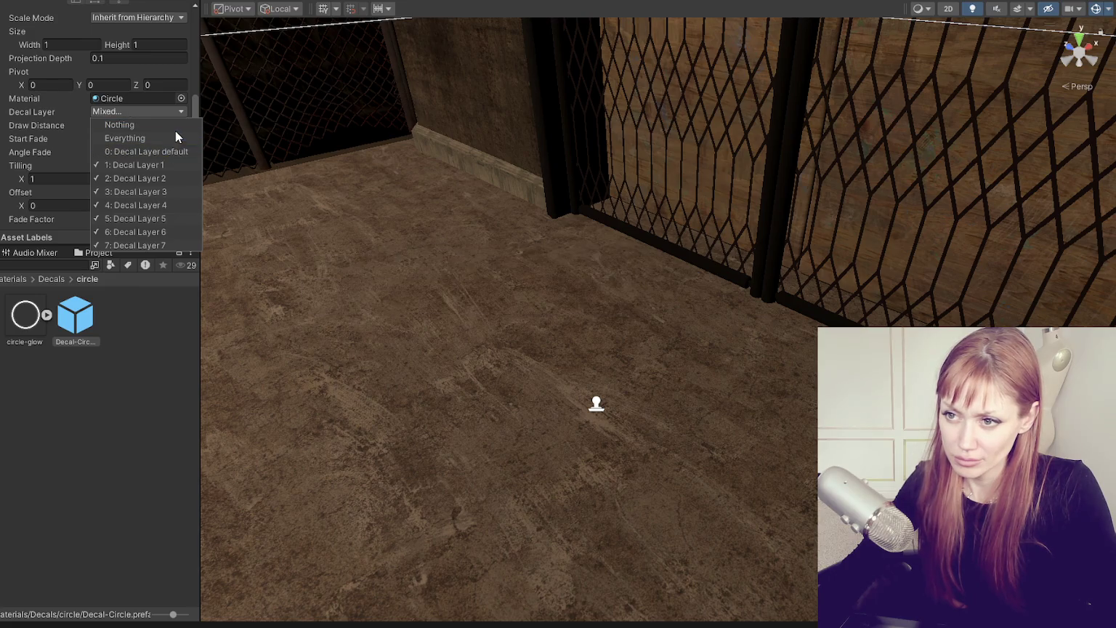
pyautogui.click(177, 123)
pyautogui.click(176, 151)
pyautogui.click(196, 107)
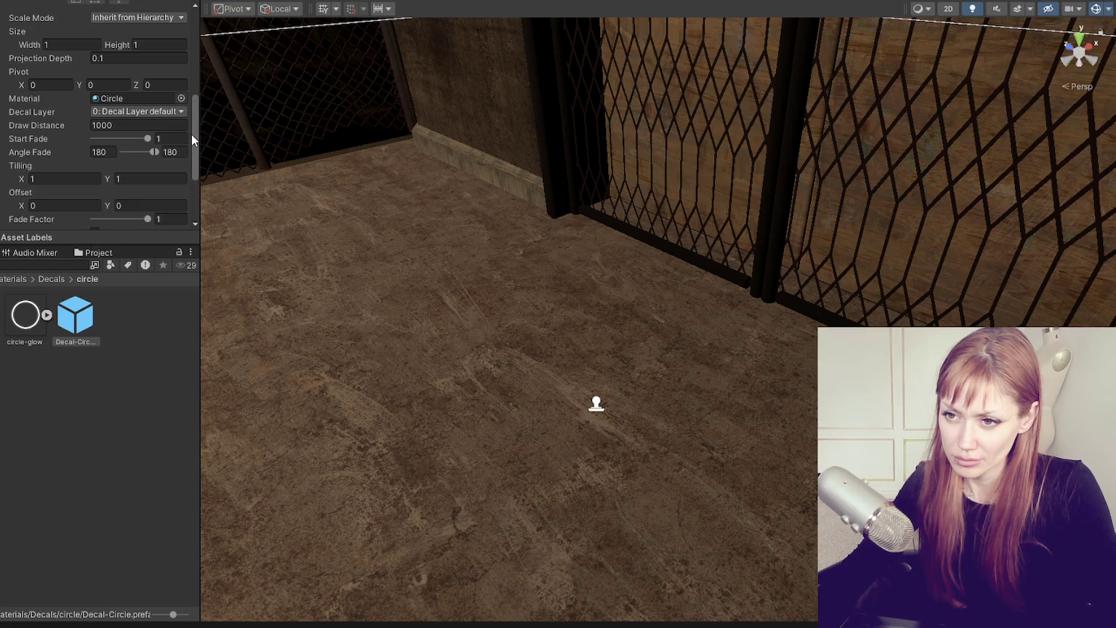
# Test prefab Start Fade values, returning to 1, then frame the scene's circle decal projector
pyautogui.moveTo(147, 138); pyautogui.dragTo(58, 140)
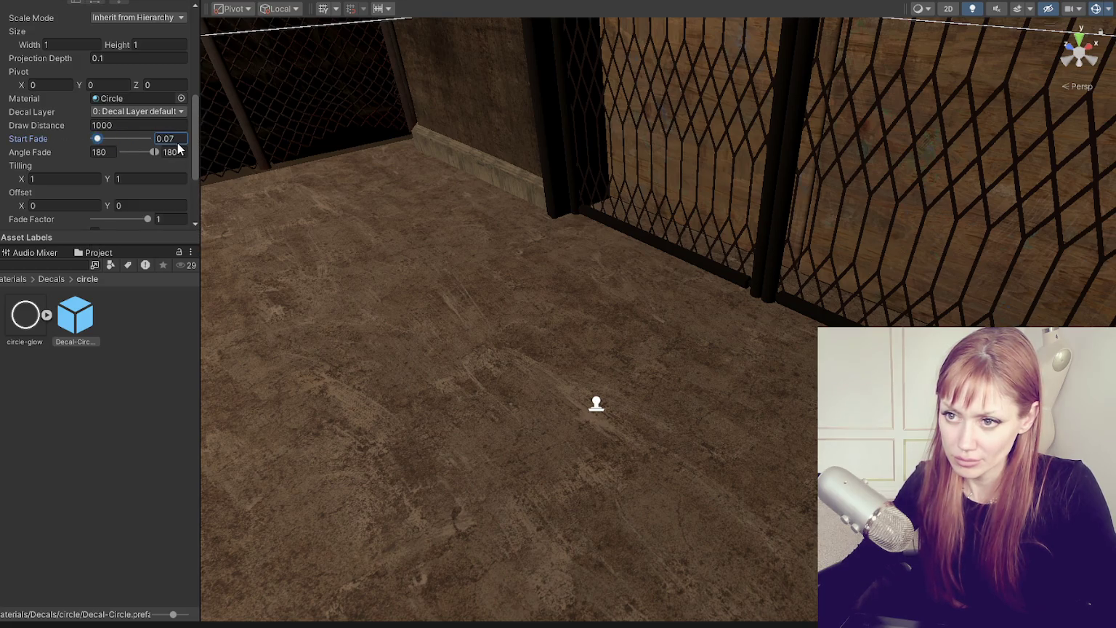
pyautogui.click(137, 138)
pyautogui.moveTo(141, 149); pyautogui.dragTo(155, 140)
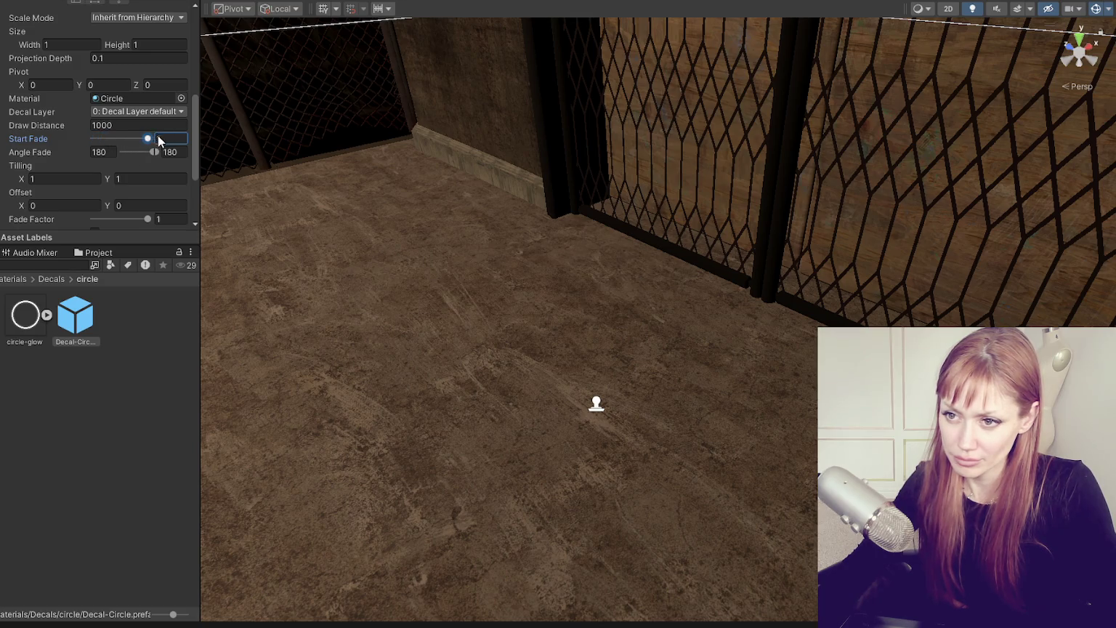
pyautogui.click(596, 404)
pyautogui.press('f')
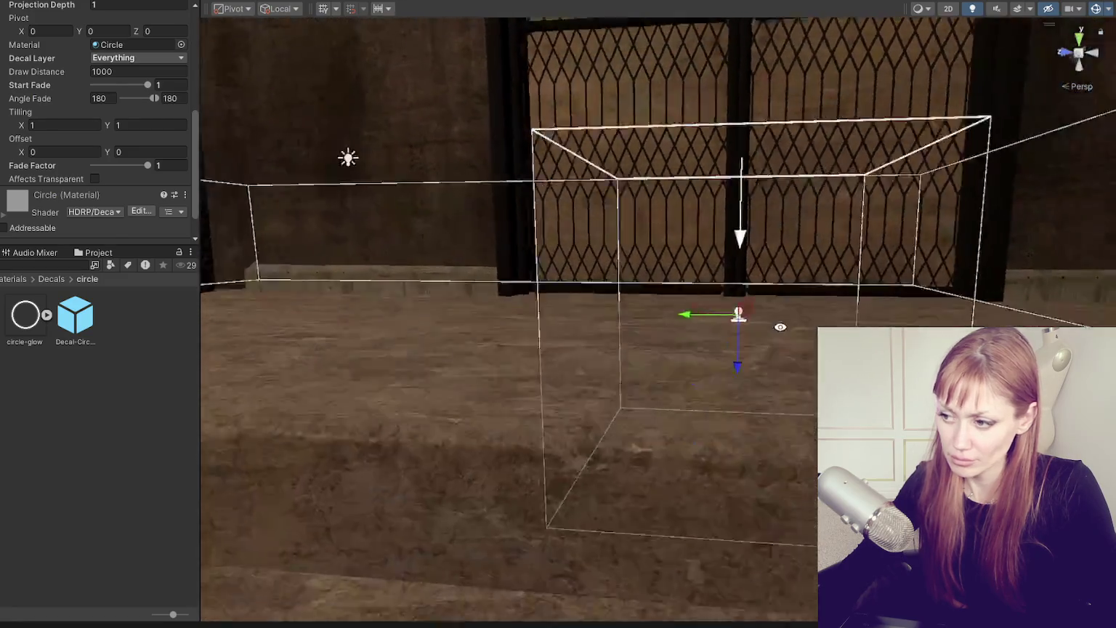
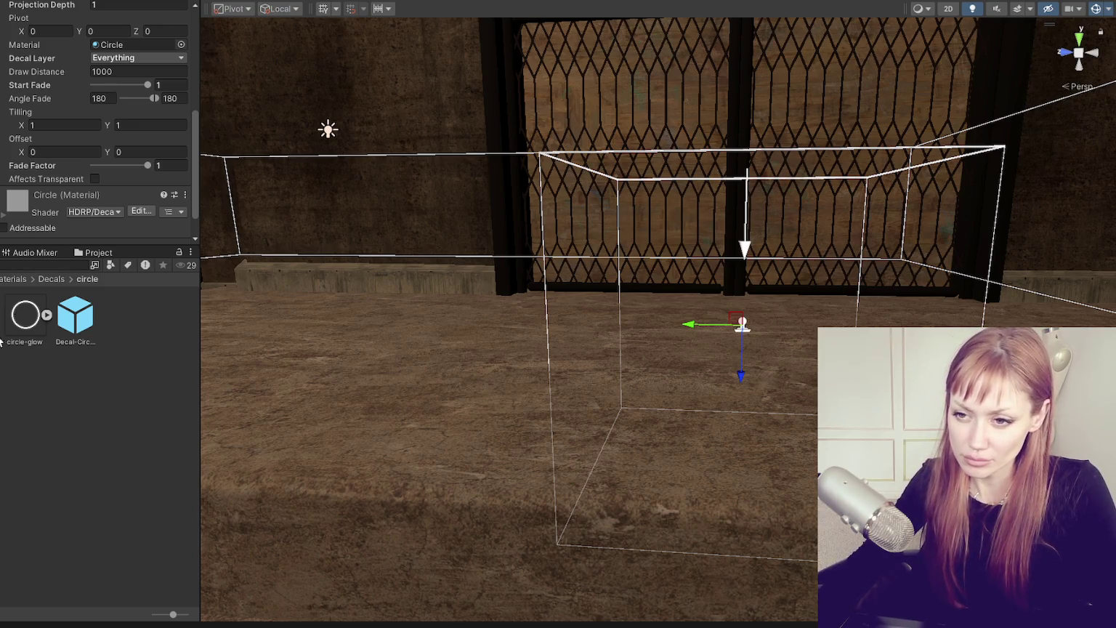
# Filter the Project assets with the search term 'hdr'
pyautogui.click(13, 265)
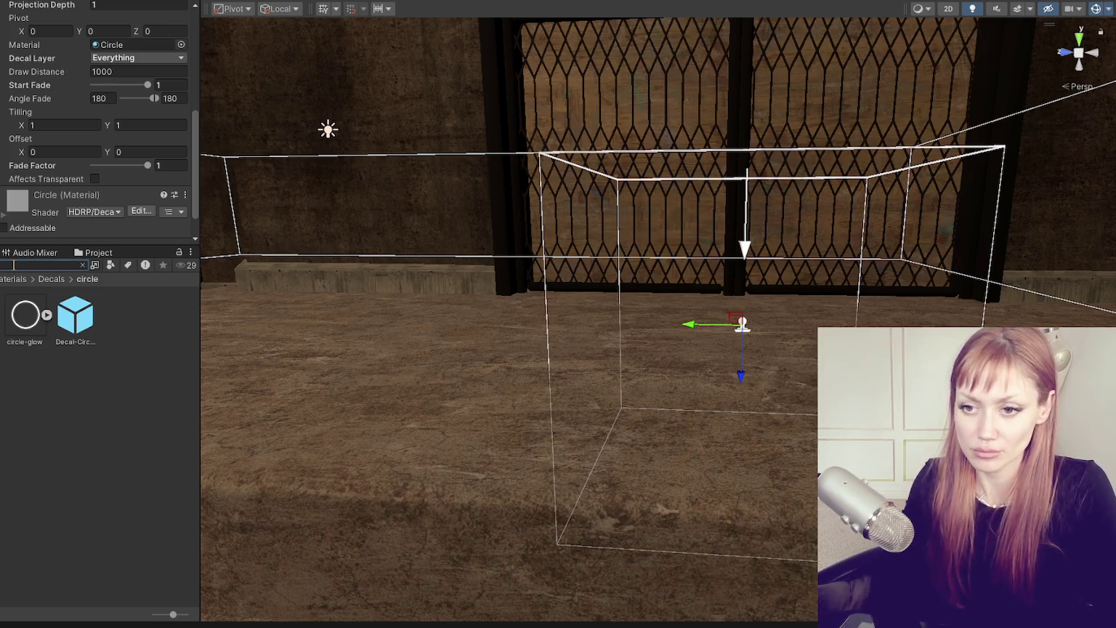
pyautogui.write('hdr')
pyautogui.scroll(-2, 40, 313)
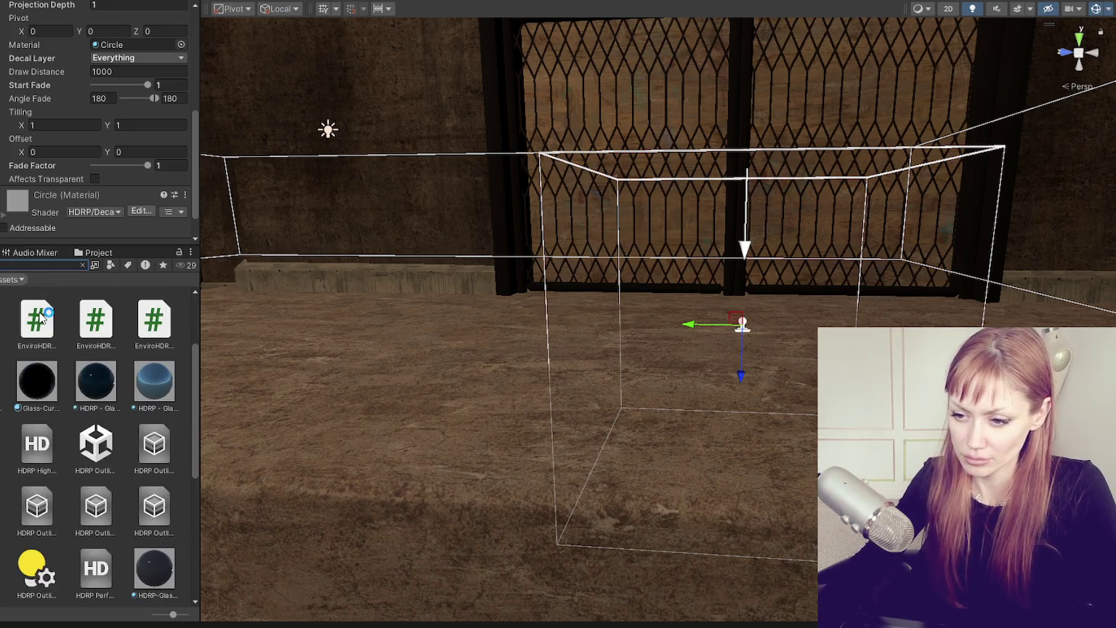
# Confirm Decals are enabled in HDRP High Fidelity's Rendering settings, then view HDRP Balanced
pyautogui.click(33, 443)
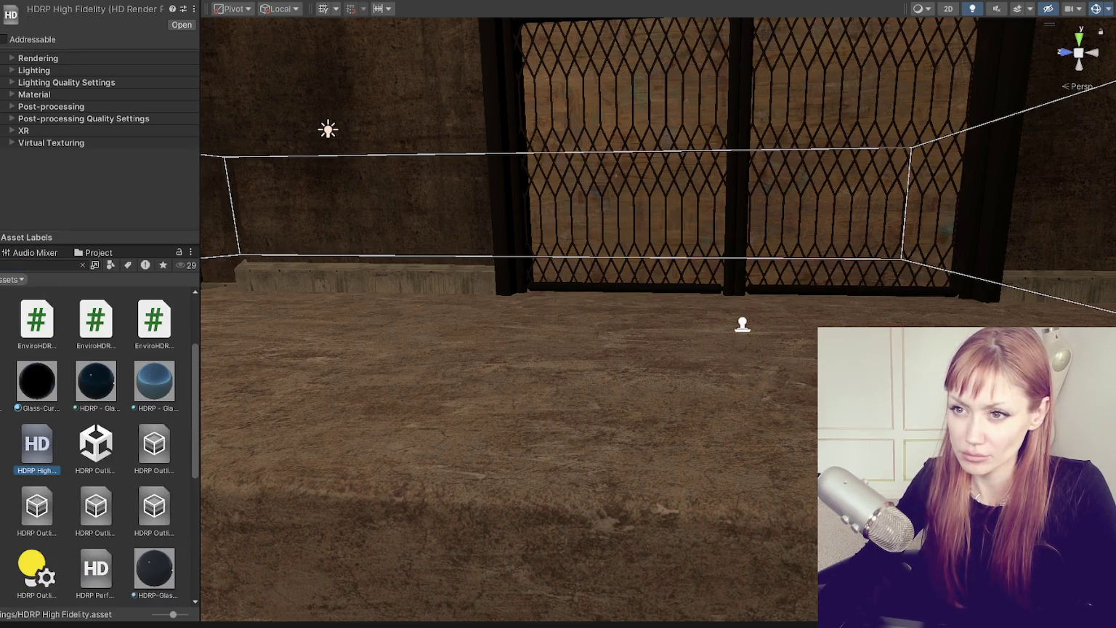
pyautogui.click(15, 58)
pyautogui.scroll(-3, 26, 120)
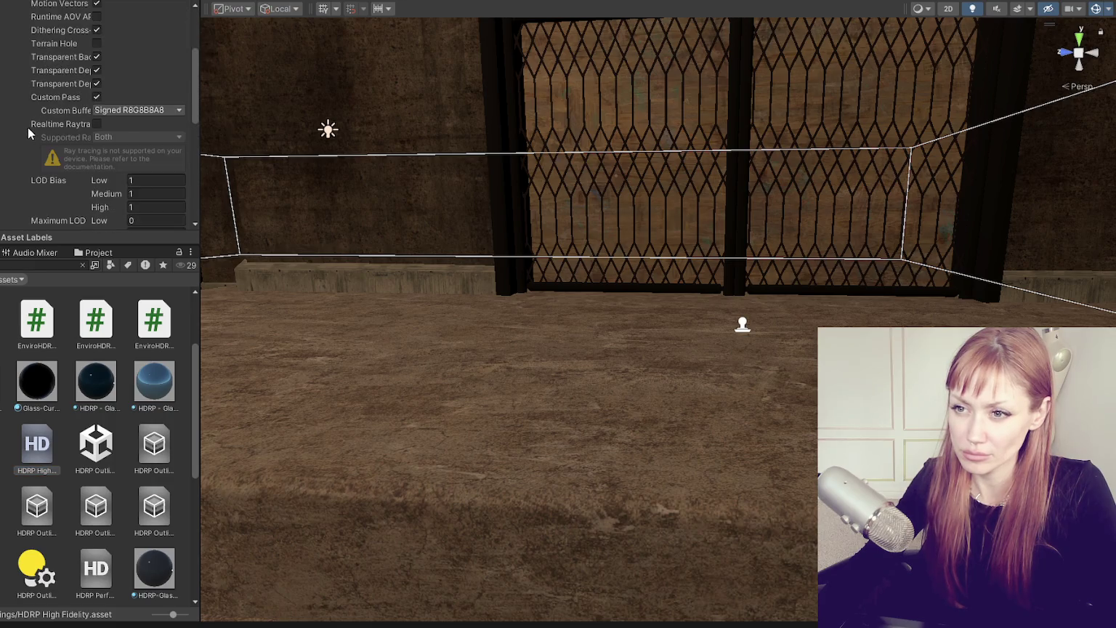
pyautogui.scroll(-1, 28, 127)
pyautogui.scroll(-3, 27, 128)
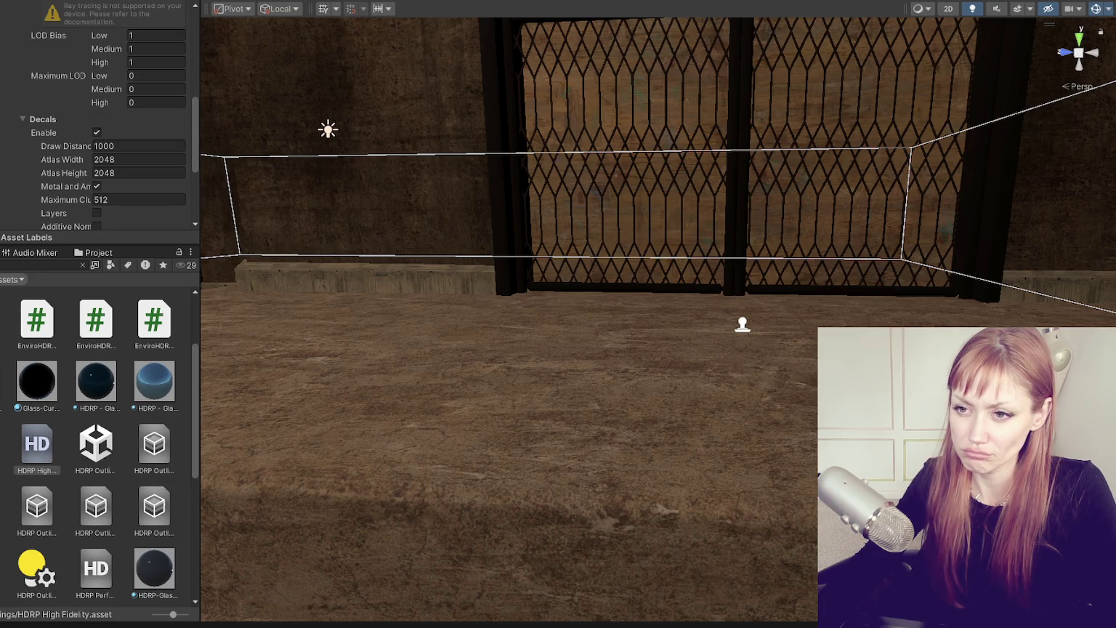
pyautogui.click(1, 469)
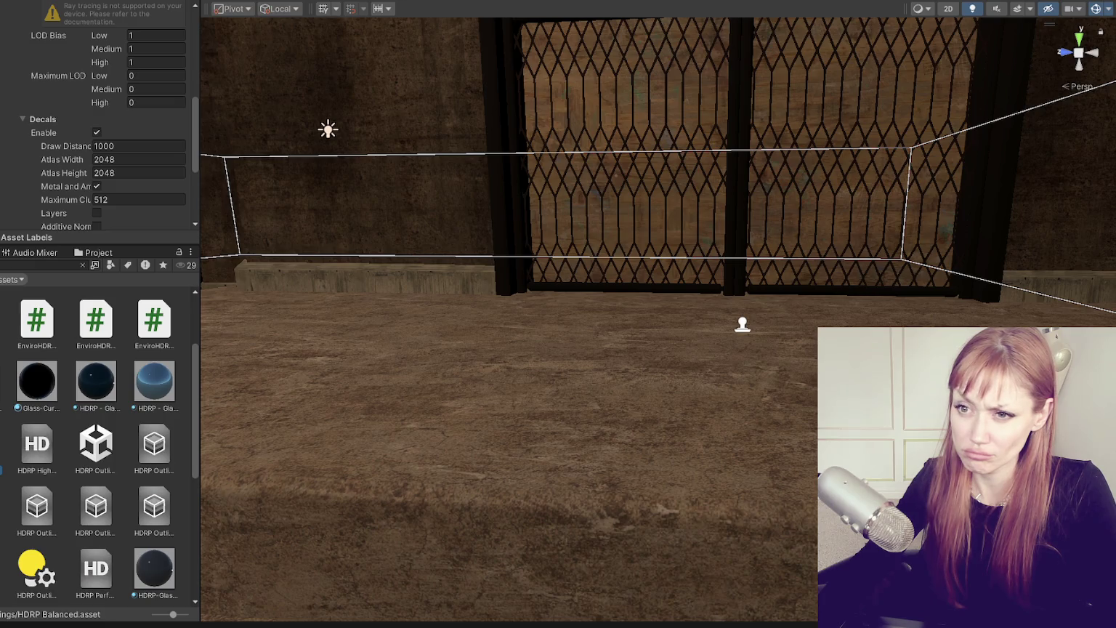
pyautogui.hscroll(1, 95, 127)
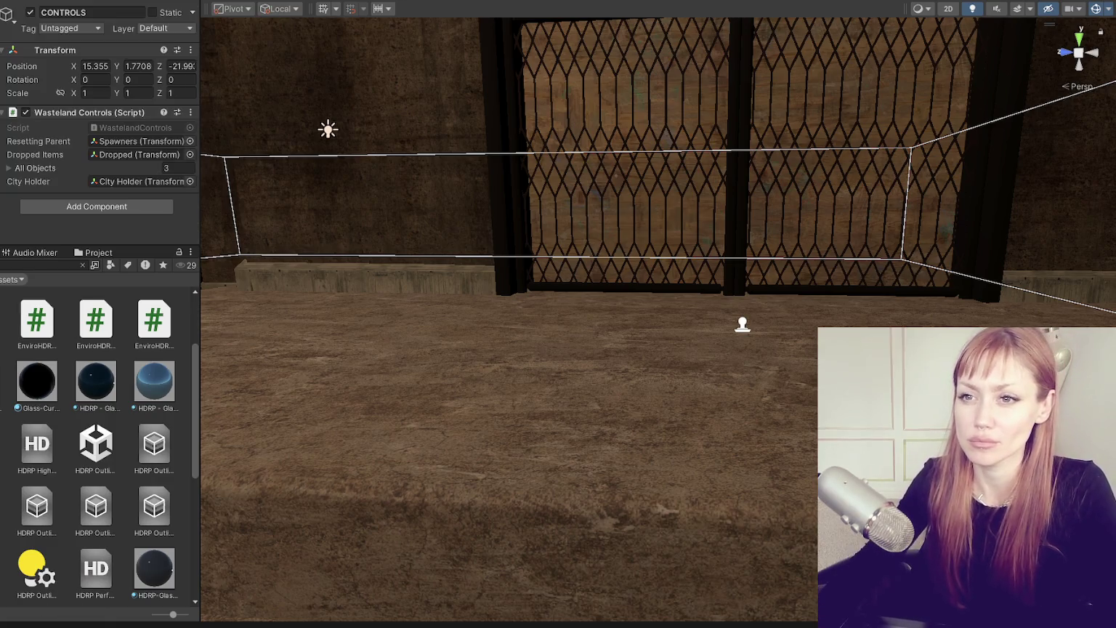
# Select the Decal-Circle projector by the gates and make it non-static
pyautogui.scroll(-2, 62, 171)
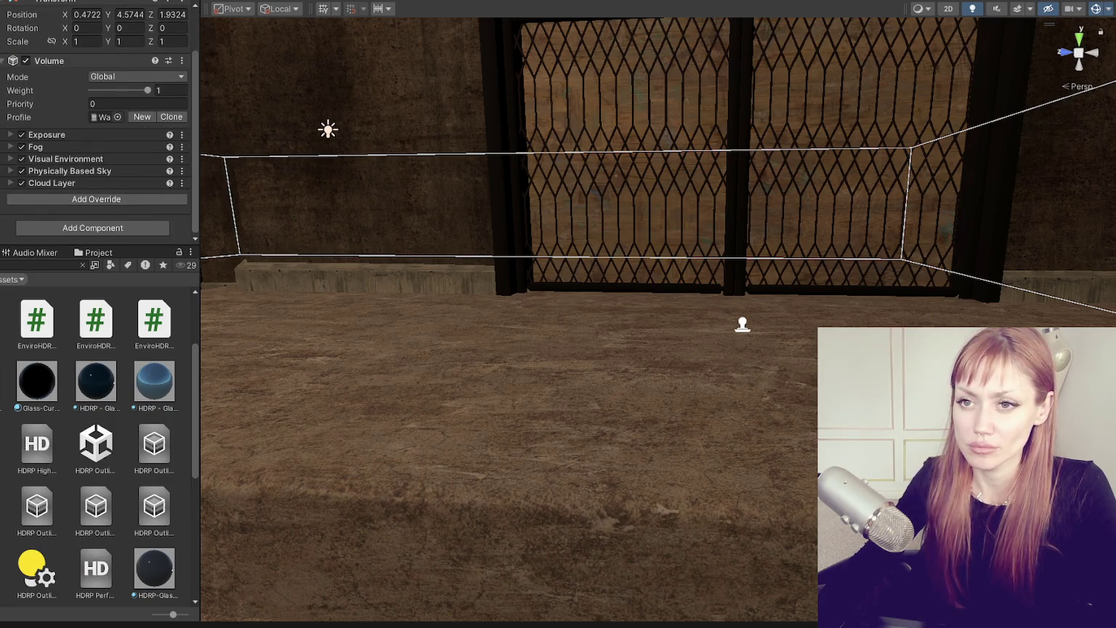
pyautogui.click(334, 217)
pyautogui.moveTo(335, 217)
pyautogui.mouseDown()
pyautogui.moveTo(475, 231)
pyautogui.moveTo(442, 339)
pyautogui.moveTo(614, 328)
pyautogui.mouseUp()
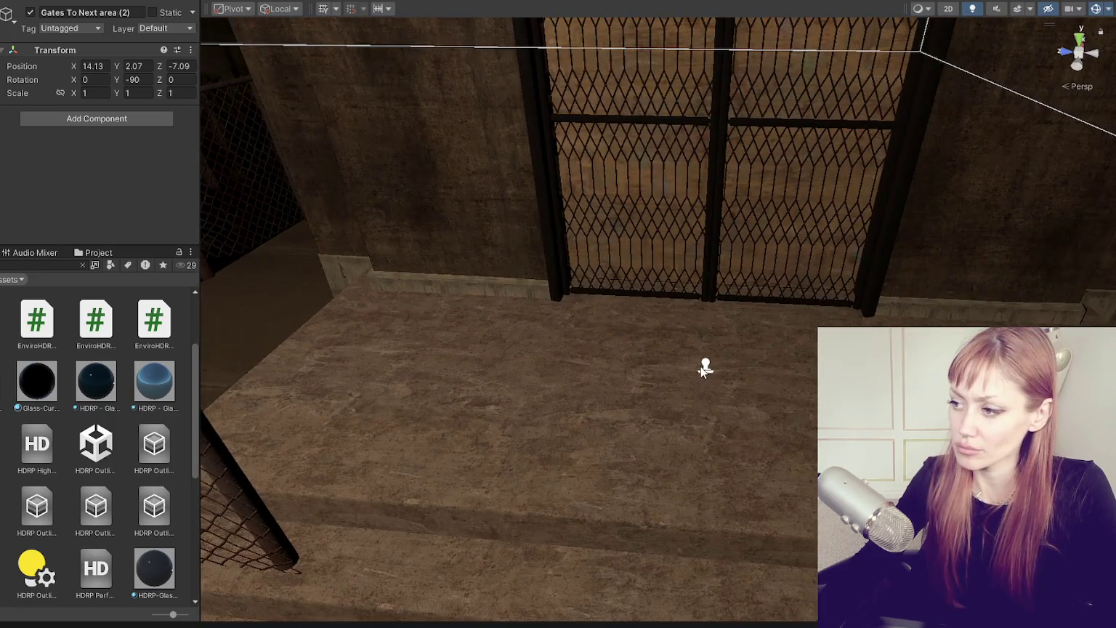
pyautogui.click(705, 369)
pyautogui.moveTo(705, 369)
pyautogui.mouseDown()
pyautogui.moveTo(768, 278)
pyautogui.moveTo(262, 61)
pyautogui.mouseUp()
pyautogui.click(143, 12)
pyautogui.moveTo(629, 225)
pyautogui.mouseDown()
pyautogui.moveTo(531, 216)
pyautogui.moveTo(596, 210)
pyautogui.mouseUp()
# Add a new 3D cube to the scene
pyautogui.scroll(-3, 23, 111)
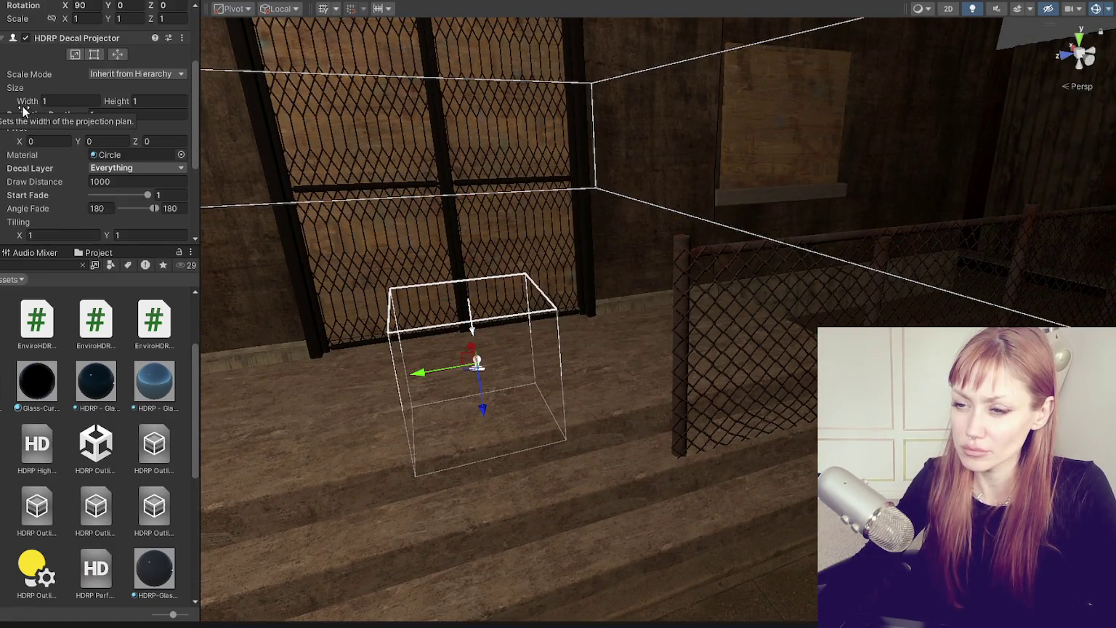
pyautogui.scroll(-2, 23, 110)
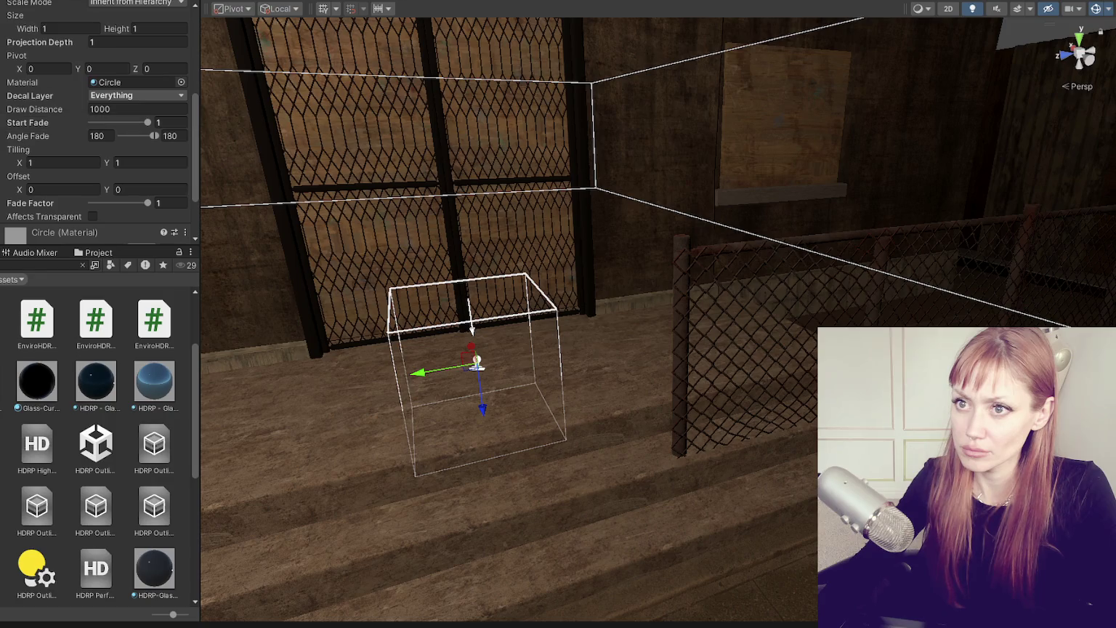
pyautogui.click(29, 0)
pyautogui.click(134, 22)
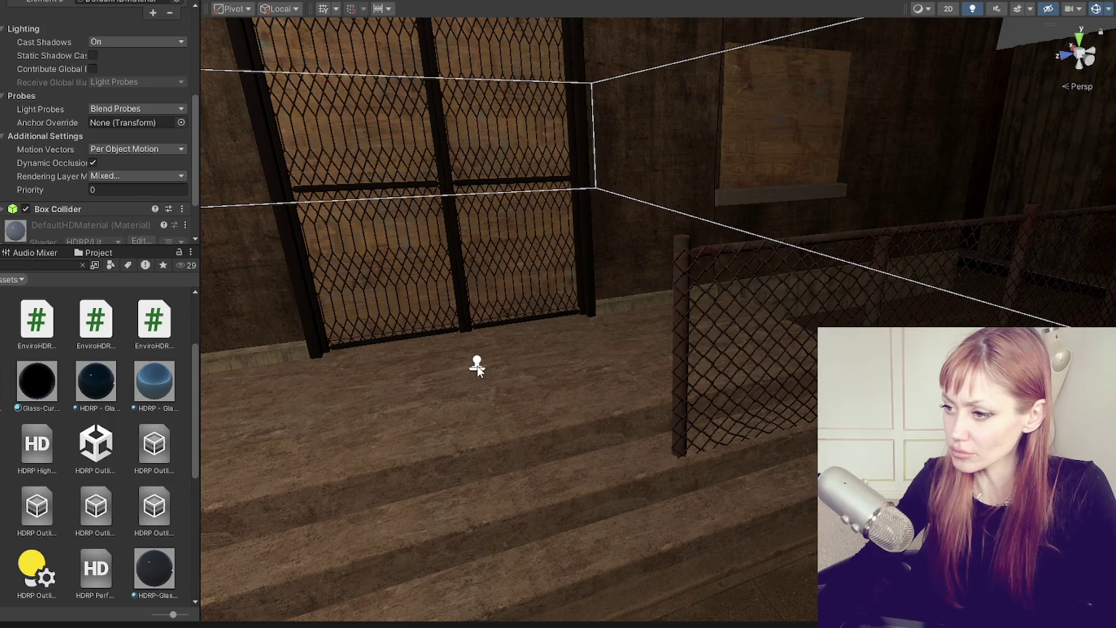
# Move the decal box down onto the cube's top and frame it from above
pyautogui.scroll(-2, 477, 367)
pyautogui.click(534, 373)
pyautogui.moveTo(514, 339)
pyautogui.mouseDown()
pyautogui.moveTo(658, 523)
pyautogui.moveTo(613, 585)
pyautogui.moveTo(658, 568)
pyautogui.moveTo(727, 503)
pyautogui.moveTo(836, 502)
pyautogui.mouseUp()
pyautogui.scroll(-2, 632, 578)
pyautogui.scroll(2, 836, 502)
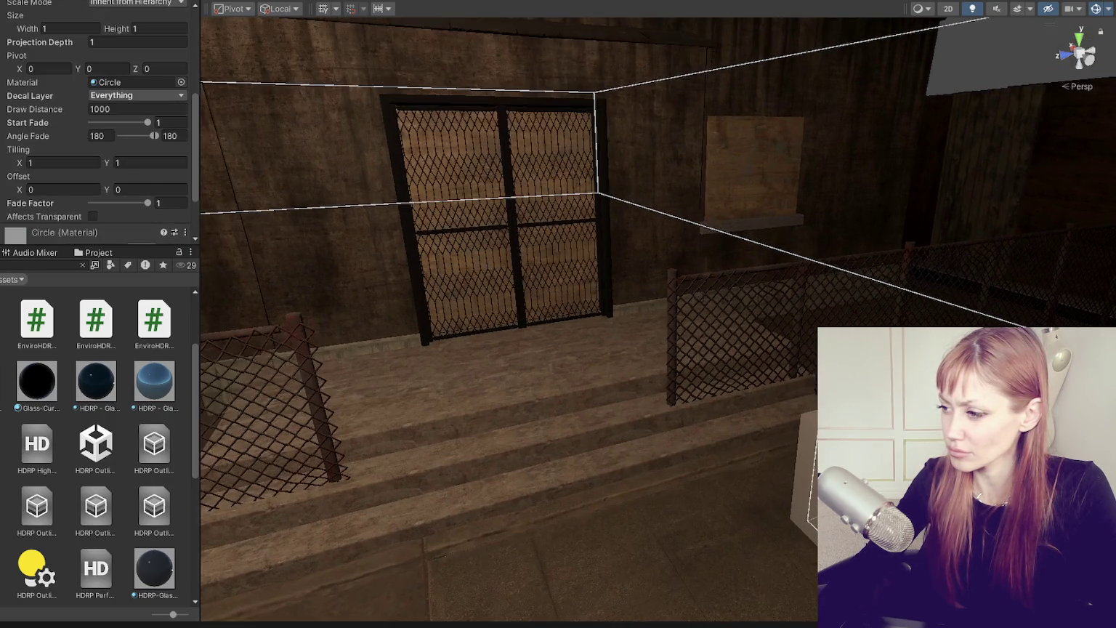
pyautogui.press('f')
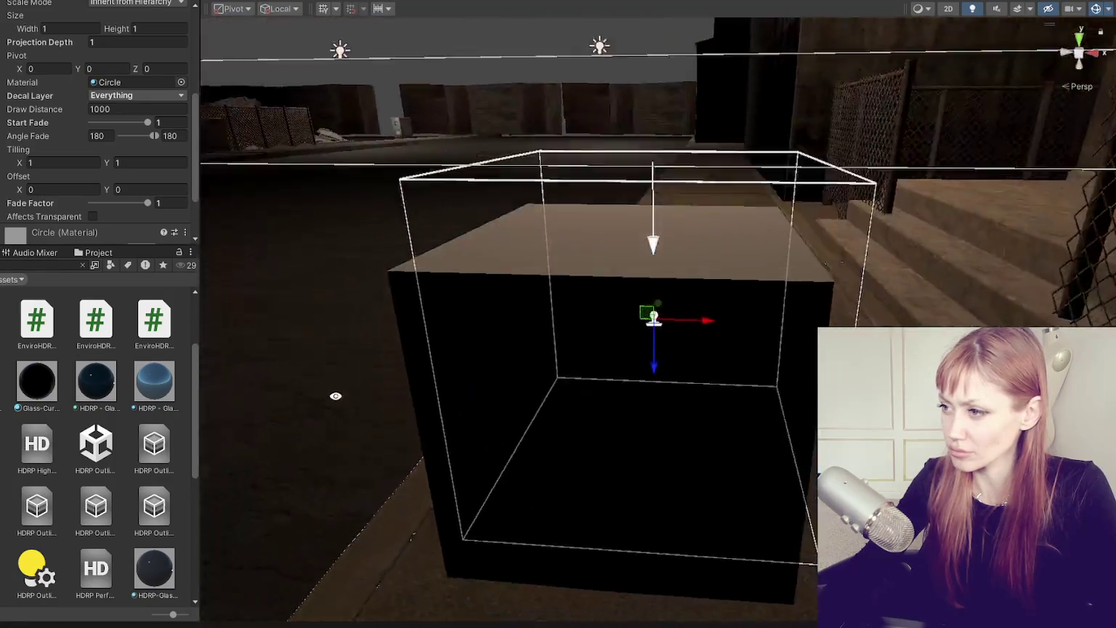
pyautogui.moveTo(336, 396)
pyautogui.mouseDown()
pyautogui.moveTo(384, 486)
pyautogui.moveTo(764, 424)
pyautogui.moveTo(941, 473)
pyautogui.mouseUp()
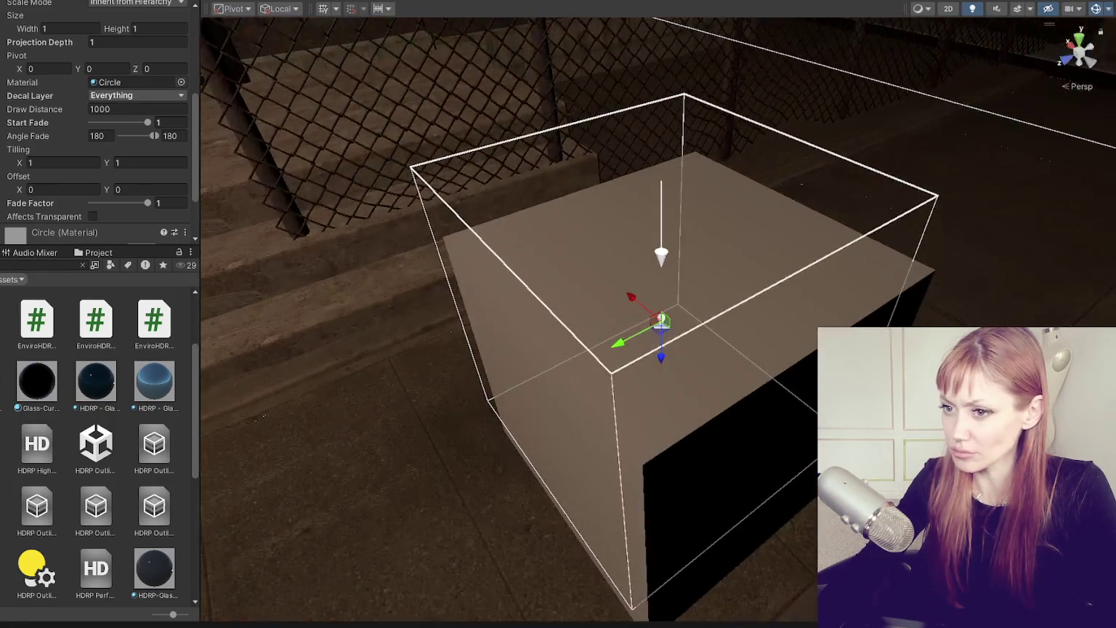
pyautogui.scroll(5, 145, 147)
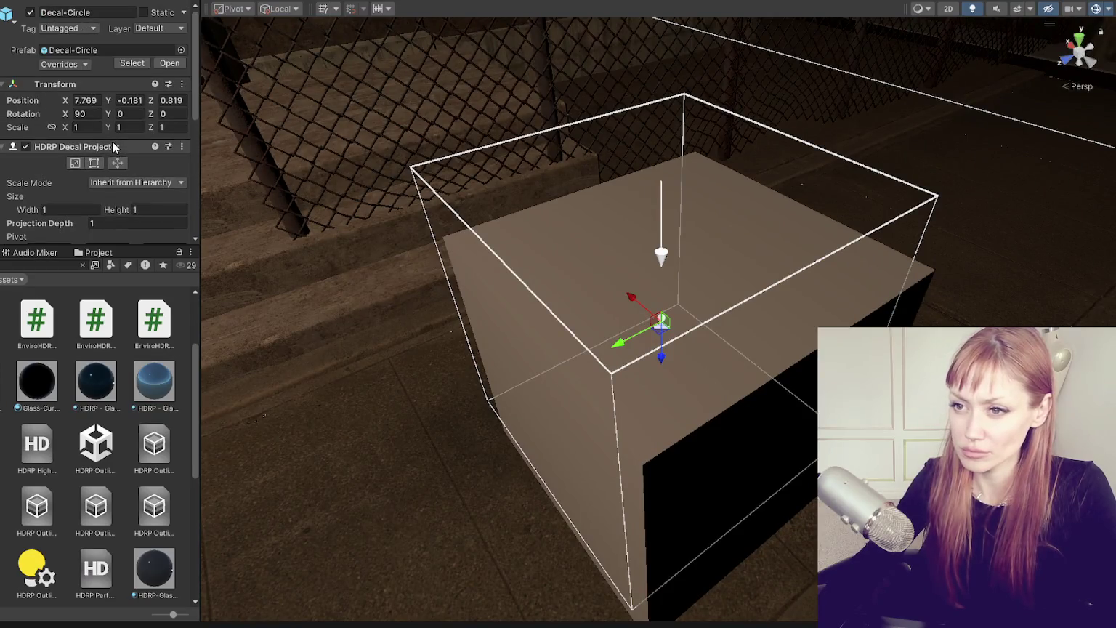
# Apply all Decal-Circle overrides to its prefab and open the prefab for editing
pyautogui.scroll(-3, 135, 147)
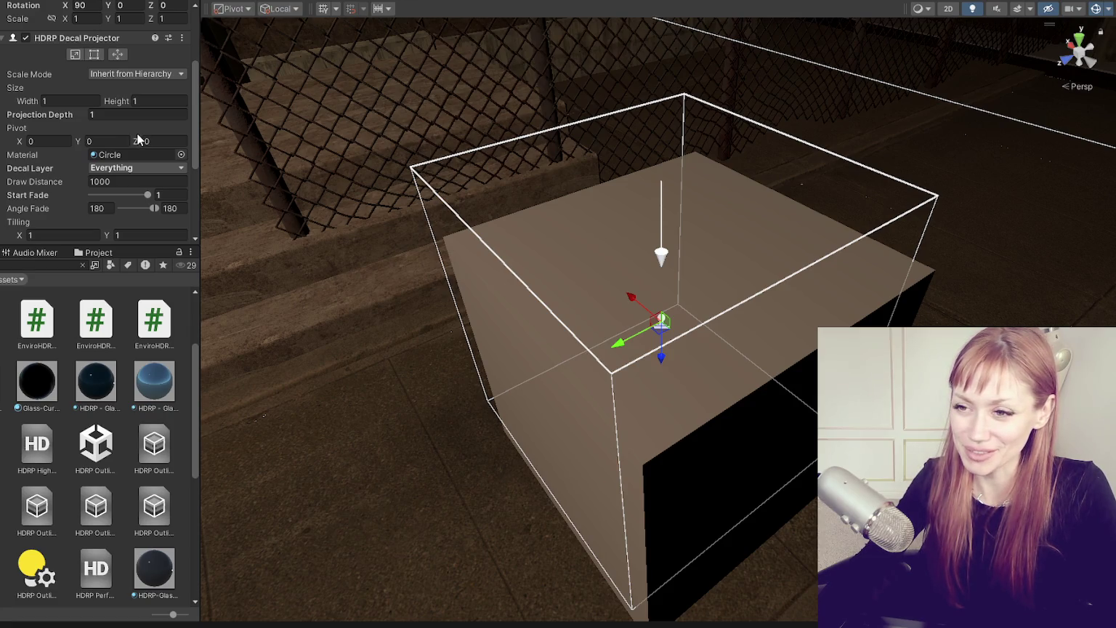
pyautogui.scroll(-2, 138, 140)
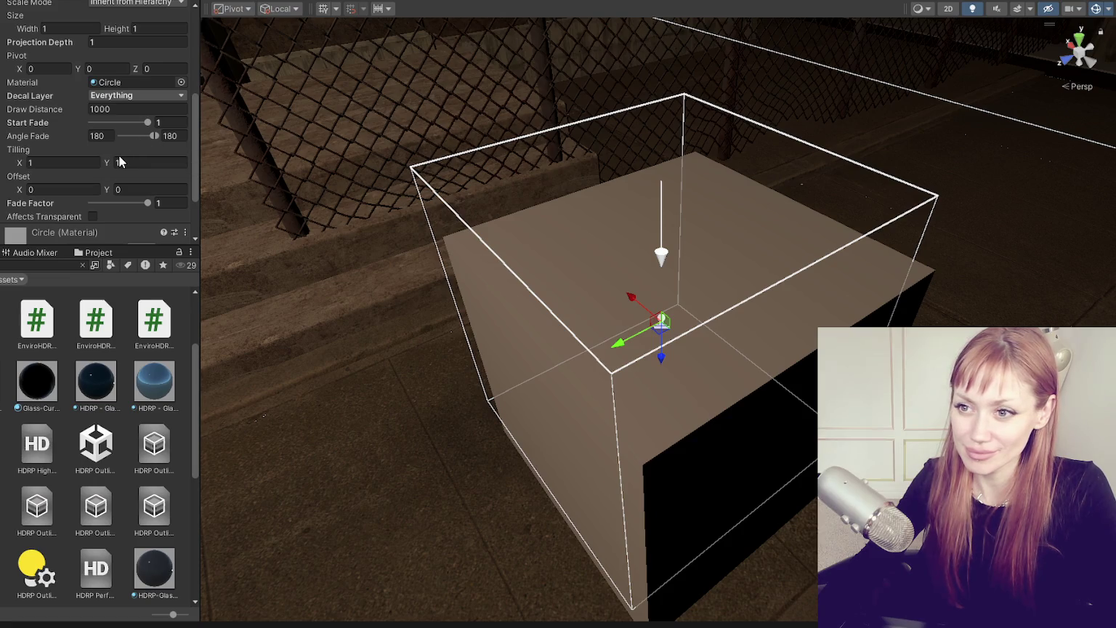
pyautogui.scroll(-2, 121, 161)
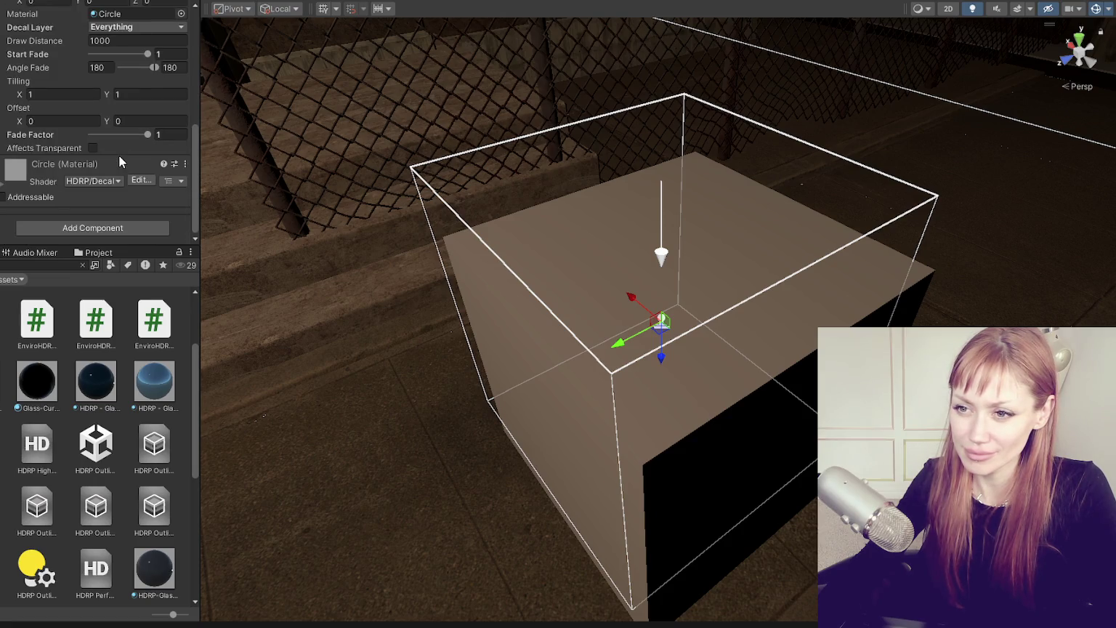
pyautogui.scroll(3, 120, 161)
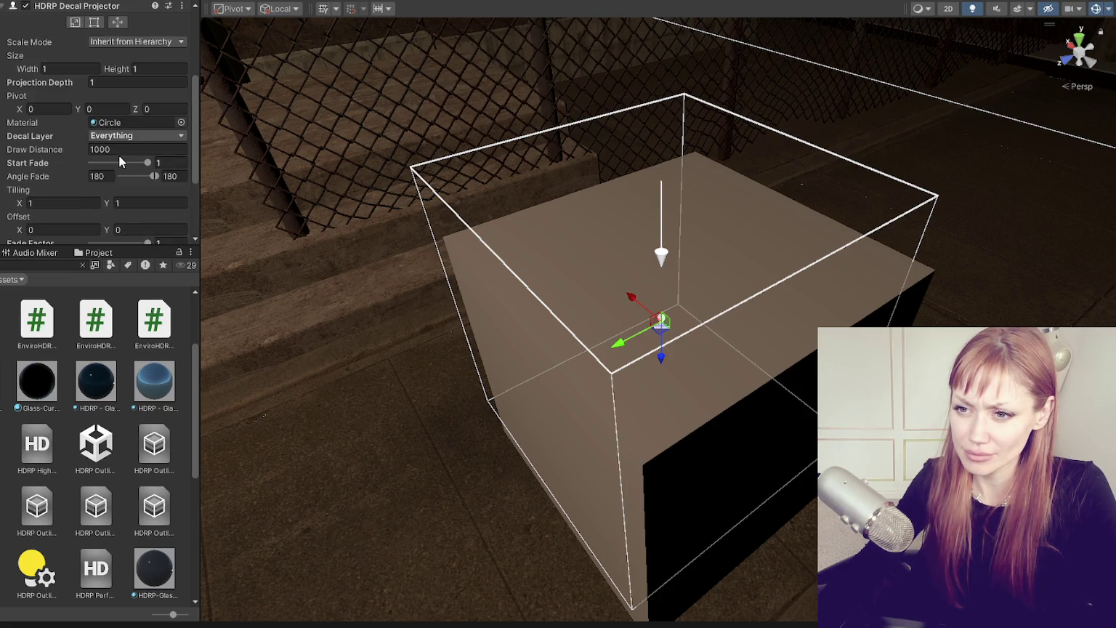
pyautogui.scroll(4, 119, 156)
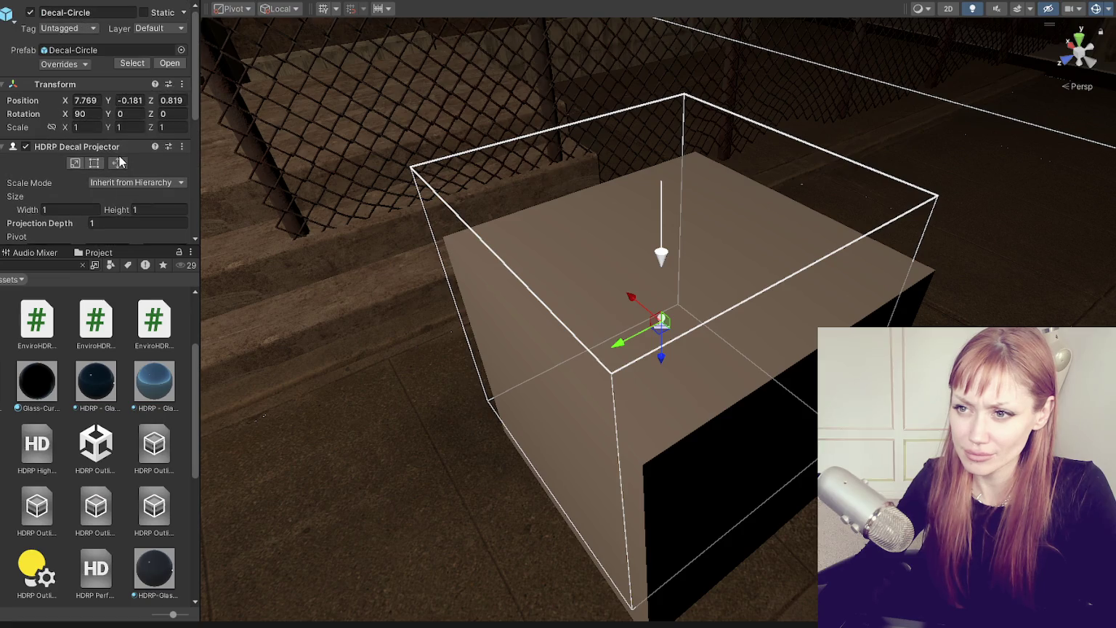
pyautogui.click(85, 50)
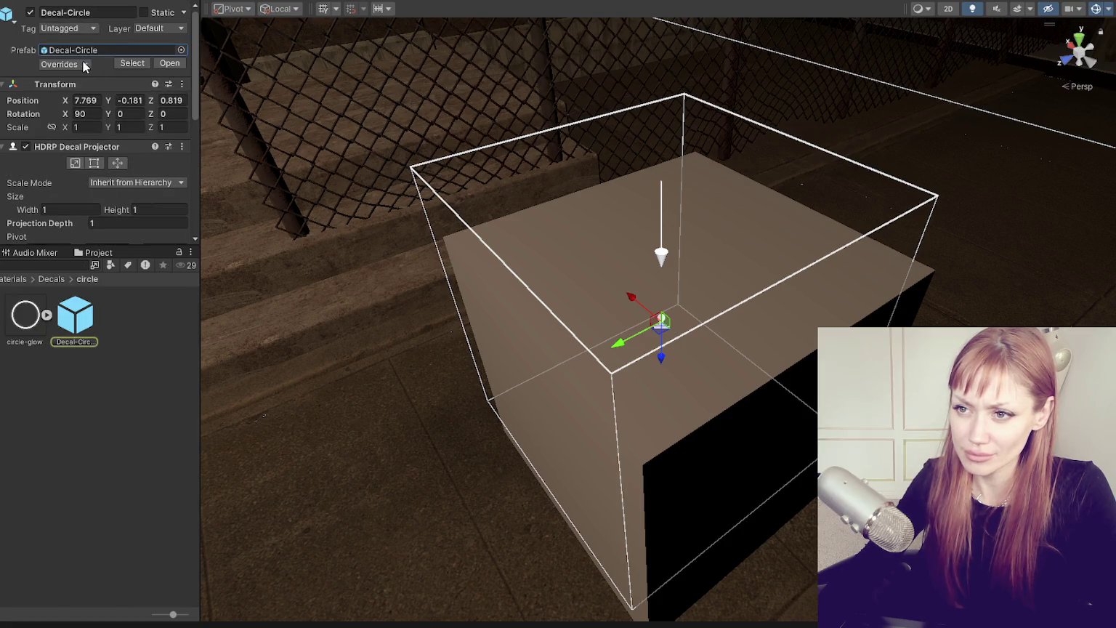
pyautogui.click(83, 65)
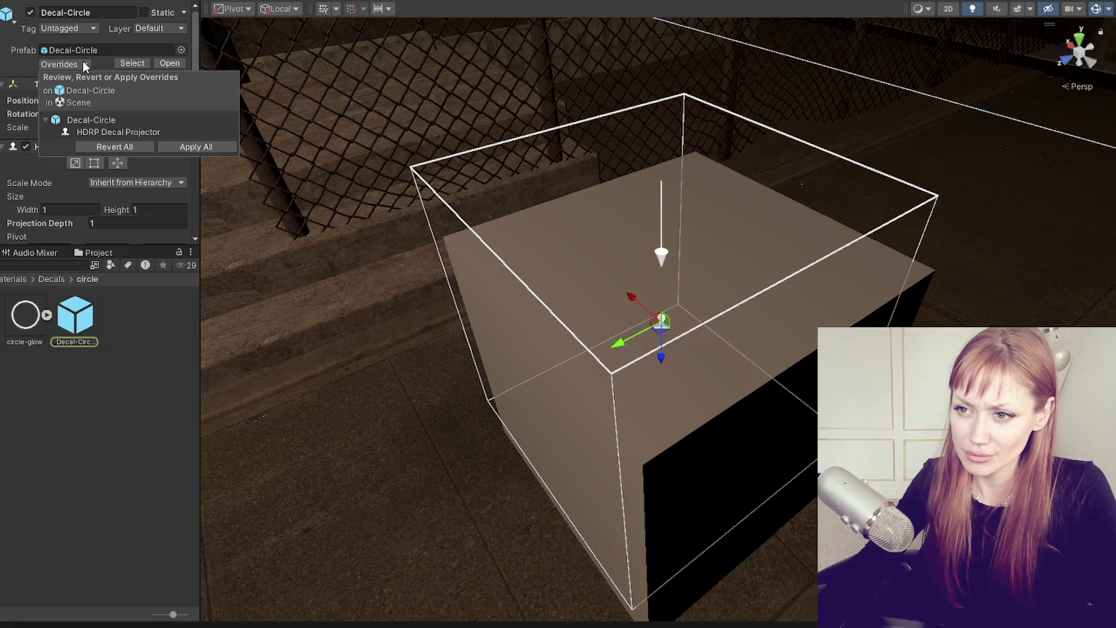
pyautogui.click(195, 147)
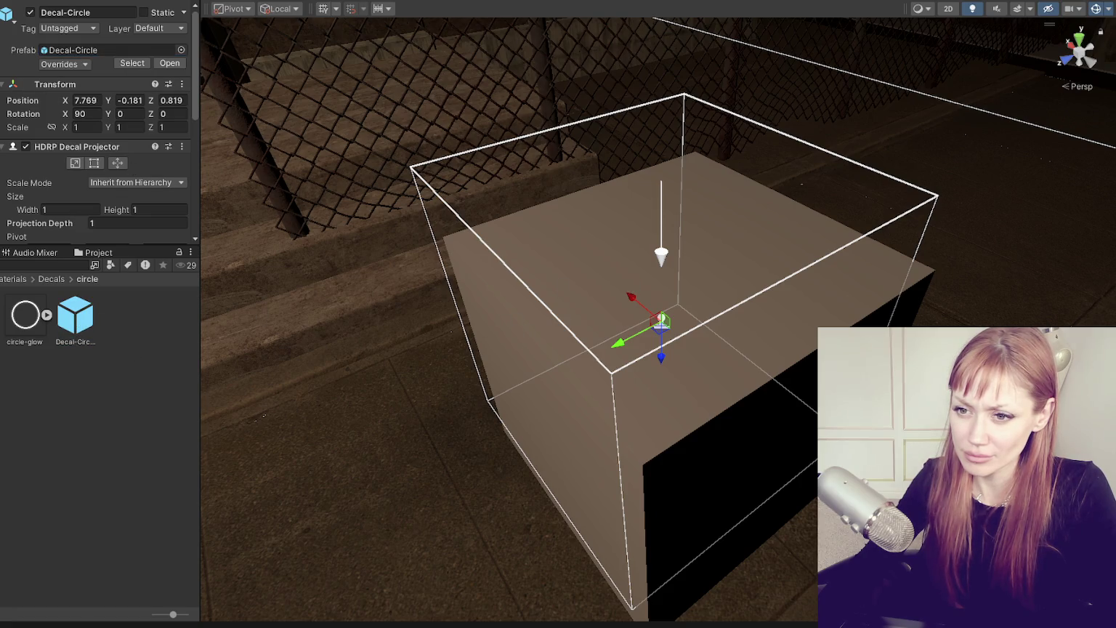
pyautogui.click(169, 63)
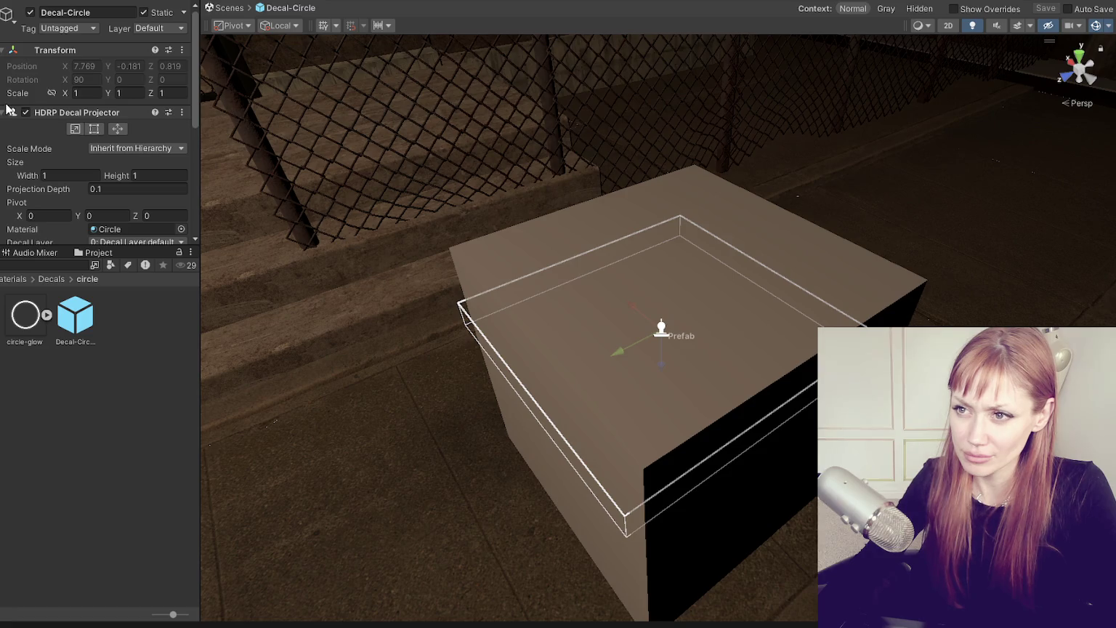
# Turn on 3D Icons in the Scene view Gizmos settings
pyautogui.scroll(-5, 146, 32)
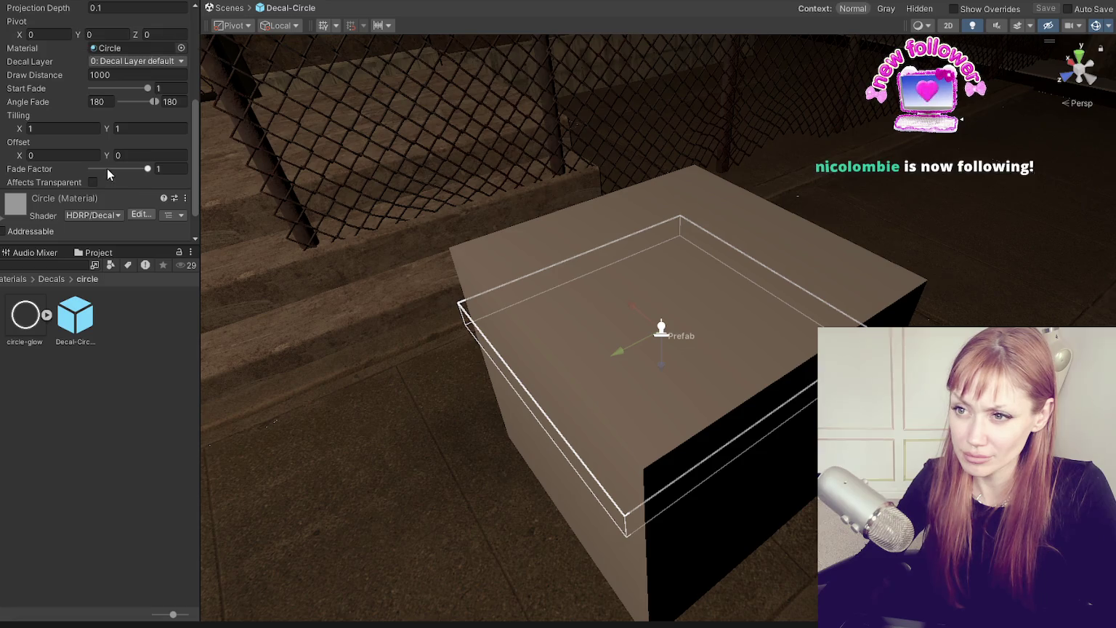
pyautogui.scroll(5, 107, 175)
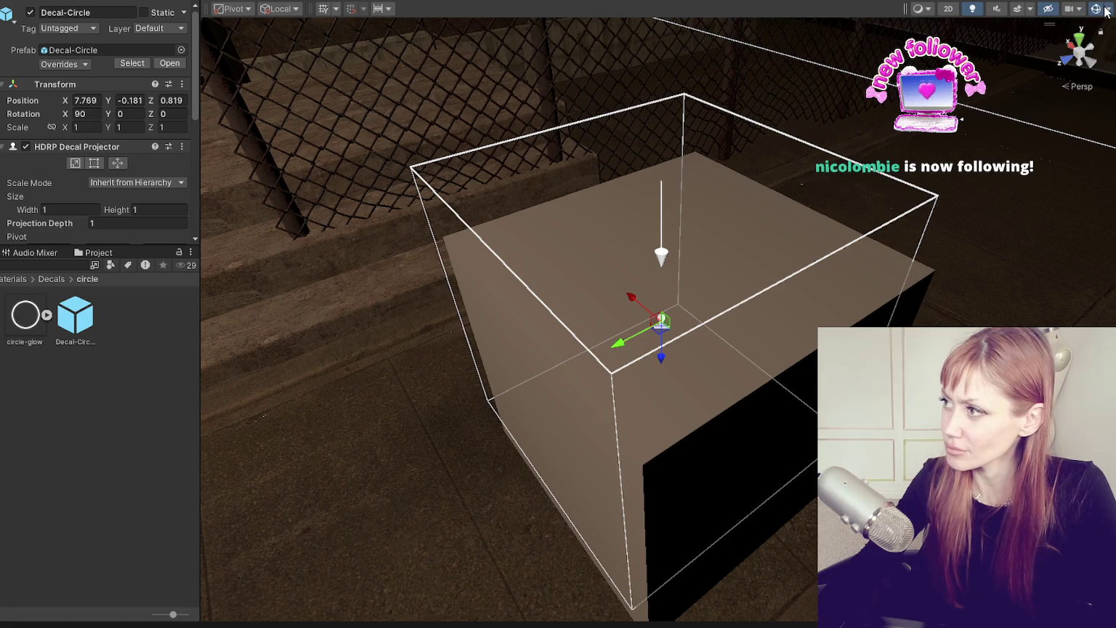
pyautogui.click(1106, 8)
pyautogui.click(947, 27)
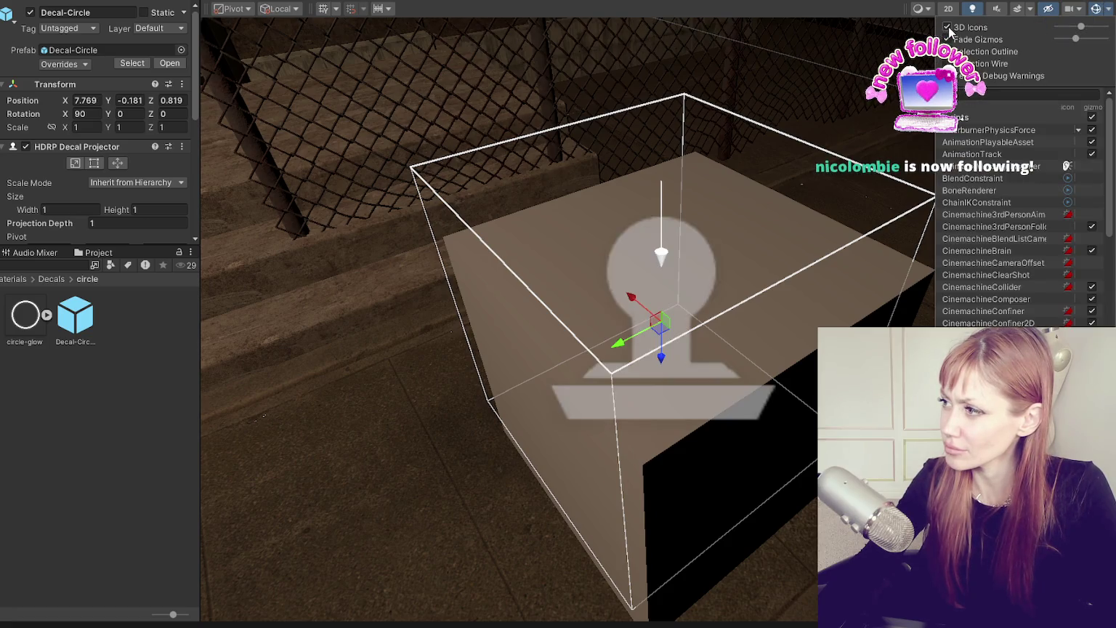
pyautogui.click(981, 96)
# Toggle the DecalProjector gizmo off and back on, then hide all Scene gizmos
pyautogui.write('decal')
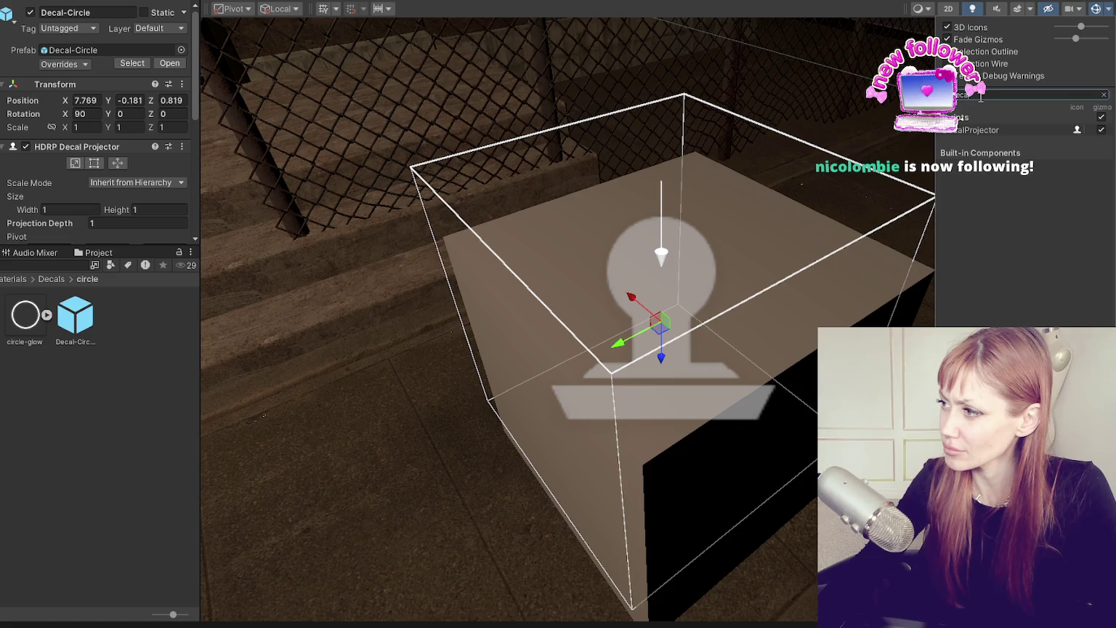
pyautogui.click(1101, 130)
pyautogui.click(1101, 130)
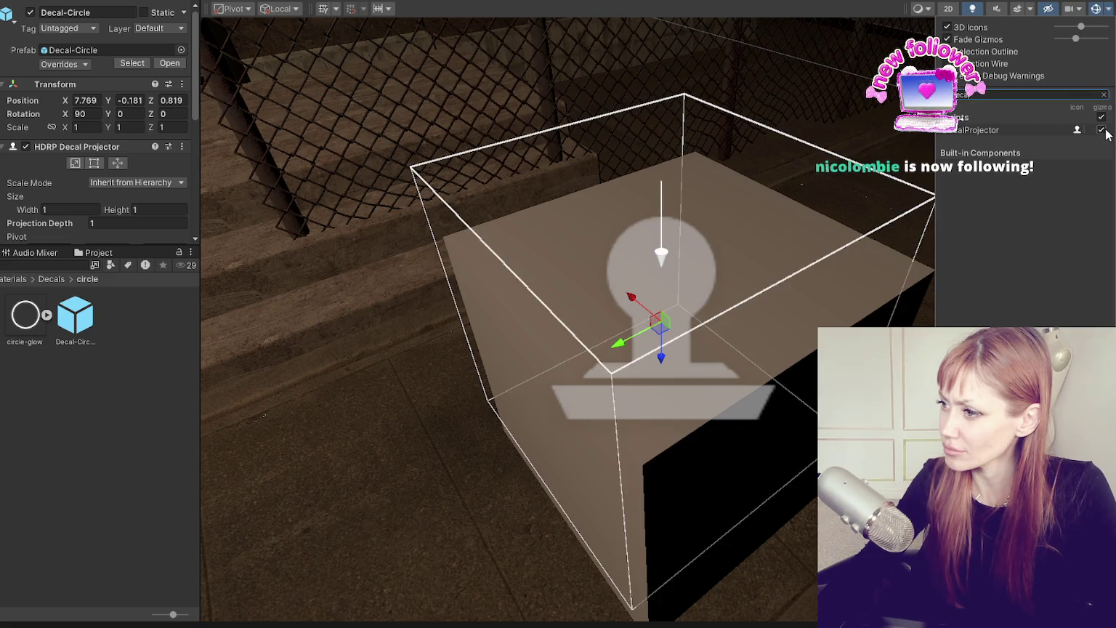
pyautogui.click(1098, 9)
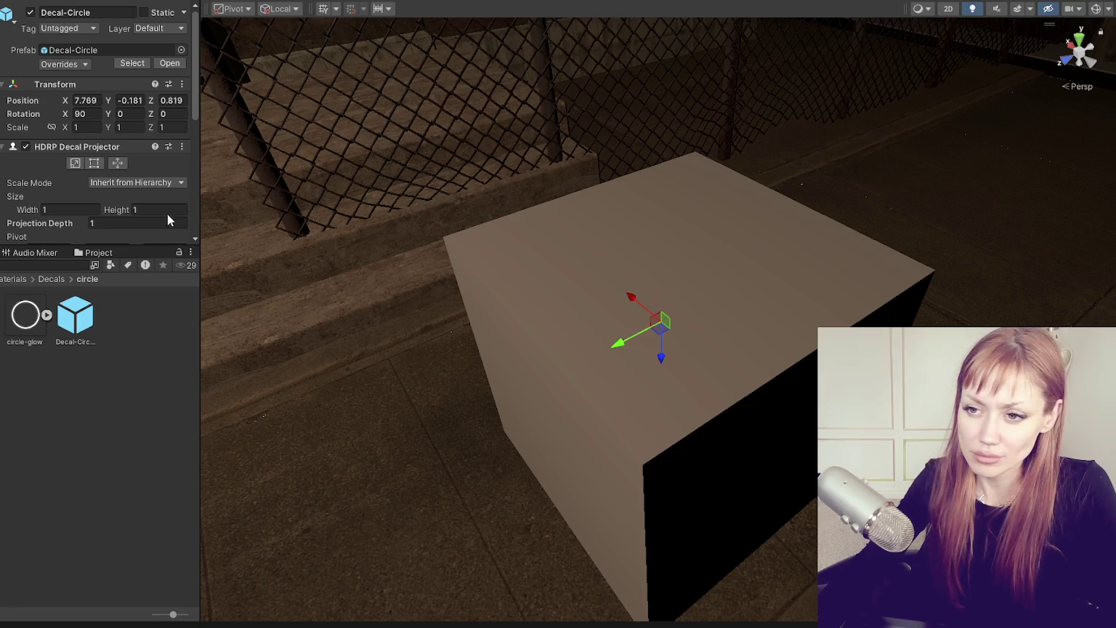
pyautogui.scroll(-5, 145, 211)
pyautogui.scroll(-1, 106, 183)
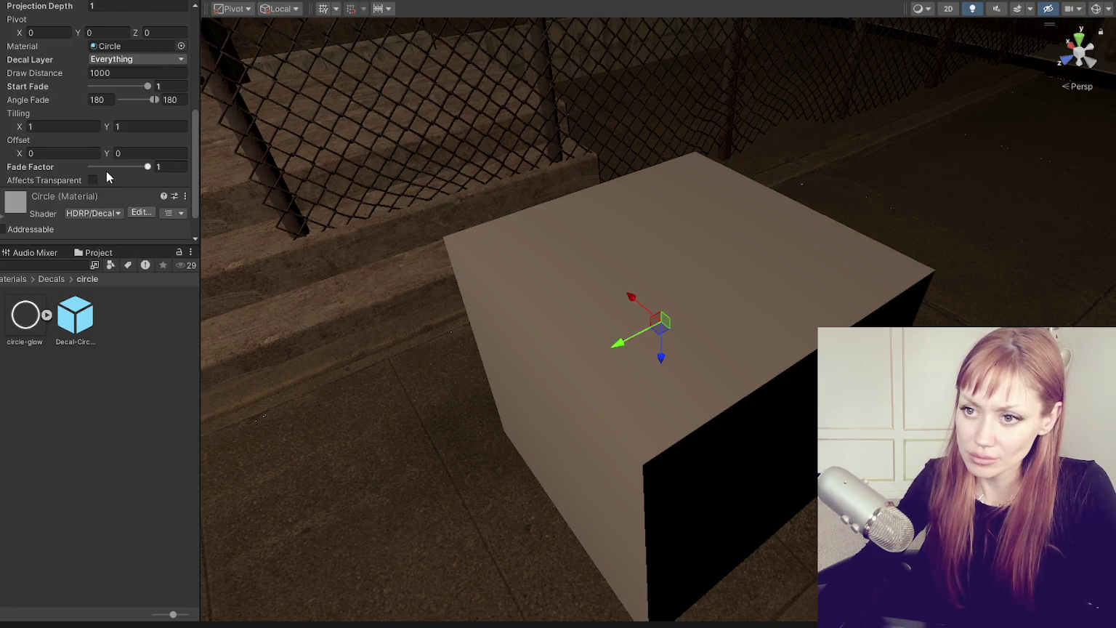
pyautogui.click(97, 318)
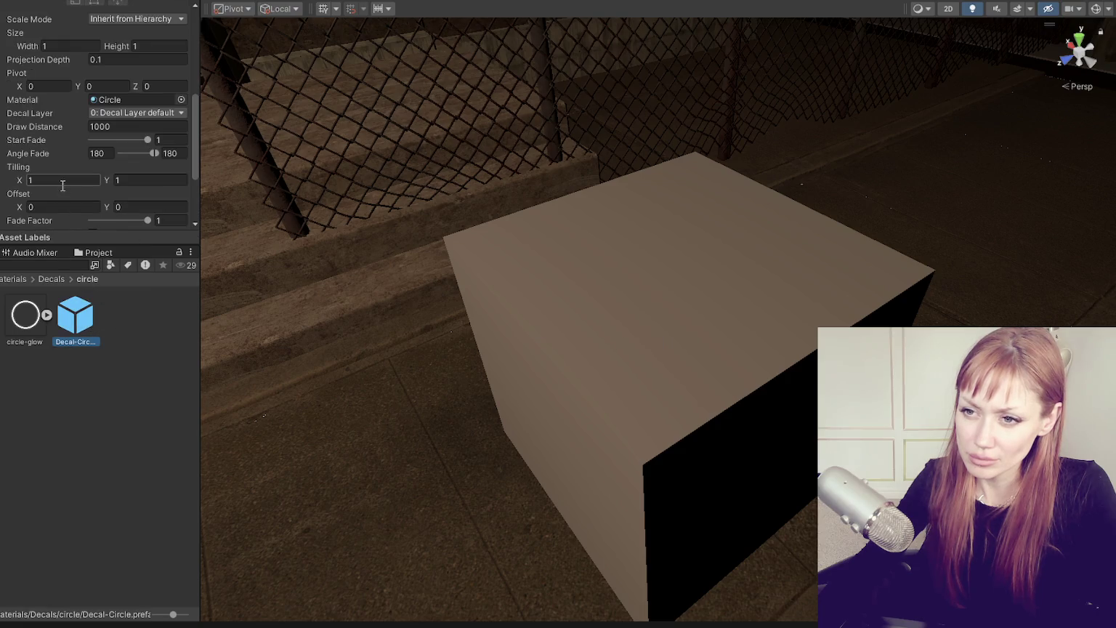
pyautogui.scroll(-2, 63, 185)
pyautogui.scroll(2, 63, 185)
pyautogui.scroll(1, 62, 185)
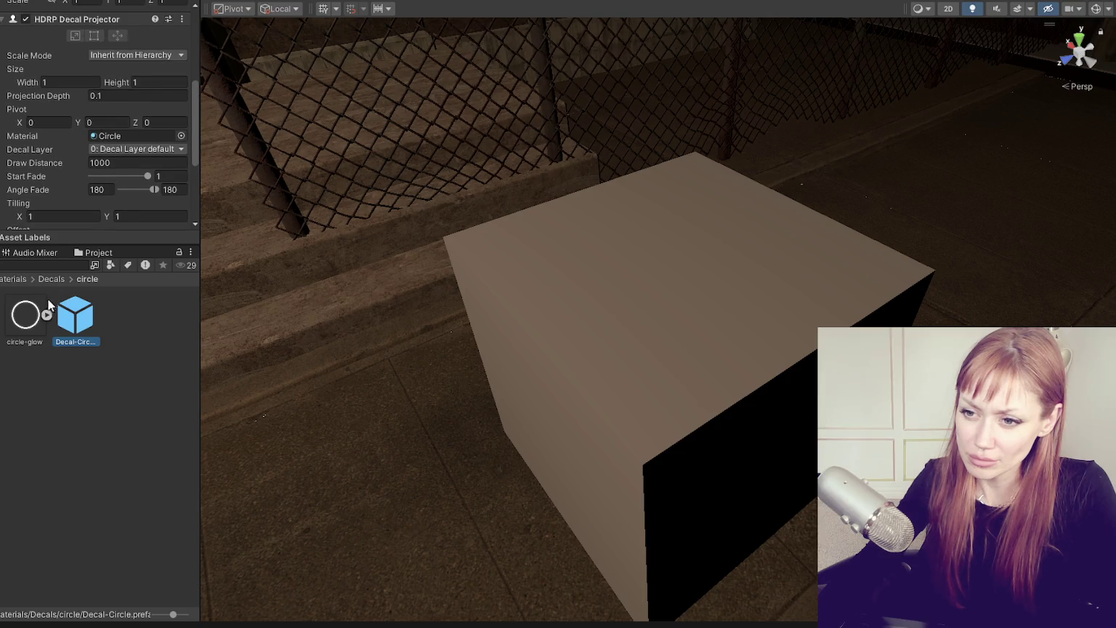
pyautogui.doubleClick(145, 137)
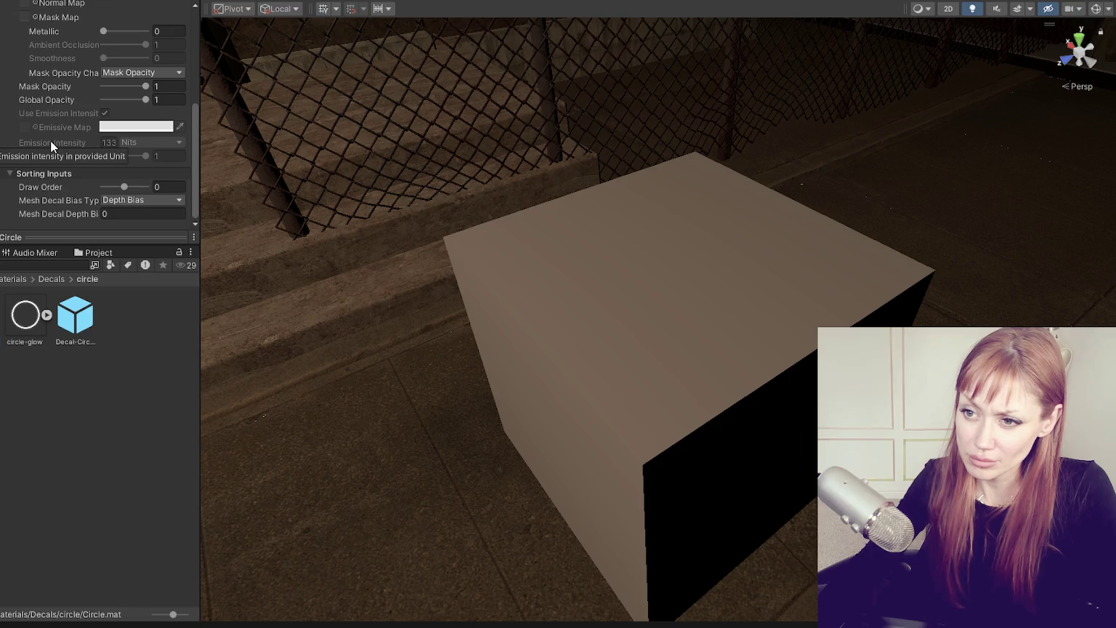
pyautogui.scroll(1, 54, 142)
pyautogui.scroll(1, 41, 215)
pyautogui.scroll(3, 40, 213)
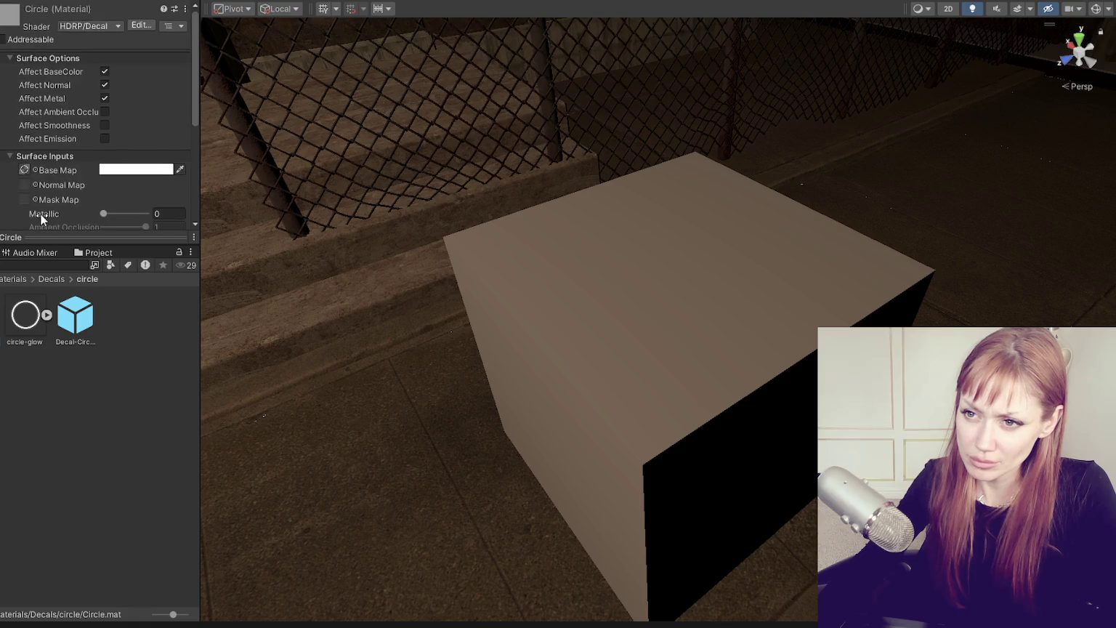
pyautogui.click(86, 325)
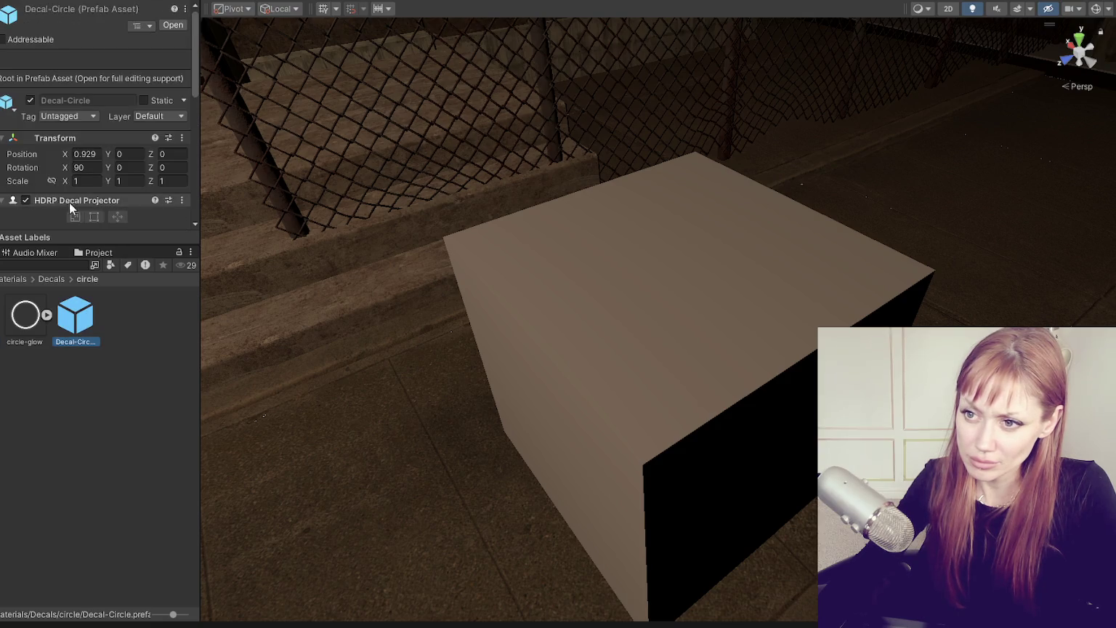
pyautogui.scroll(-2, 43, 185)
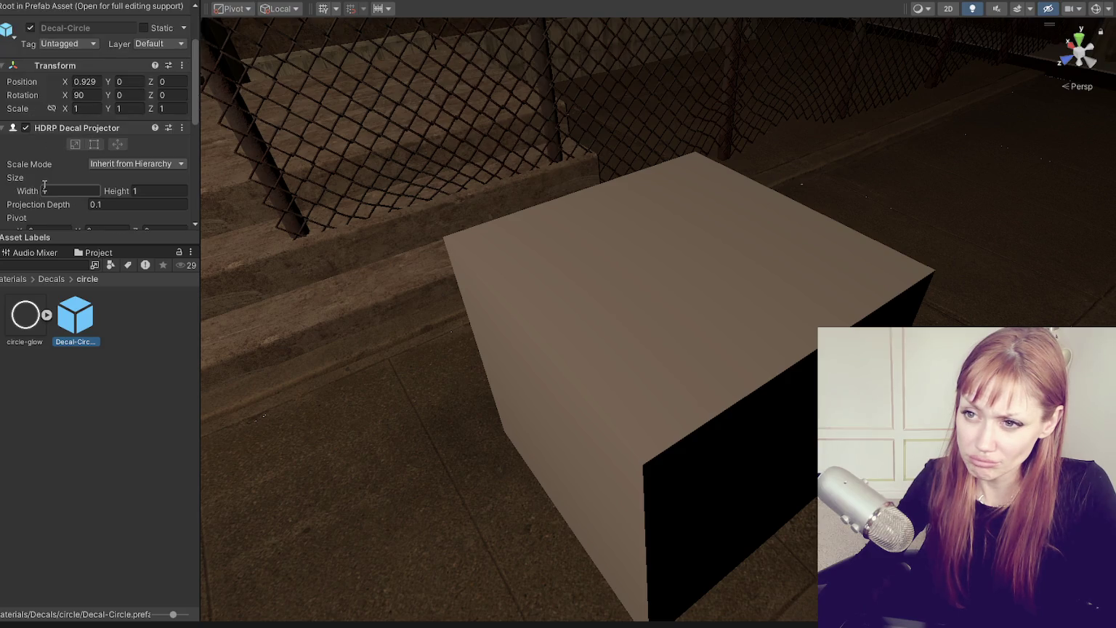
pyautogui.scroll(-6, 44, 186)
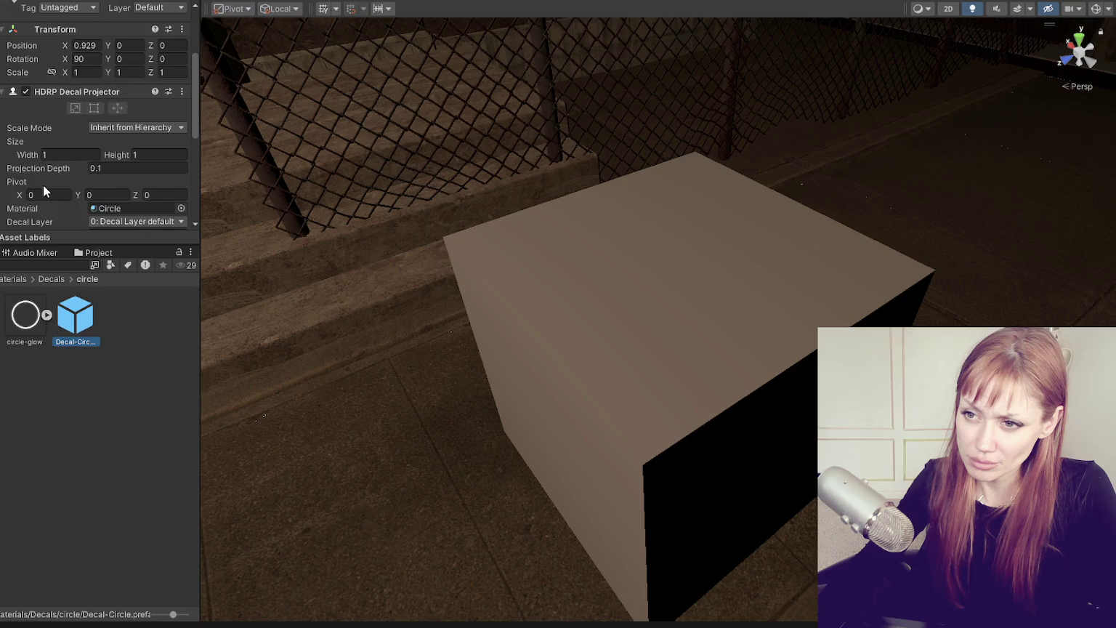
pyautogui.click(660, 327)
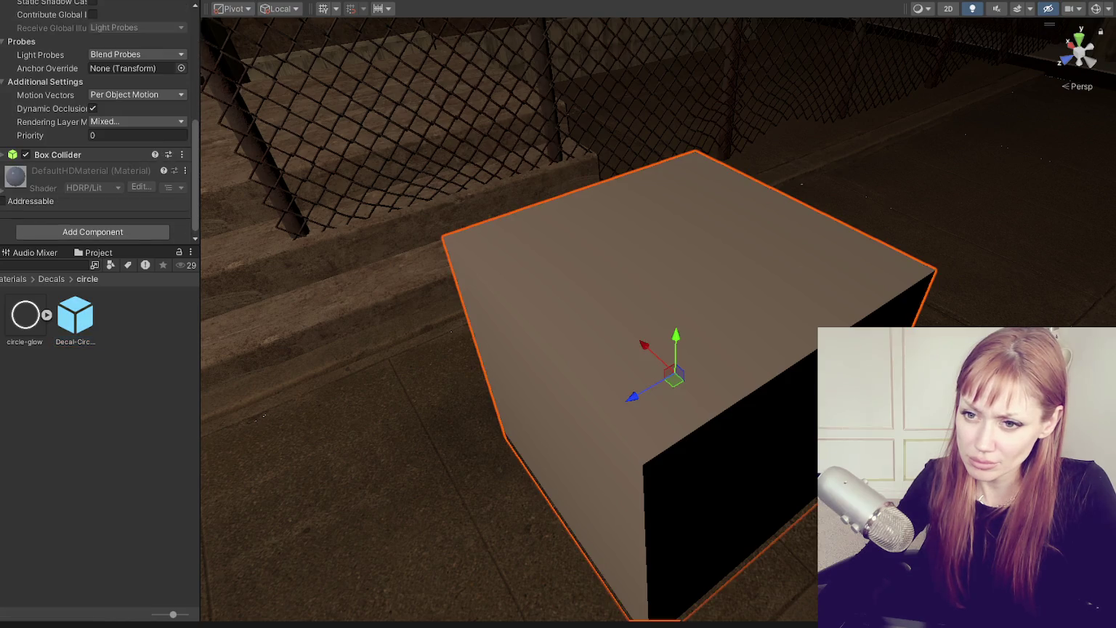
# Select the decal projector on the cube and orbit around it
pyautogui.click(660, 327)
pyautogui.scroll(-2, 553, 246)
pyautogui.moveTo(553, 247)
pyautogui.mouseDown()
pyautogui.moveTo(668, 274)
pyautogui.moveTo(518, 217)
pyautogui.moveTo(683, 192)
pyautogui.moveTo(690, 218)
pyautogui.mouseUp()
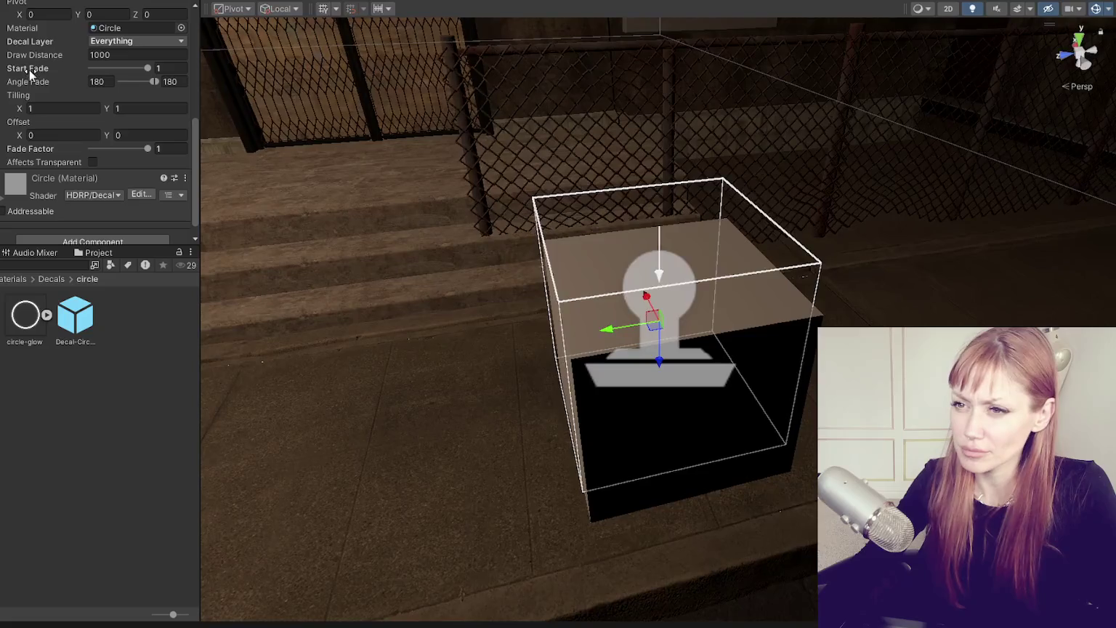
pyautogui.scroll(3, 99, 72)
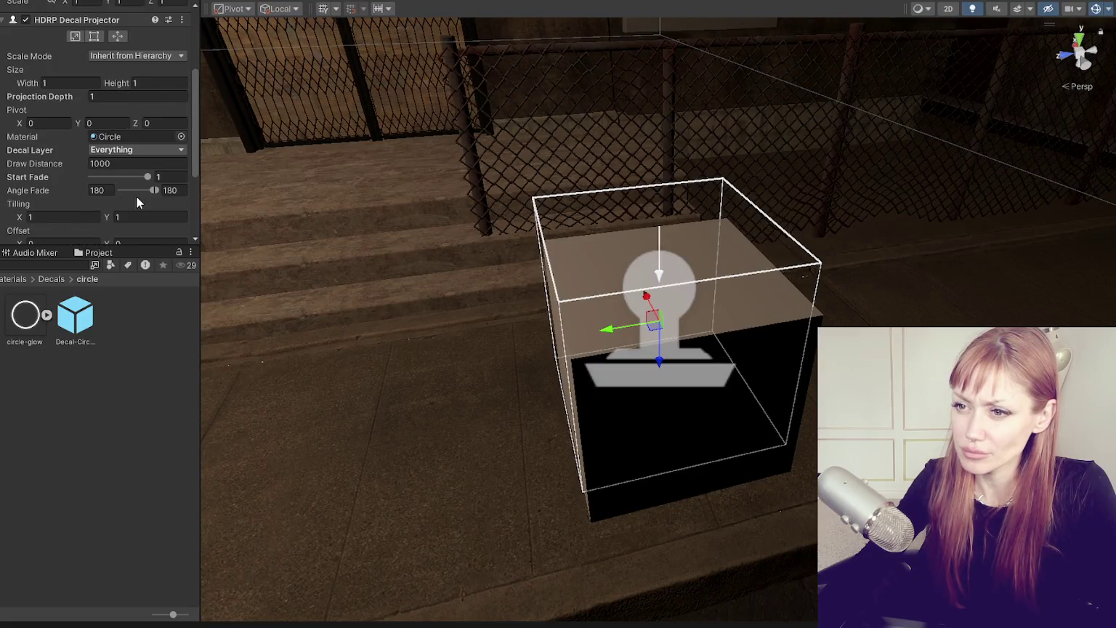
pyautogui.scroll(3, 136, 194)
# Try zeroing the decal's X/Y position and X rotation, then revert both changes
pyautogui.click(86, 82)
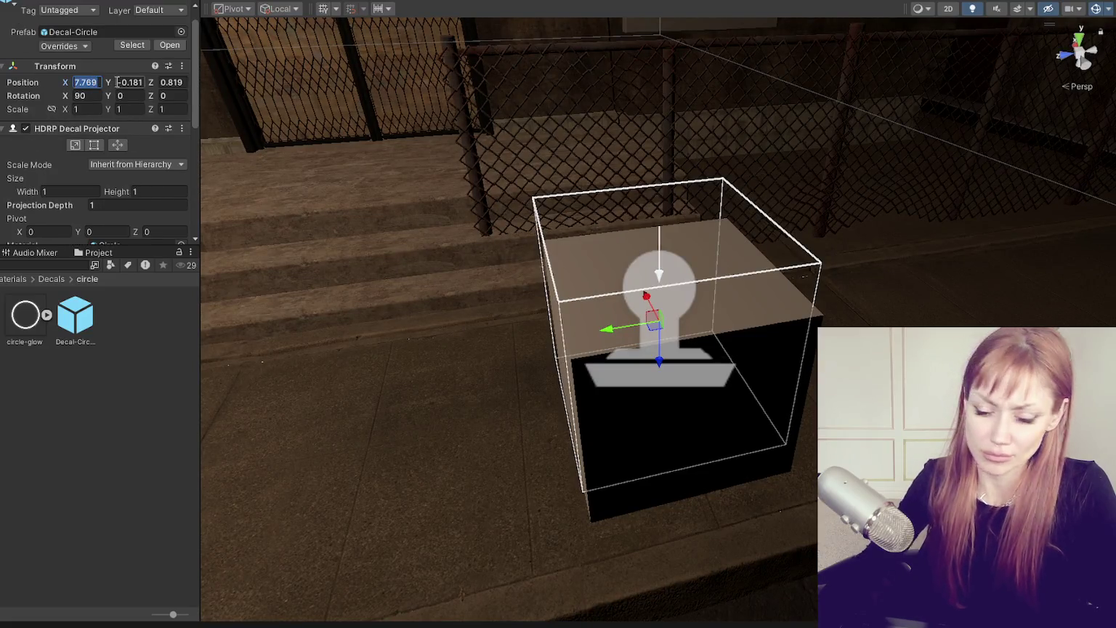
pyautogui.write('0')
pyautogui.click(118, 82)
pyautogui.write('0')
pyautogui.press('Tab')
pyautogui.hotkey('ctrl', 'z')
pyautogui.hotkey('ctrl', 'z')
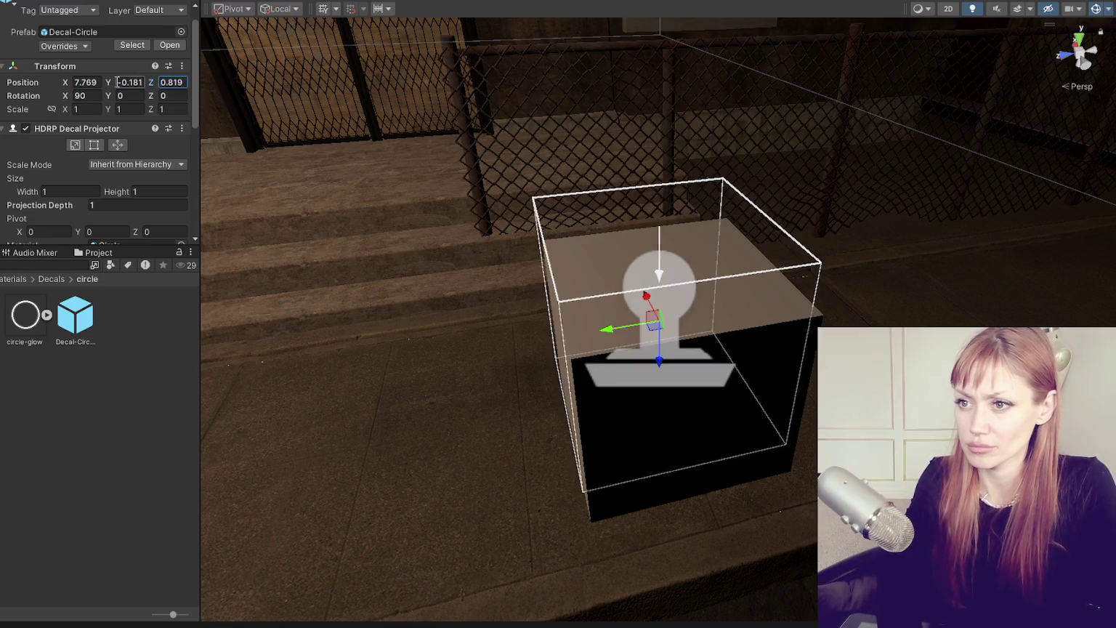
pyautogui.press('Tab')
pyautogui.write('0')
pyautogui.press('Escape')
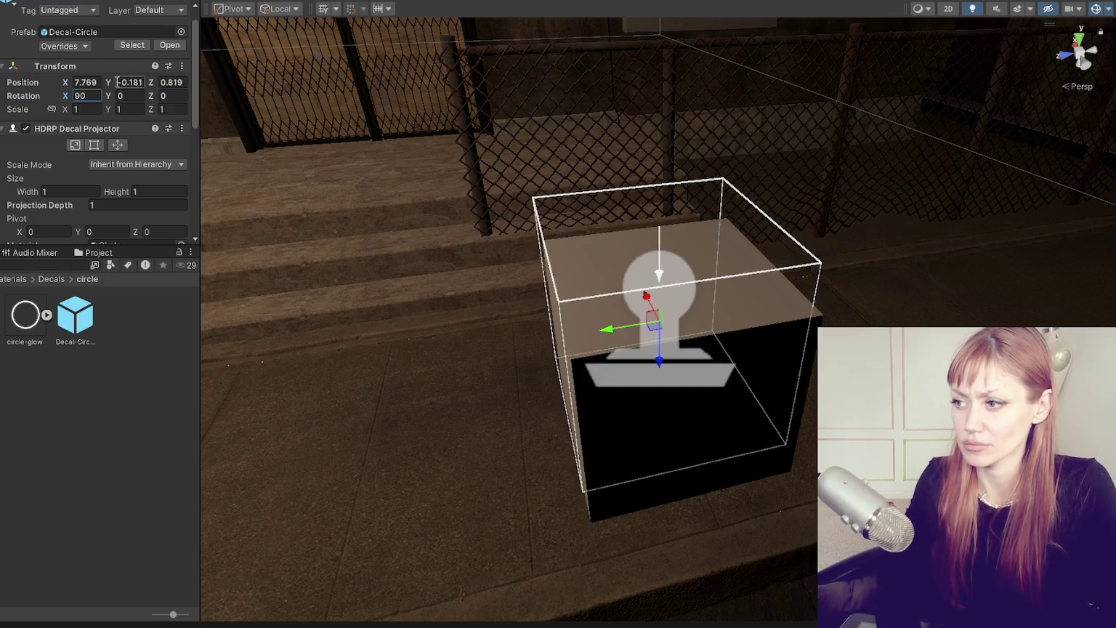
# Turn the decal's box editing handles on, inspect the cube side, then off
pyautogui.scroll(1, 73, 162)
pyautogui.click(75, 162)
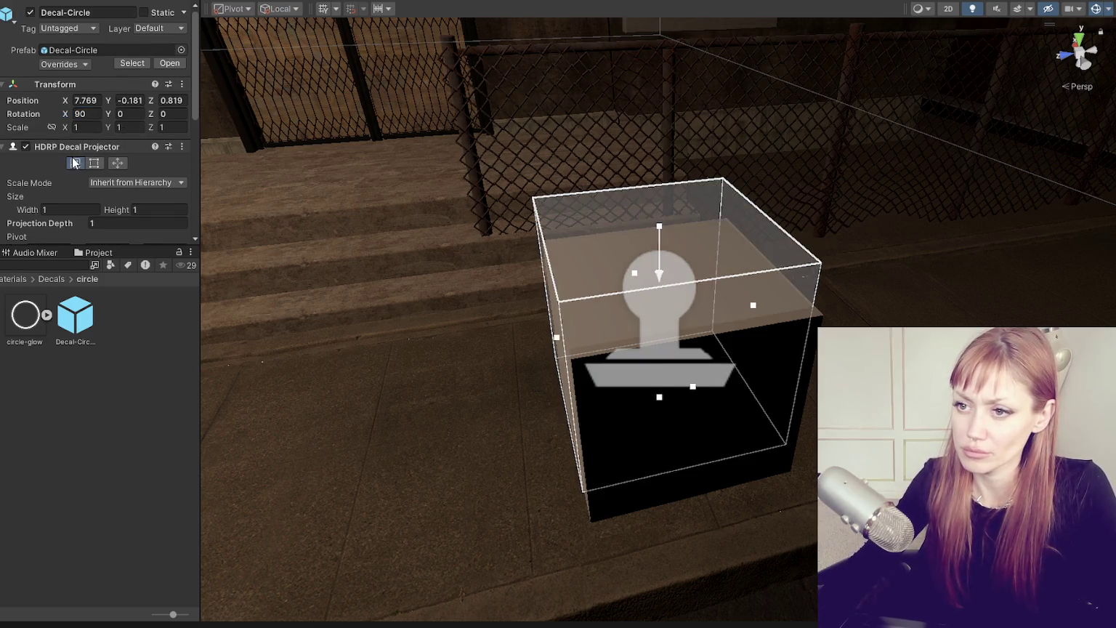
pyautogui.moveTo(712, 167)
pyautogui.mouseDown()
pyautogui.moveTo(780, 162)
pyautogui.moveTo(279, 194)
pyautogui.moveTo(379, 228)
pyautogui.mouseUp()
pyautogui.click(73, 167)
# Switch Scale Mode to Scale Invariant, then back to Inherit from Hierarchy
pyautogui.scroll(-3, 93, 135)
pyautogui.scroll(-2, 93, 136)
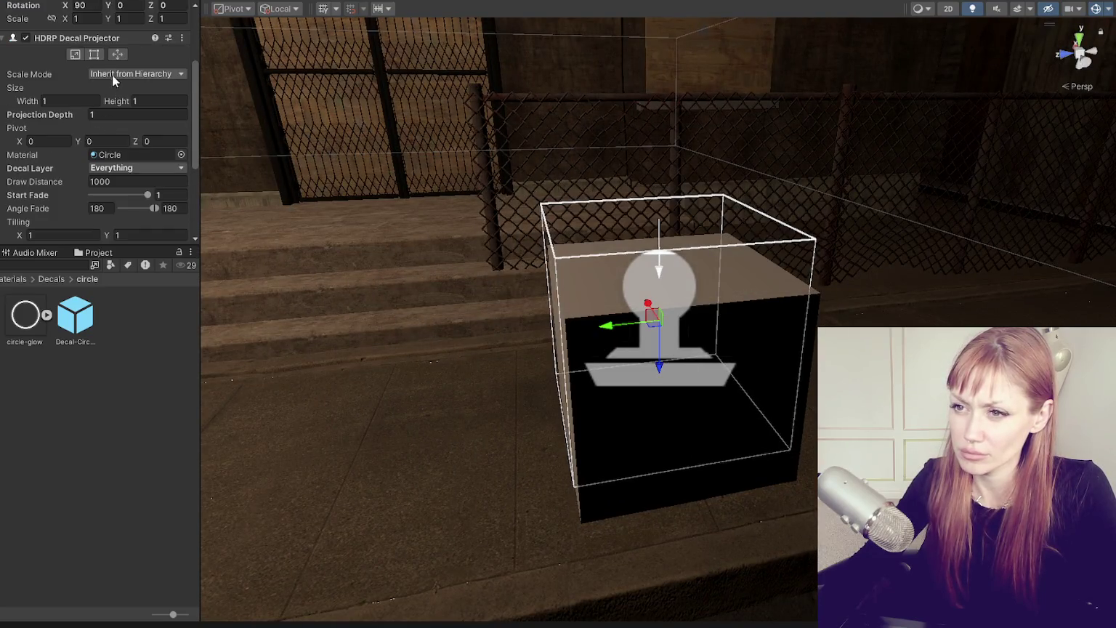
pyautogui.click(113, 70)
pyautogui.click(117, 88)
pyautogui.click(124, 73)
pyautogui.click(119, 103)
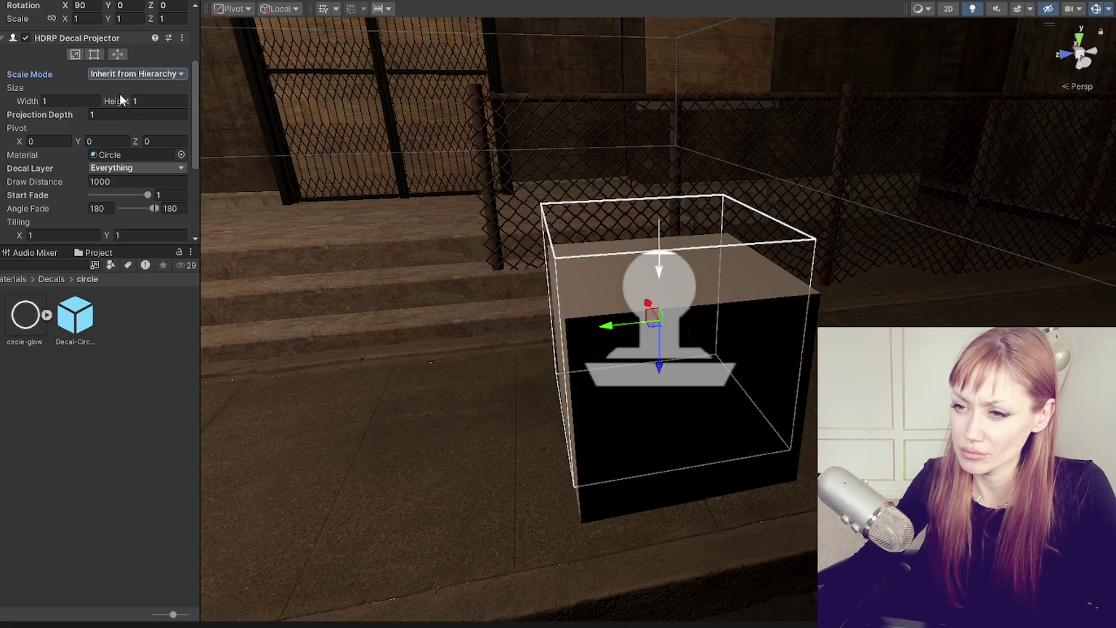
# Restore the decal's projection depth to 1
pyautogui.scroll(5, 123, 102)
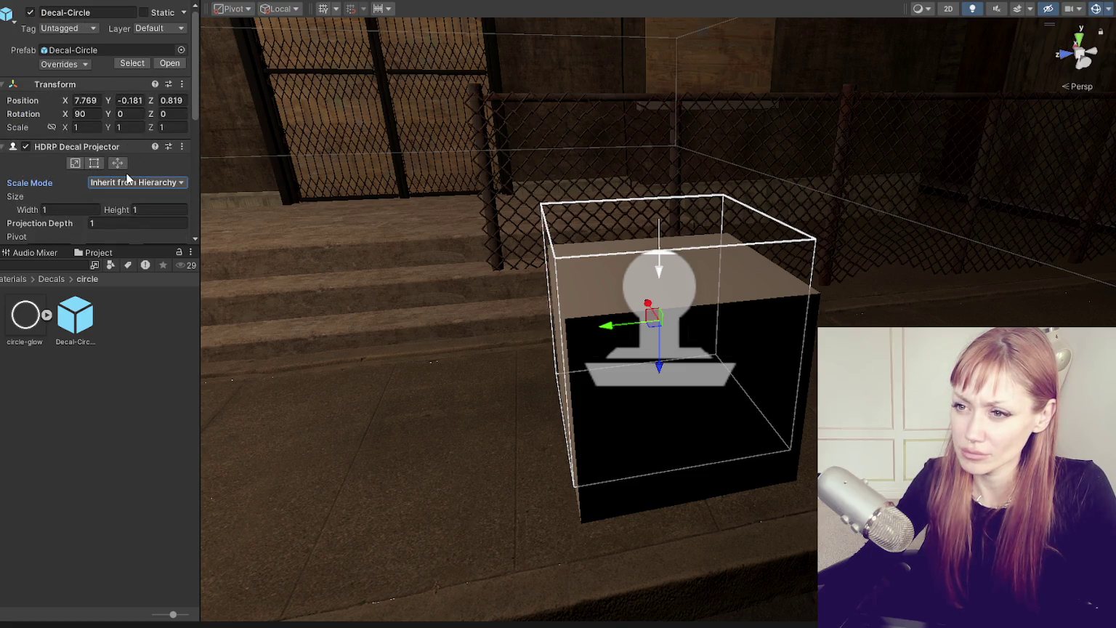
pyautogui.scroll(-2, 127, 178)
pyautogui.moveTo(64, 151)
pyautogui.mouseDown()
pyautogui.moveTo(278, 151)
pyautogui.moveTo(42, 155)
pyautogui.moveTo(65, 152)
pyautogui.mouseUp()
pyautogui.moveTo(249, 195)
pyautogui.mouseDown()
pyautogui.moveTo(596, 341)
pyautogui.moveTo(429, 142)
pyautogui.moveTo(199, 184)
pyautogui.moveTo(429, 219)
pyautogui.moveTo(190, 158)
pyautogui.mouseUp()
pyautogui.scroll(-3, 130, 145)
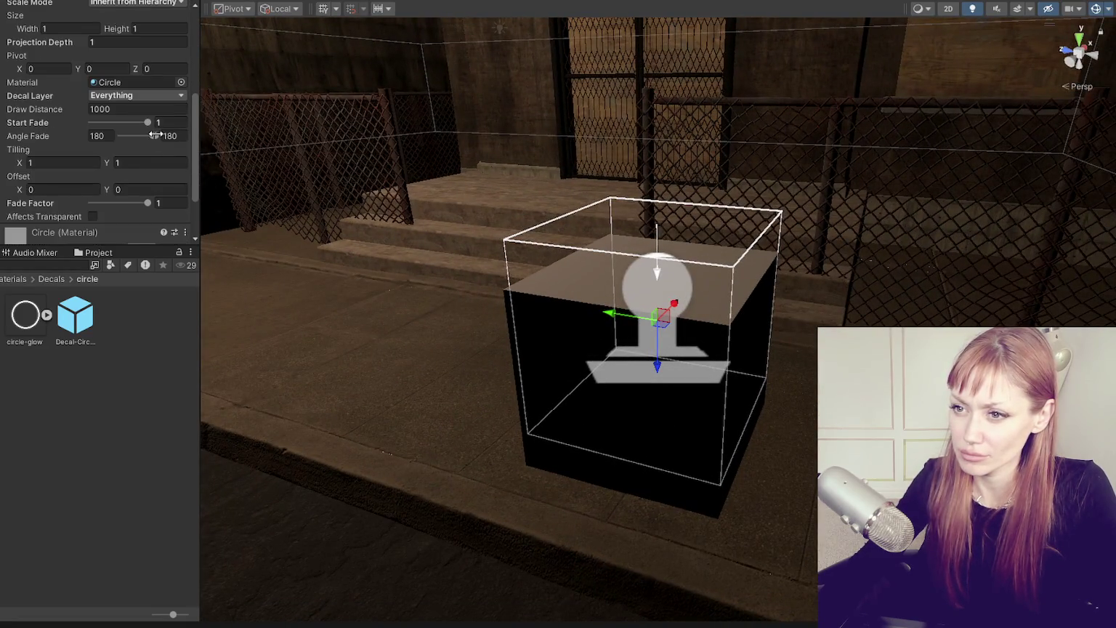
pyautogui.click(130, 42)
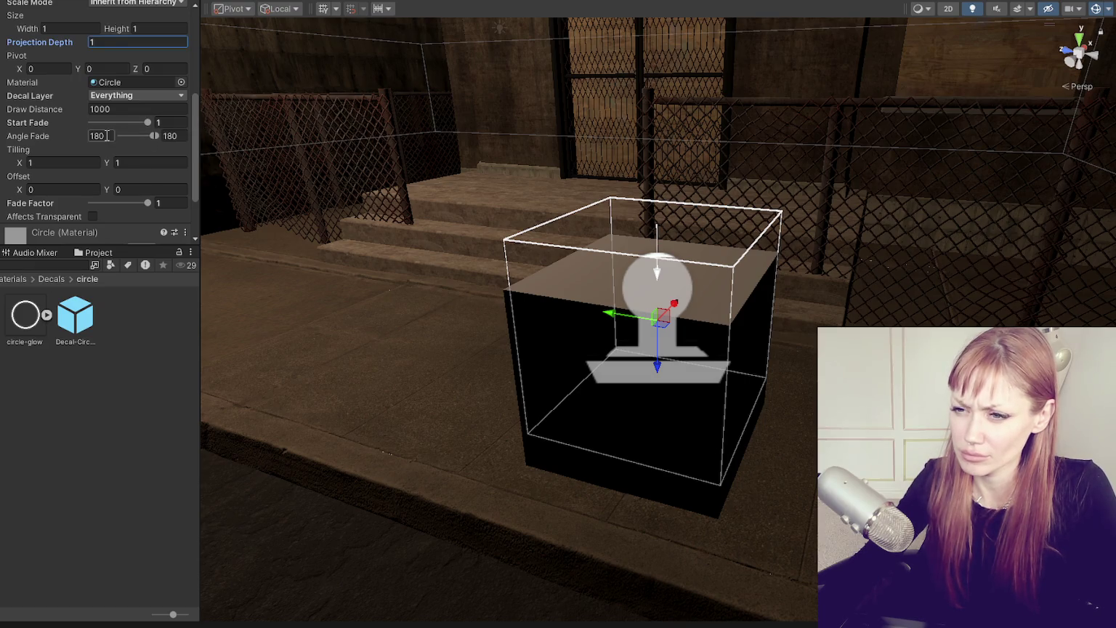
# Check Fade Factor and Affects Transparent, then expand the Circle material settings
pyautogui.scroll(-1, 109, 135)
pyautogui.scroll(-1, 83, 231)
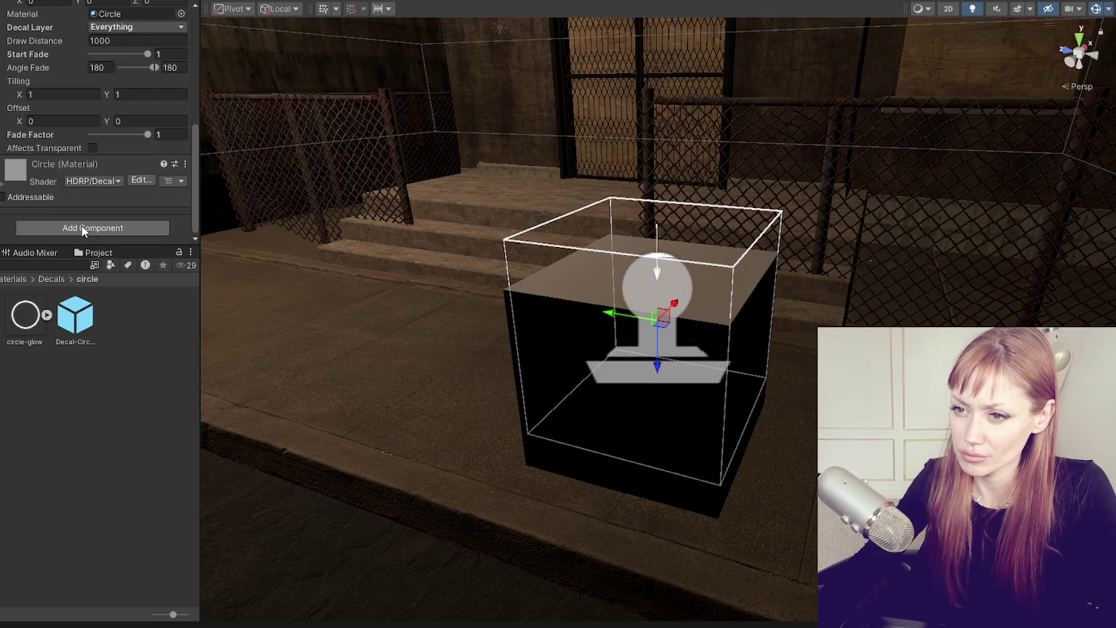
pyautogui.click(76, 135)
pyautogui.click(93, 149)
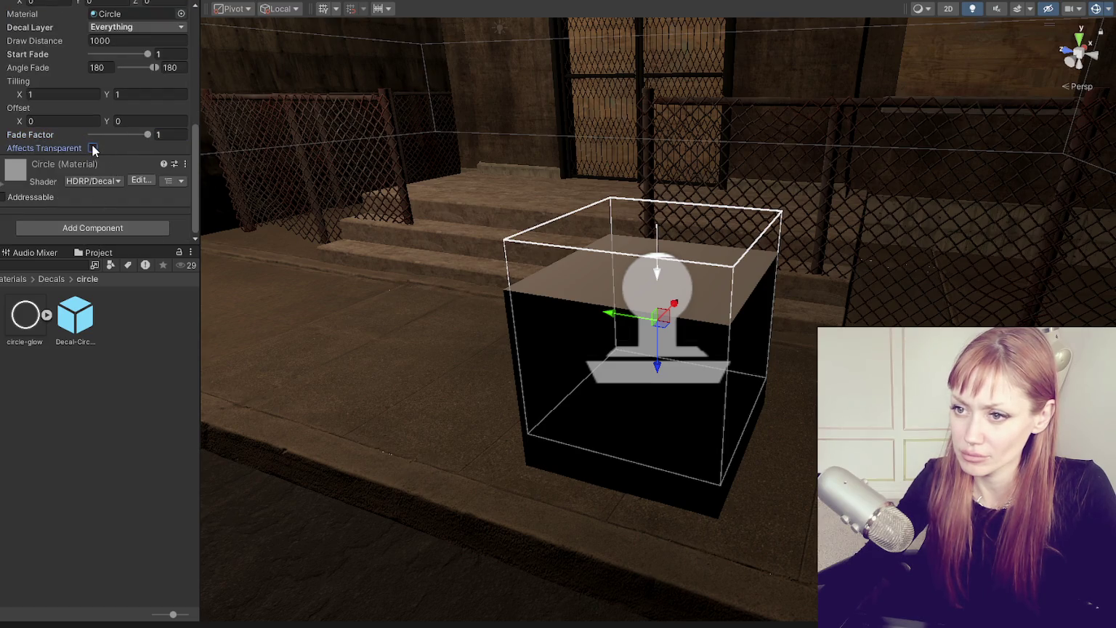
pyautogui.click(78, 163)
pyautogui.scroll(-5, 83, 161)
pyautogui.scroll(-3, 88, 174)
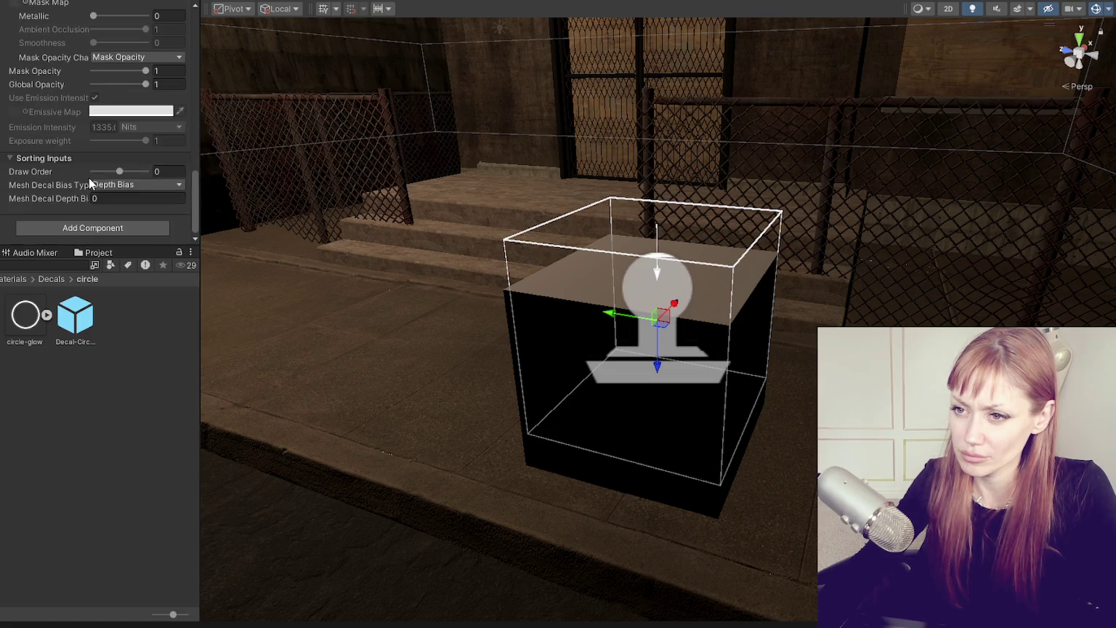
pyautogui.scroll(3, 88, 177)
pyautogui.scroll(2, 84, 196)
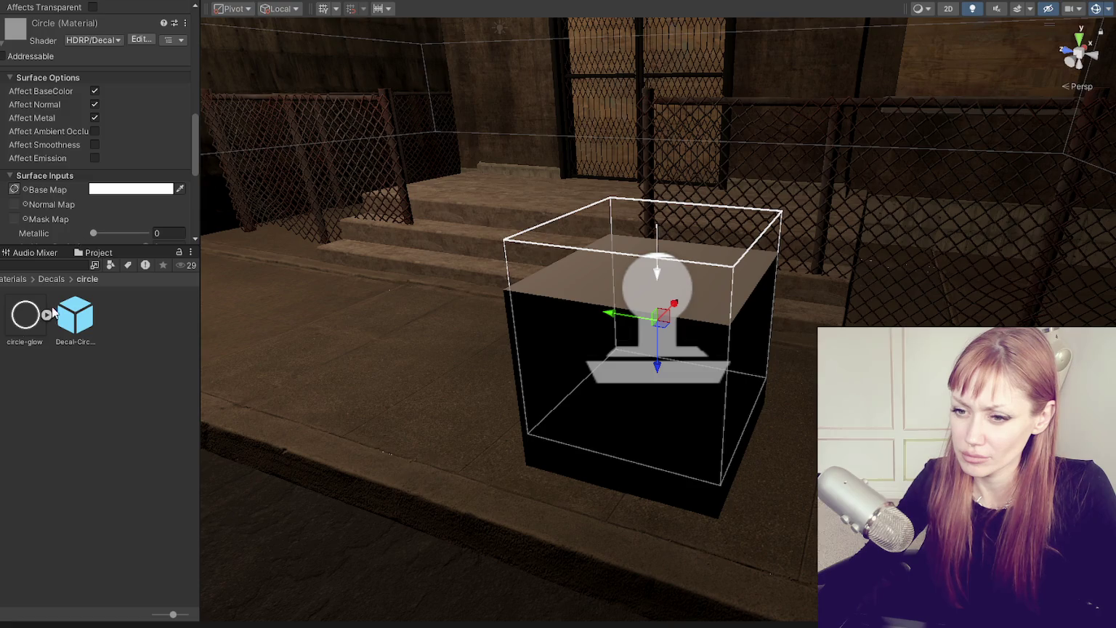
# Browse the Decals subfolders: Cracks, Drips, Graffiti, Plants, Puddles and Quixel CardboardTaped
pyautogui.click(2, 305)
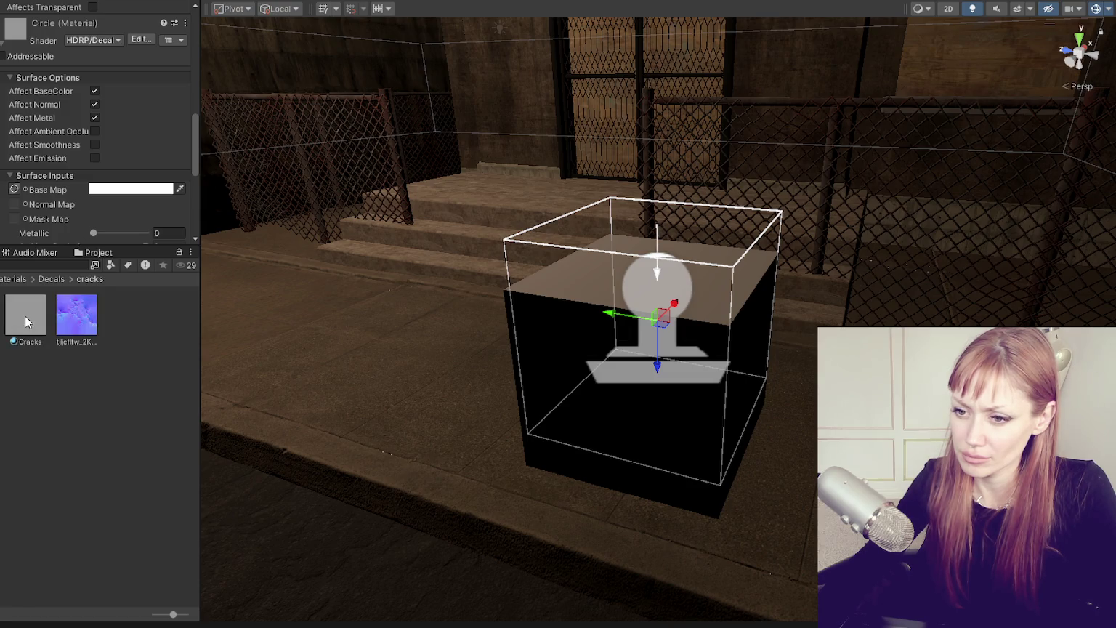
pyautogui.click(2, 377)
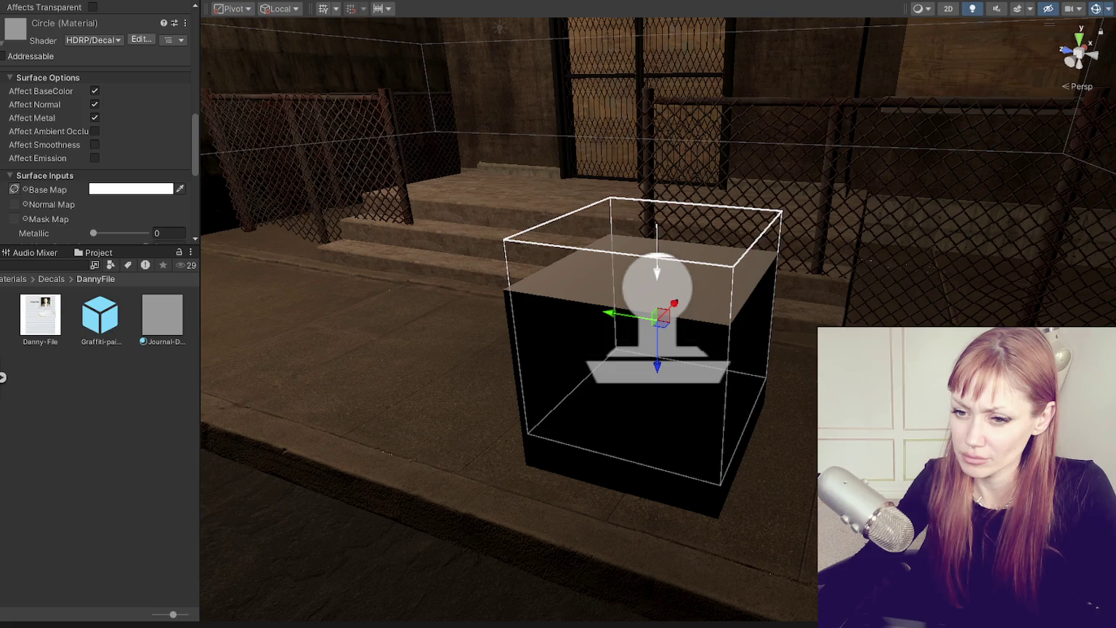
pyautogui.click(2, 291)
pyautogui.click(3, 333)
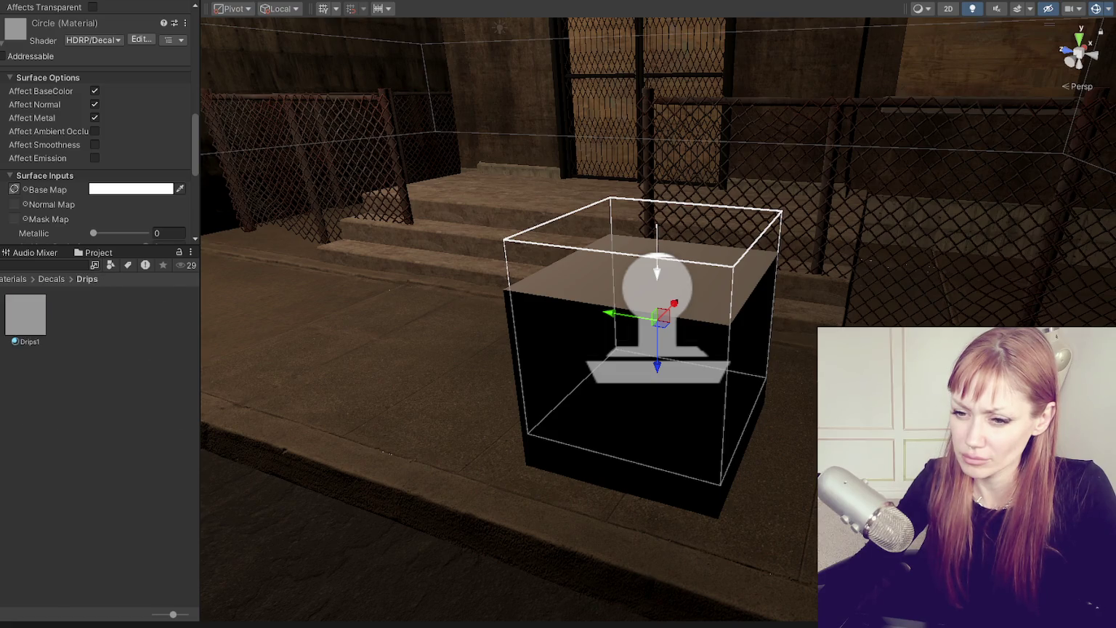
pyautogui.click(3, 312)
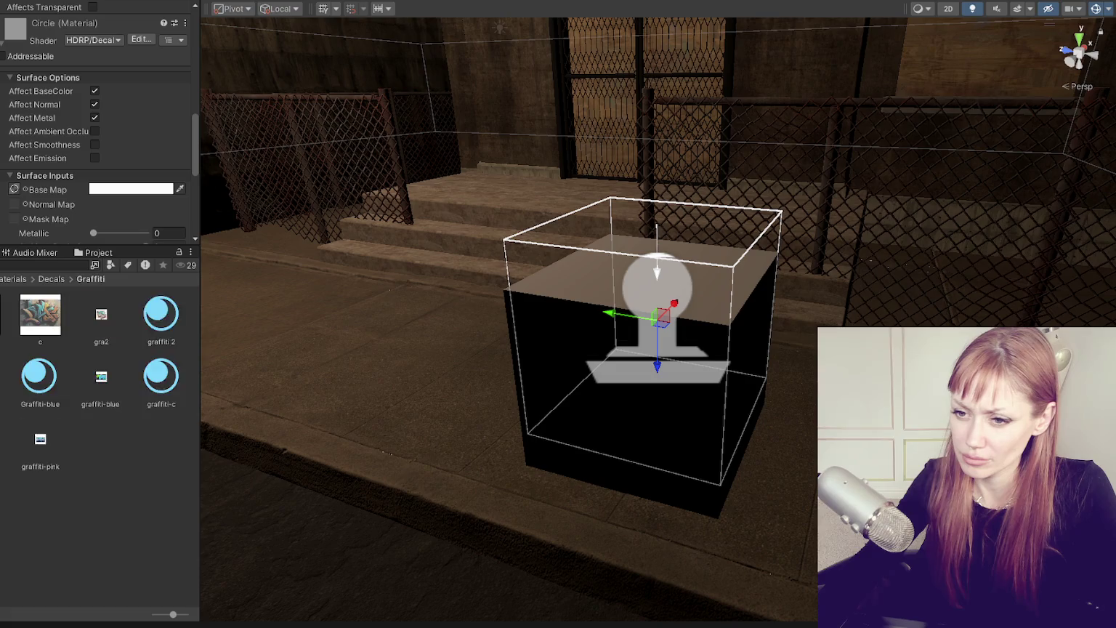
pyautogui.click(2, 342)
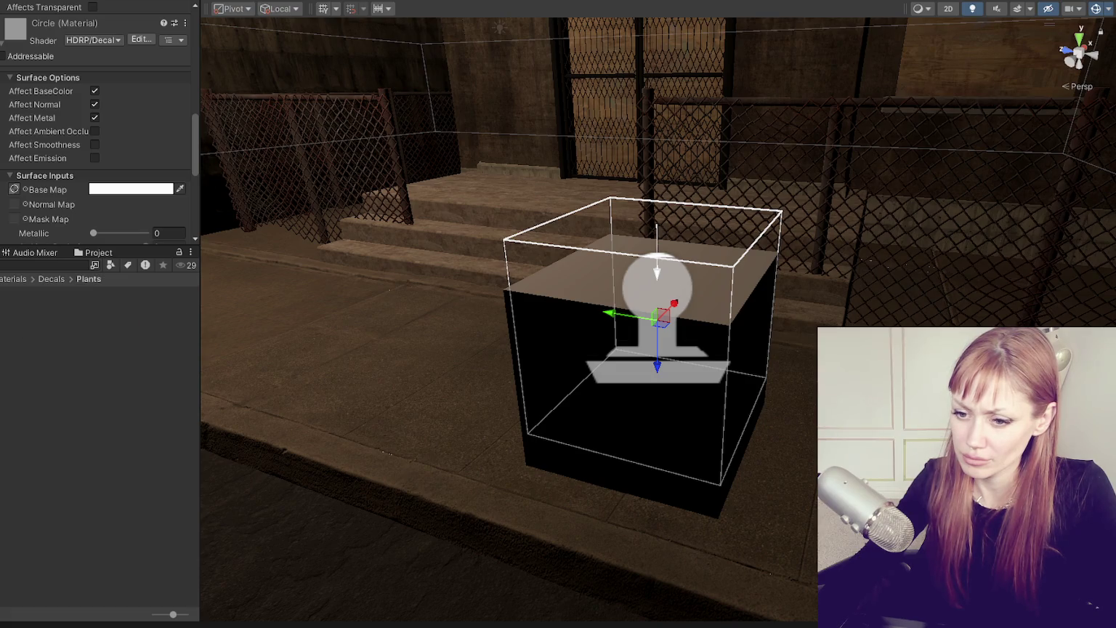
pyautogui.press('Down')
pyautogui.press('Down')
pyautogui.press('Right')
pyautogui.press('Down')
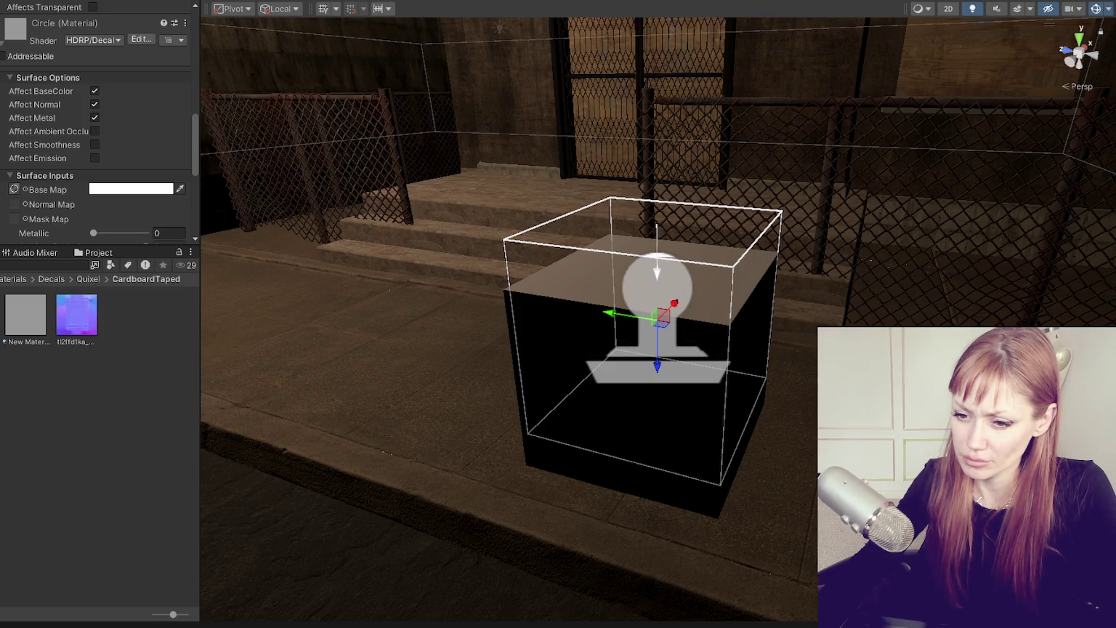
# Search the project for 'decal' and open the prefab Decals folder from the results
pyautogui.click(72, 264)
pyautogui.write('decal')
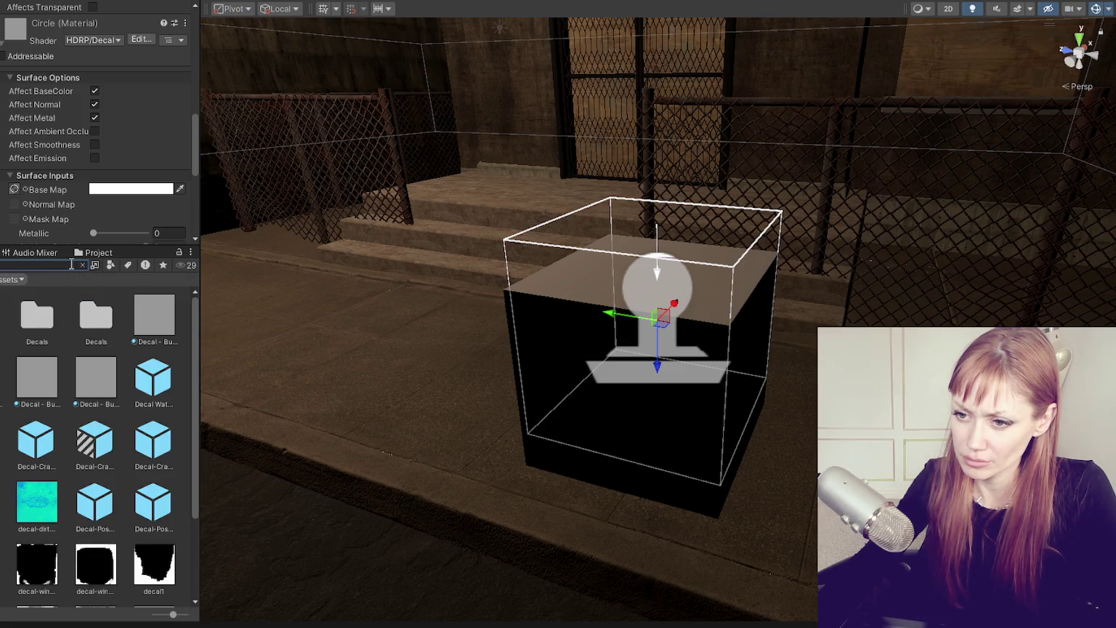
pyautogui.doubleClick(87, 322)
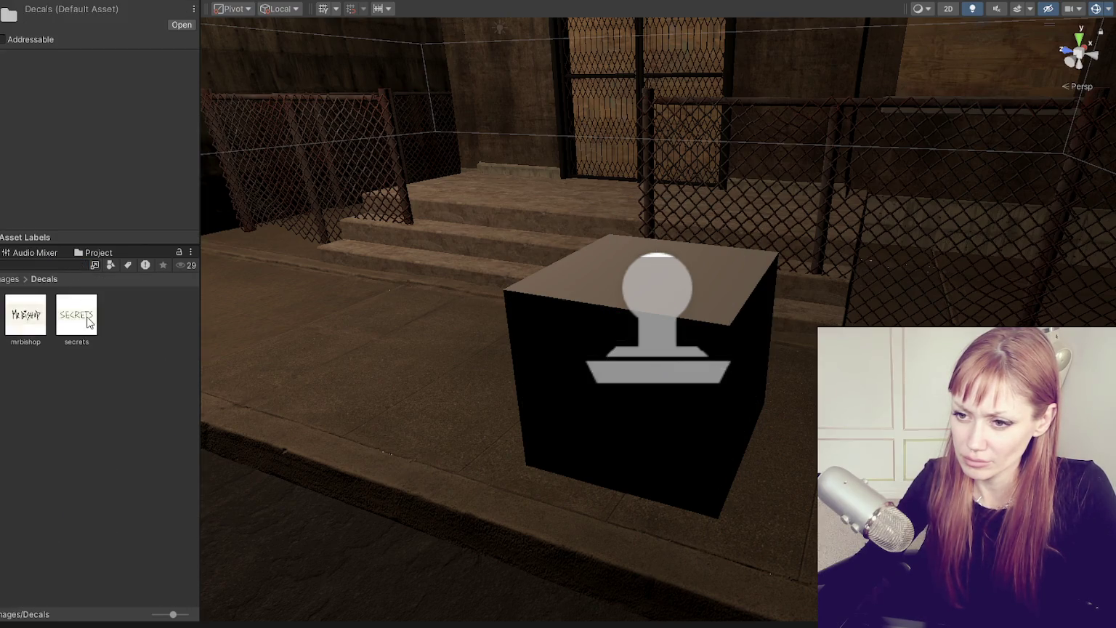
pyautogui.click(25, 315)
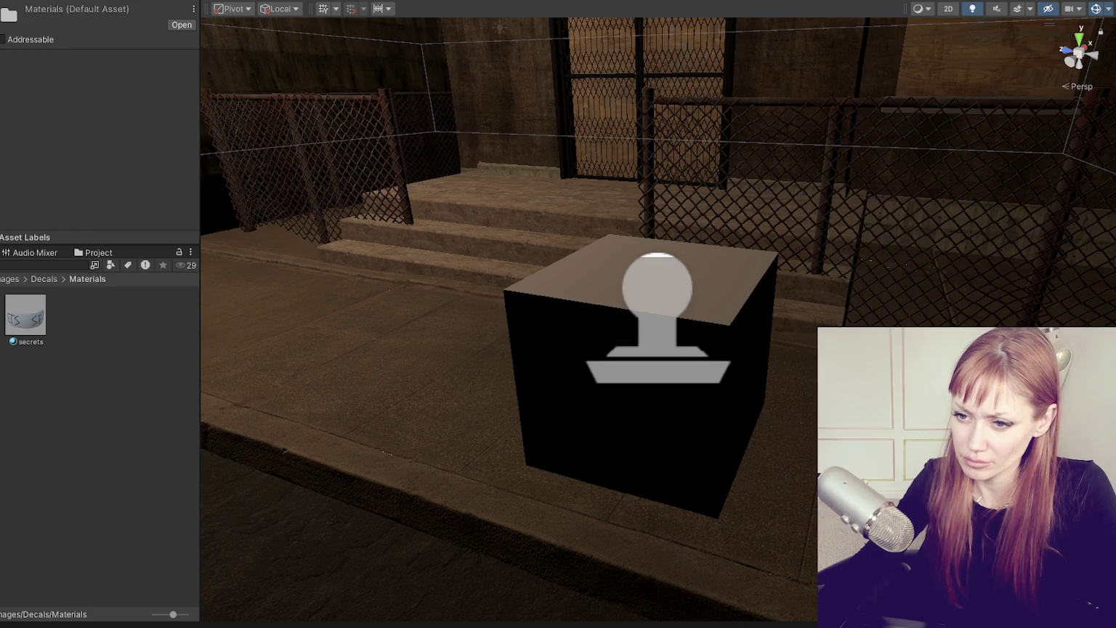
pyautogui.click(44, 279)
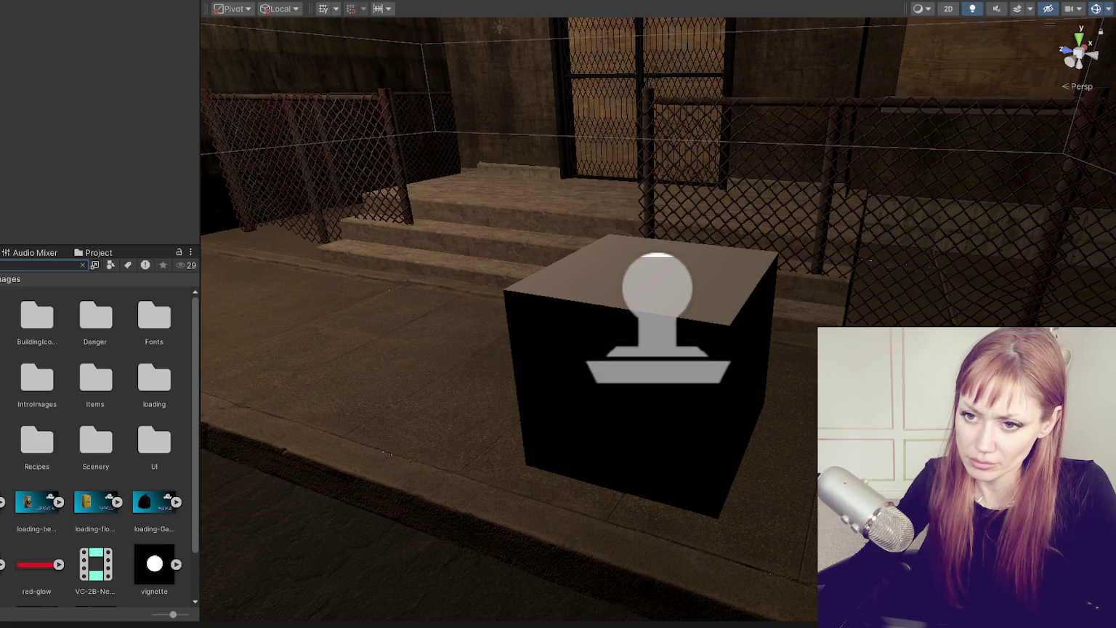
pyautogui.write('decal')
pyautogui.doubleClick(37, 316)
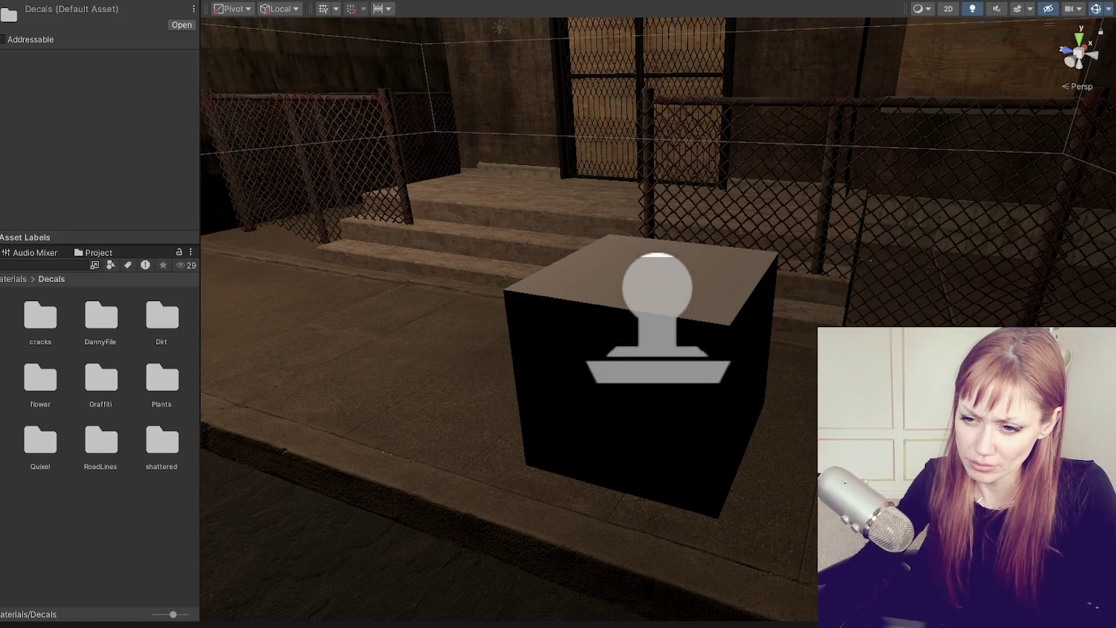
pyautogui.click(11, 260)
pyautogui.write('decal')
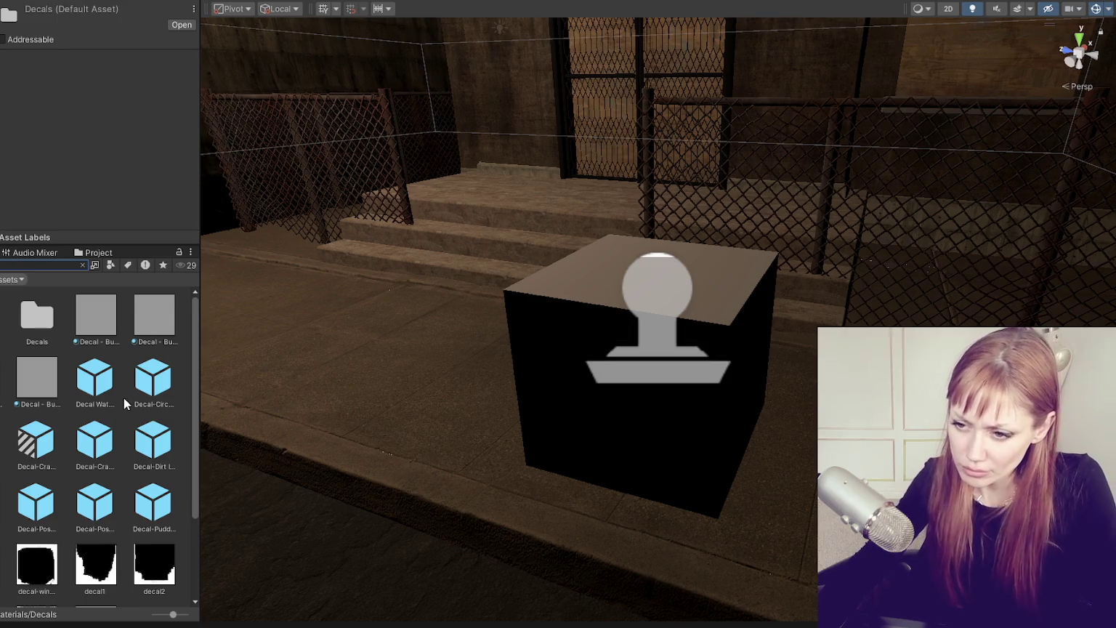
pyautogui.doubleClick(35, 307)
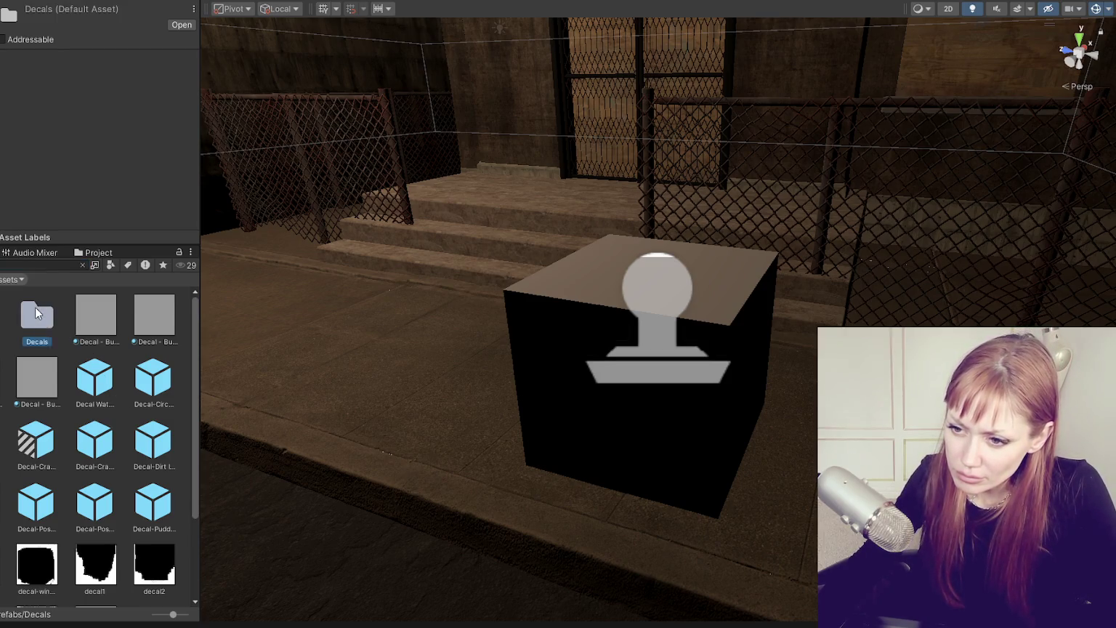
# Drop the Moss Corner decal prefab into the street scene, frame it, then undo it
pyautogui.doubleClick(100, 316)
pyautogui.moveTo(68, 324); pyautogui.dragTo(384, 341)
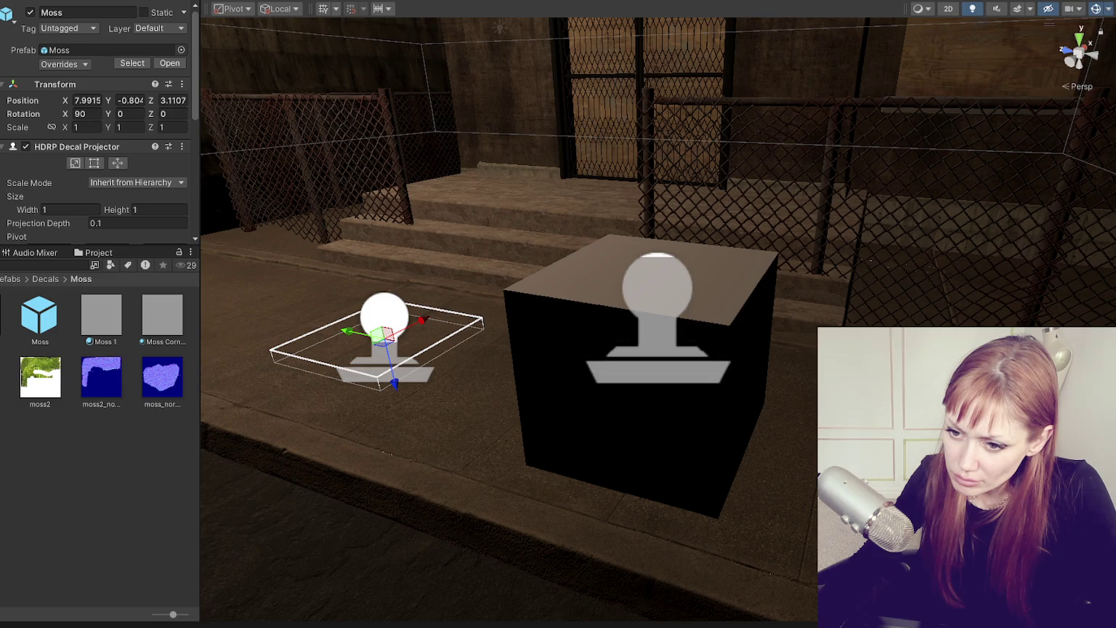
pyautogui.moveTo(293, 314); pyautogui.dragTo(292, 313)
pyautogui.press('f')
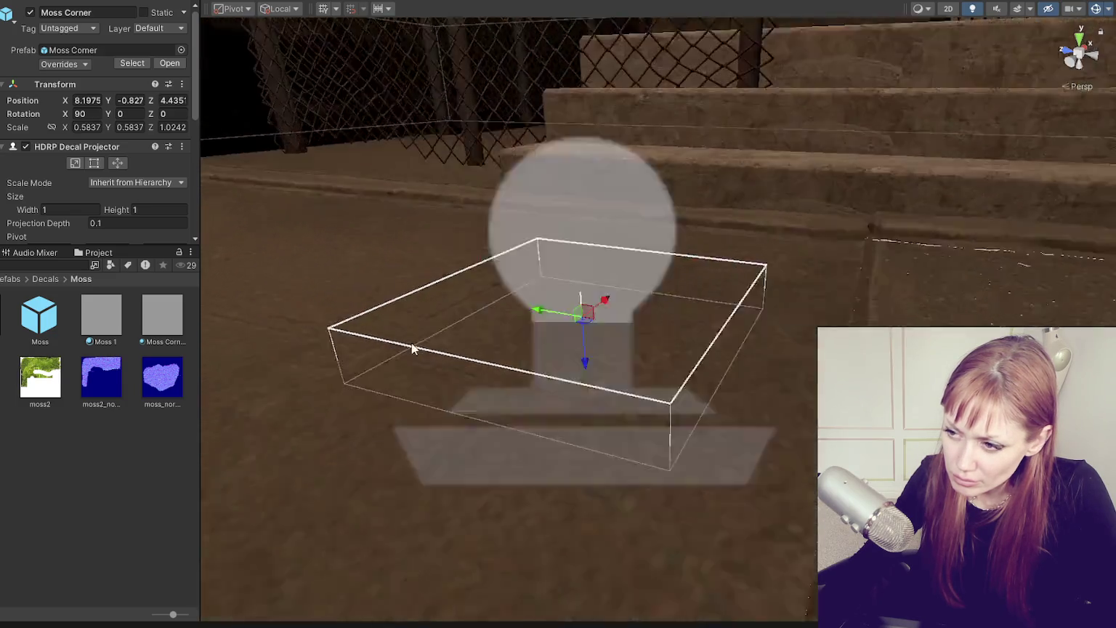
pyautogui.hotkey('ctrl', 'z')
pyautogui.hotkey('ctrl', 'z')
pyautogui.moveTo(478, 356)
pyautogui.mouseDown()
pyautogui.moveTo(664, 293)
pyautogui.moveTo(1028, 289)
pyautogui.moveTo(499, 306)
pyautogui.mouseUp()
pyautogui.scroll(-3, 554, 306)
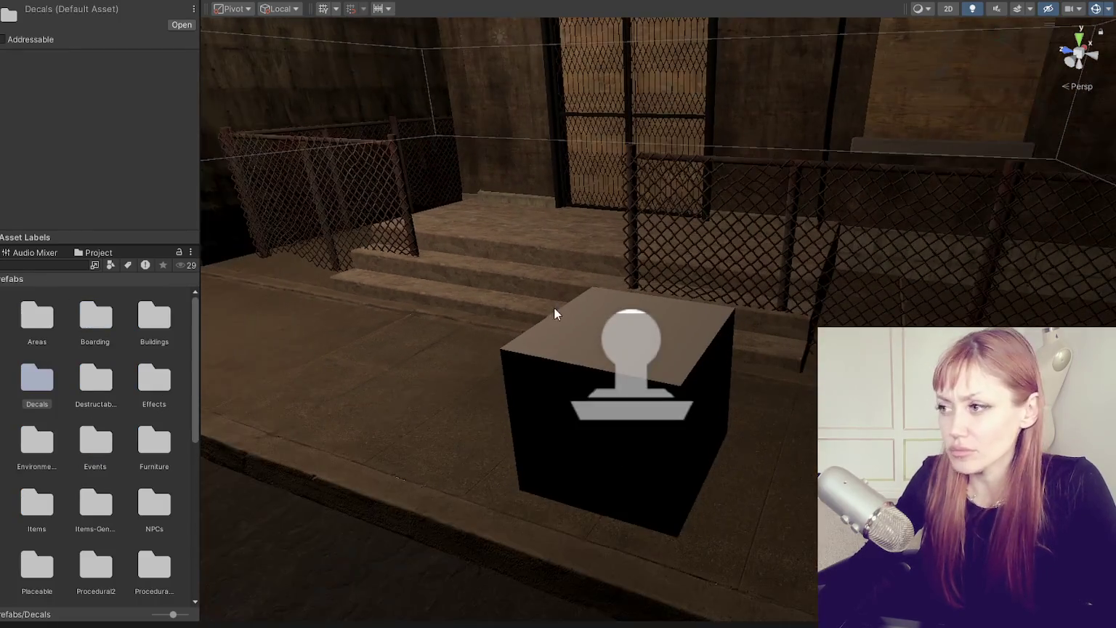
pyautogui.scroll(3, 221, 344)
pyautogui.press('BackSpace')
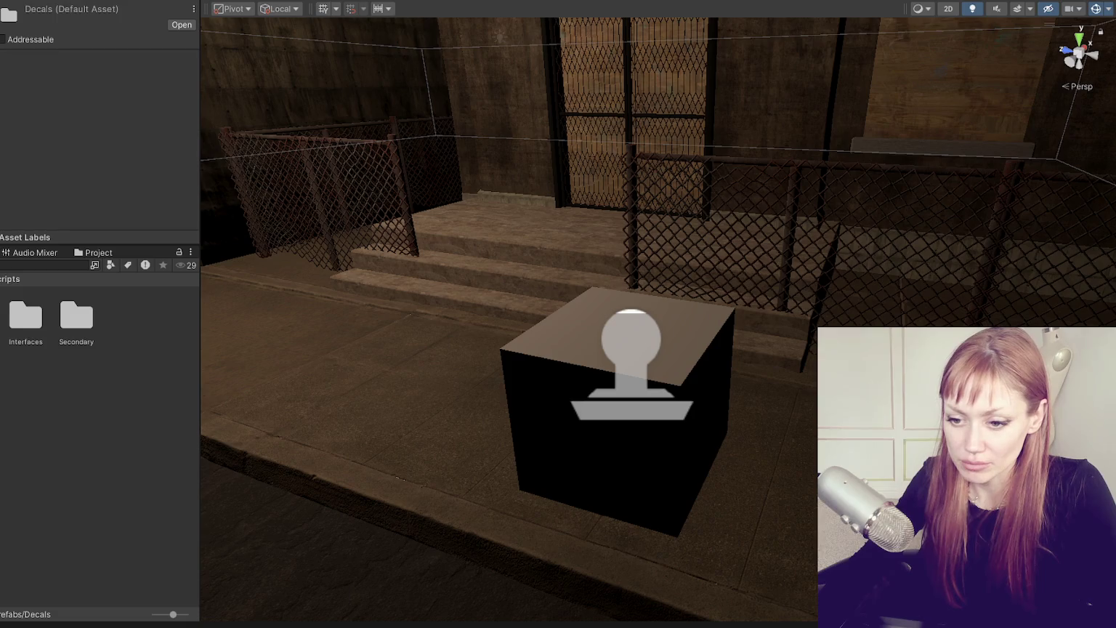
# Open the road scene from the Scenes folder and frame the big_rock_wall_02 (3) rock
pyautogui.doubleClick(101, 314)
pyautogui.doubleClick(160, 440)
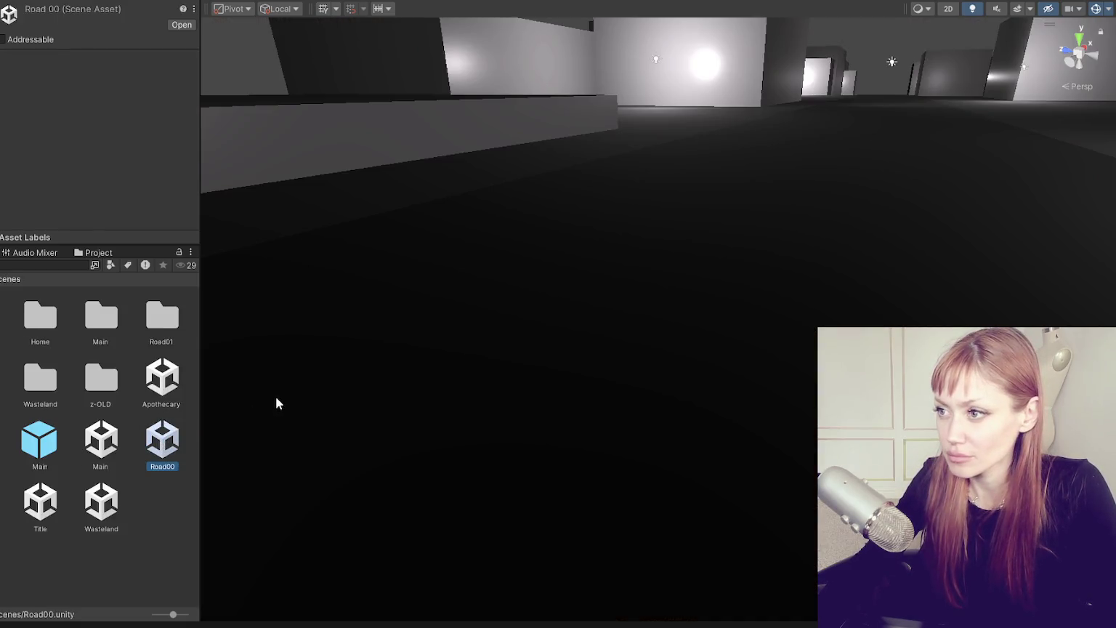
pyautogui.scroll(-2, 503, 298)
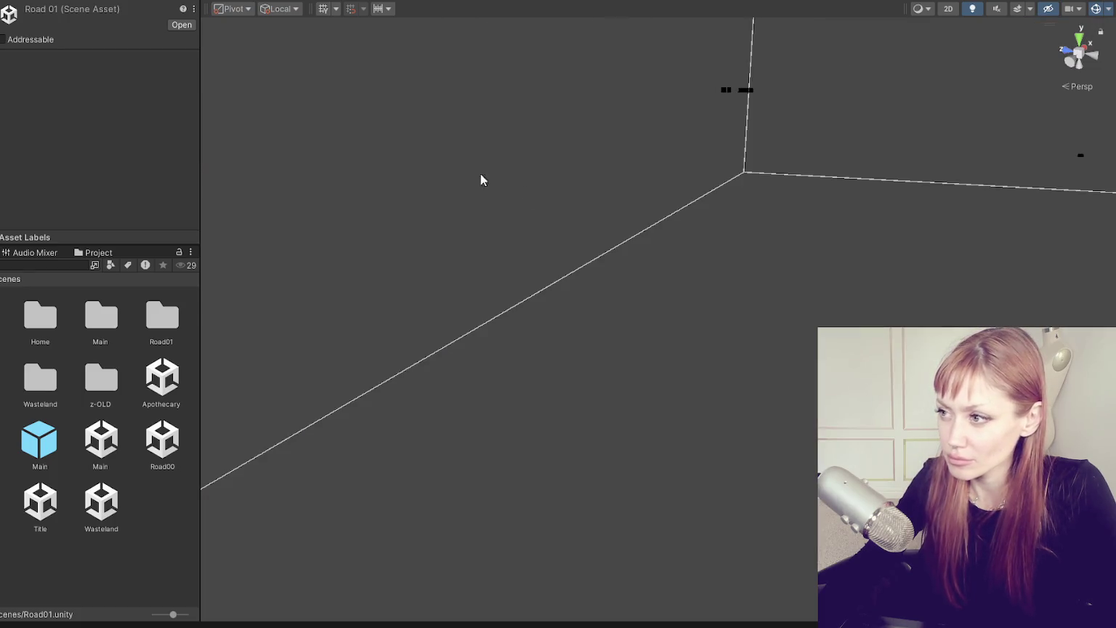
pyautogui.click(375, 227)
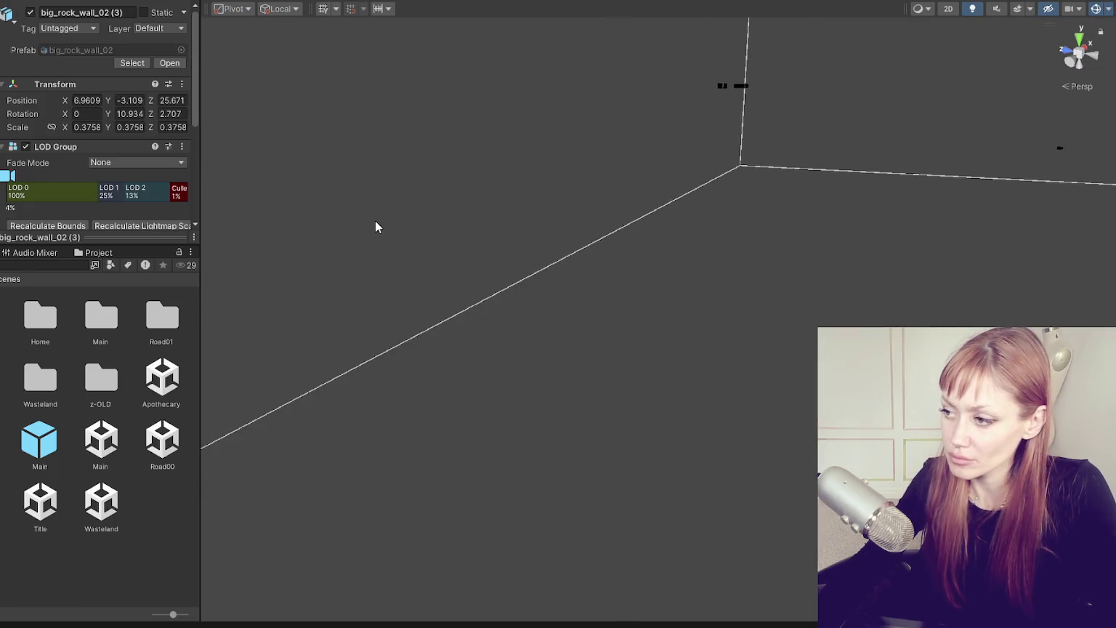
pyautogui.press('f')
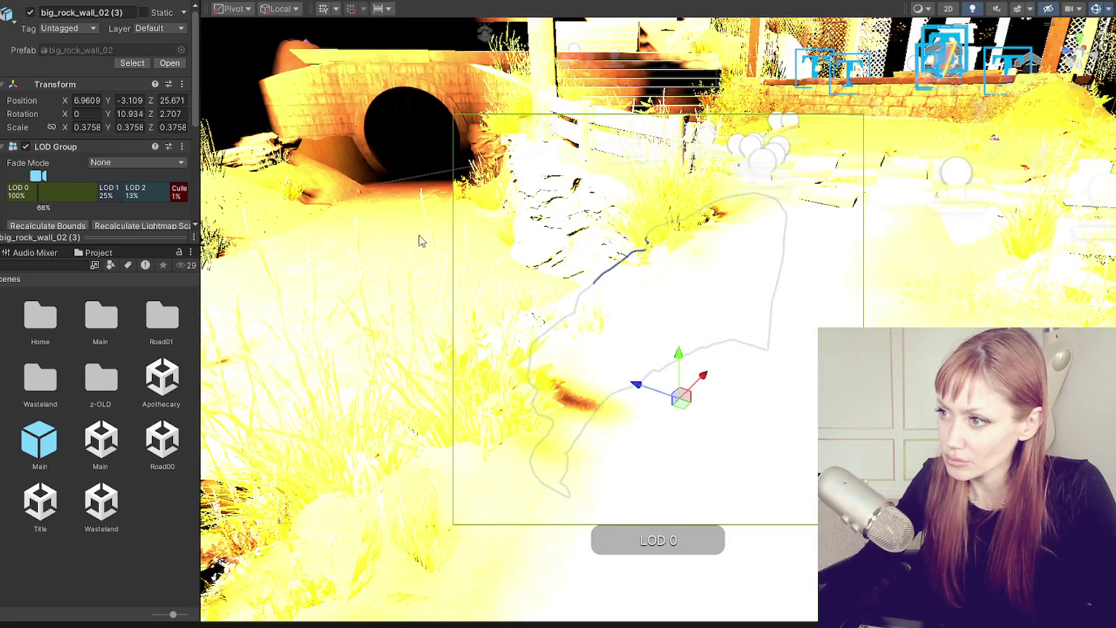
pyautogui.keyDown('alt'); pyautogui.moveTo(507, 254); pyautogui.dragTo(628, 215); pyautogui.keyUp('alt')
# Frame the Moss Corner (3) decal on the stone path and restore normal Scene lighting
pyautogui.click(454, 101)
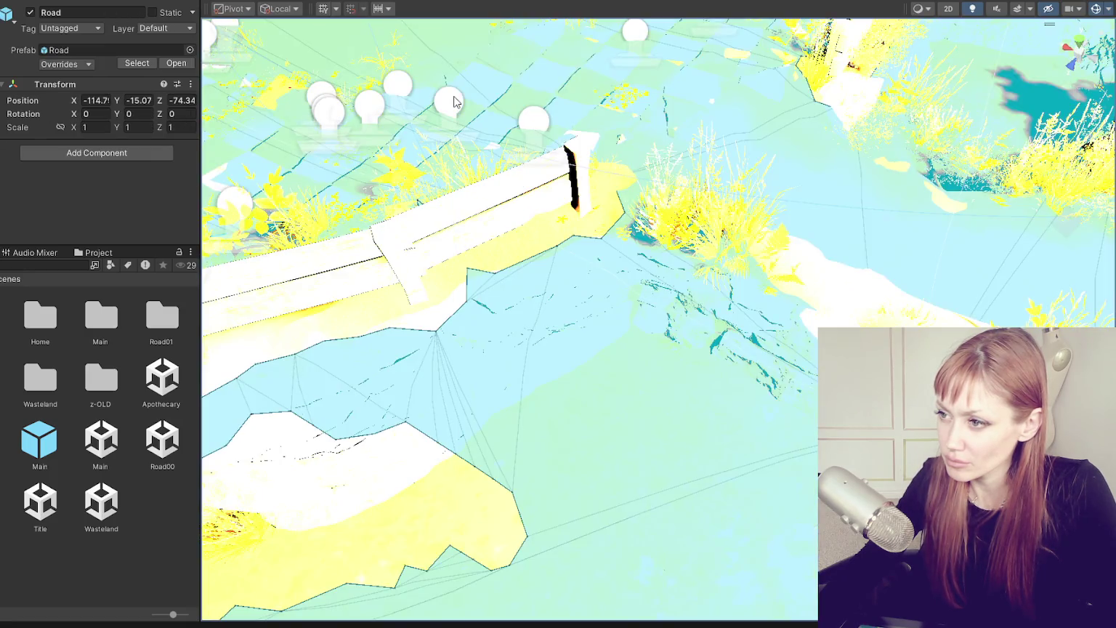
pyautogui.click(453, 101)
pyautogui.press('f')
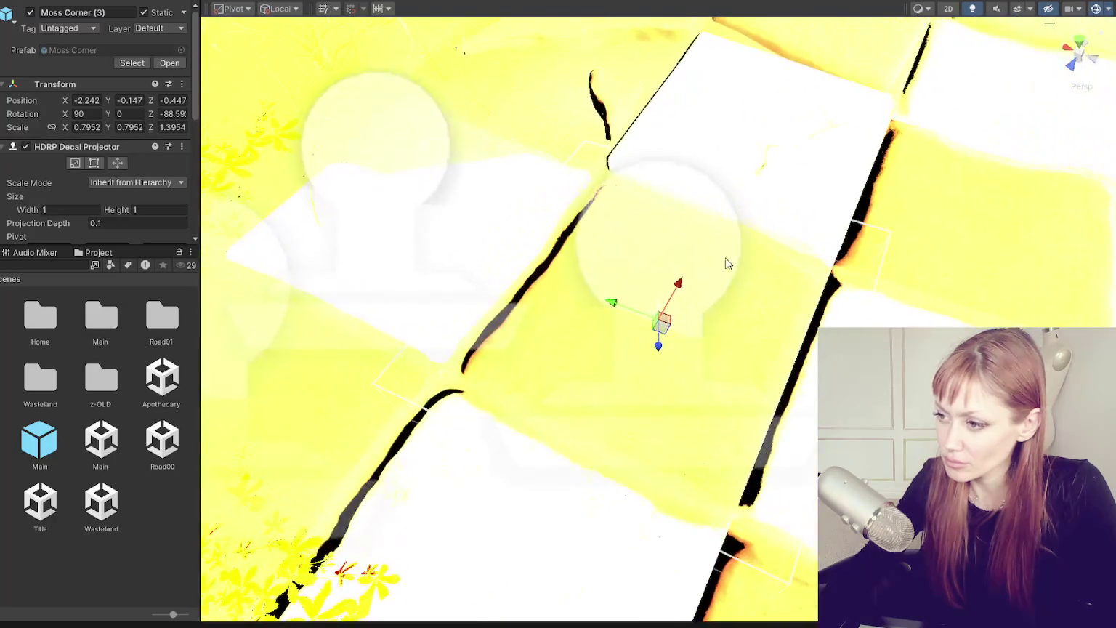
pyautogui.scroll(3, 847, 261)
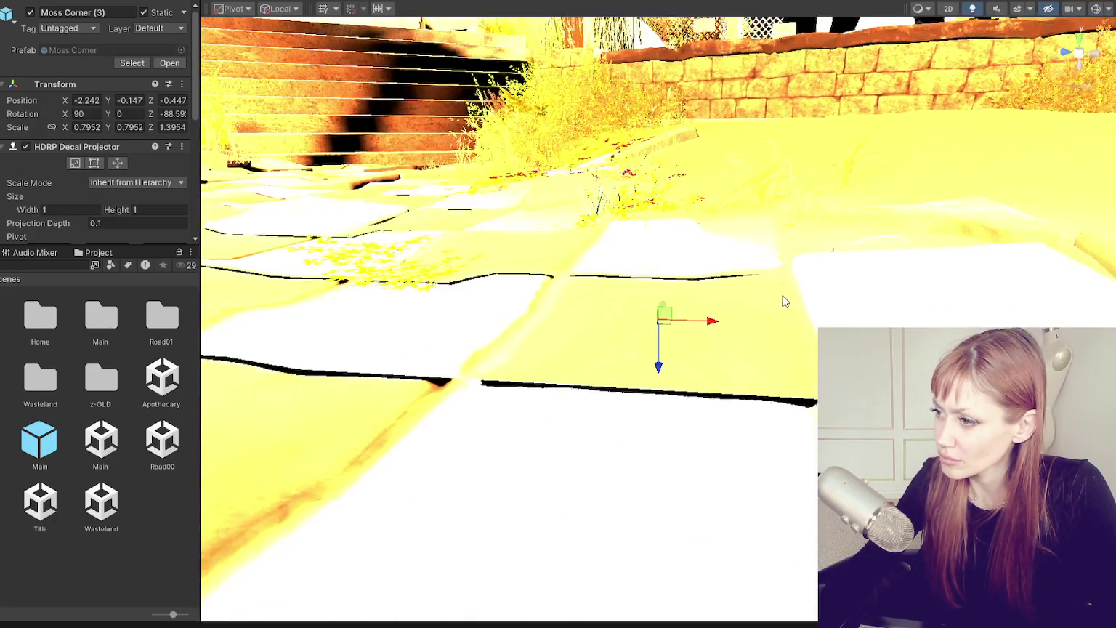
pyautogui.click(974, 9)
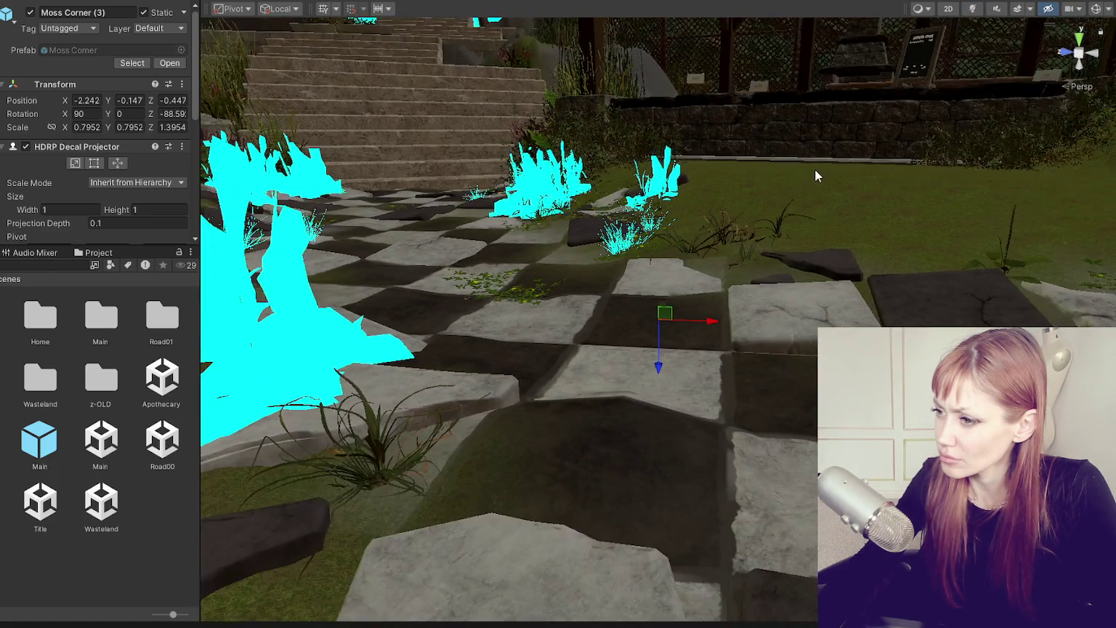
pyautogui.moveTo(814, 169); pyautogui.dragTo(815, 221)
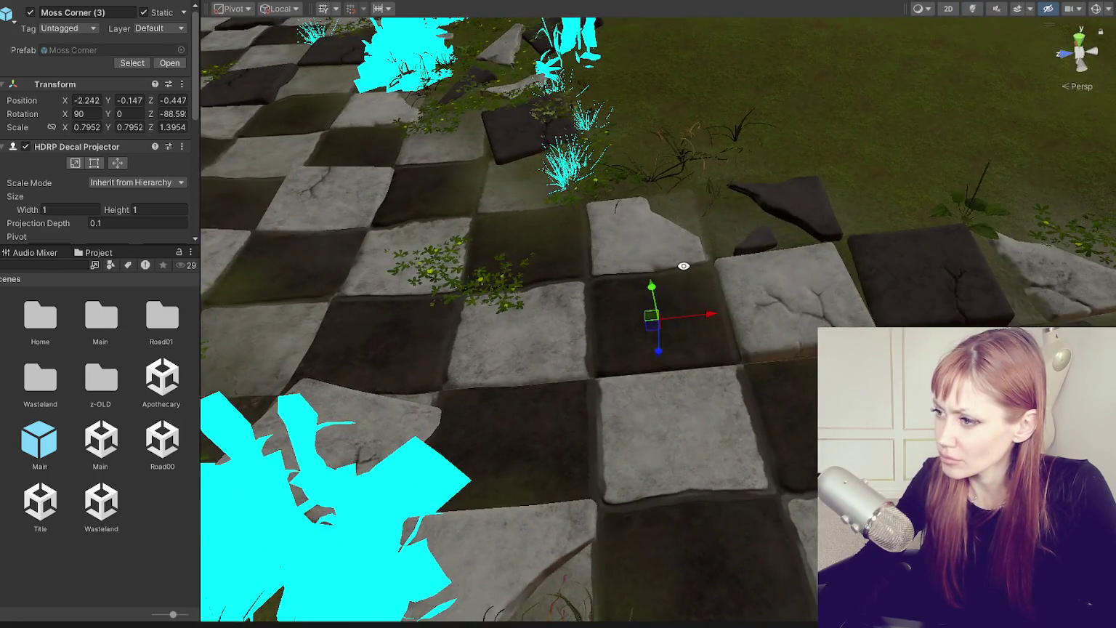
pyautogui.click(922, 8)
pyautogui.click(920, 9)
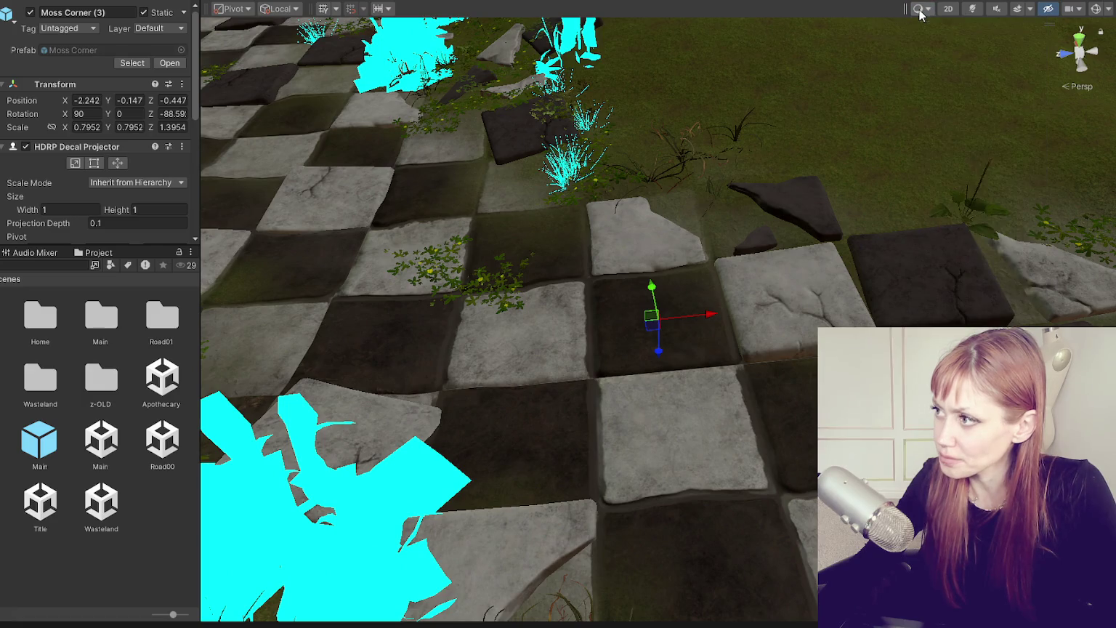
pyautogui.click(974, 9)
pyautogui.click(974, 9)
pyautogui.click(974, 9)
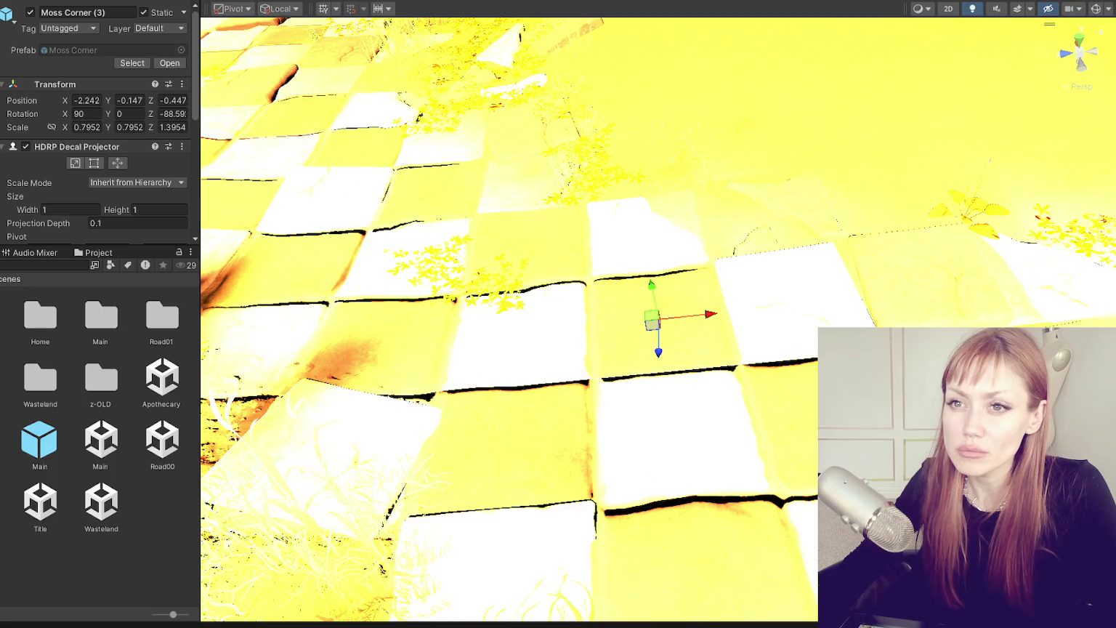
pyautogui.click(972, 8)
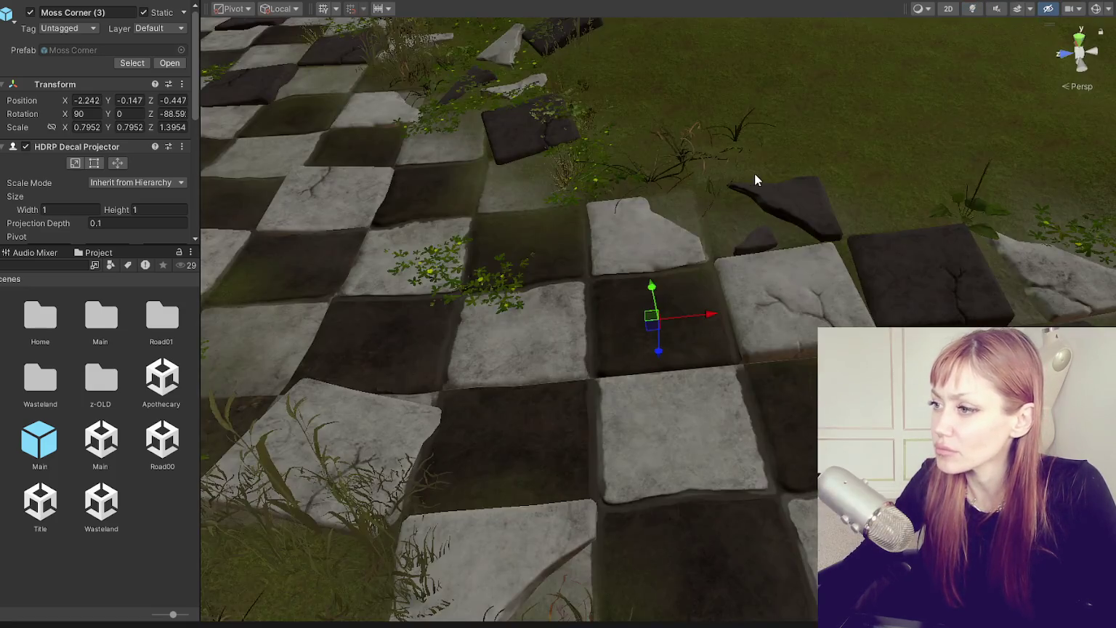
pyautogui.hotkey('alt', 'e')
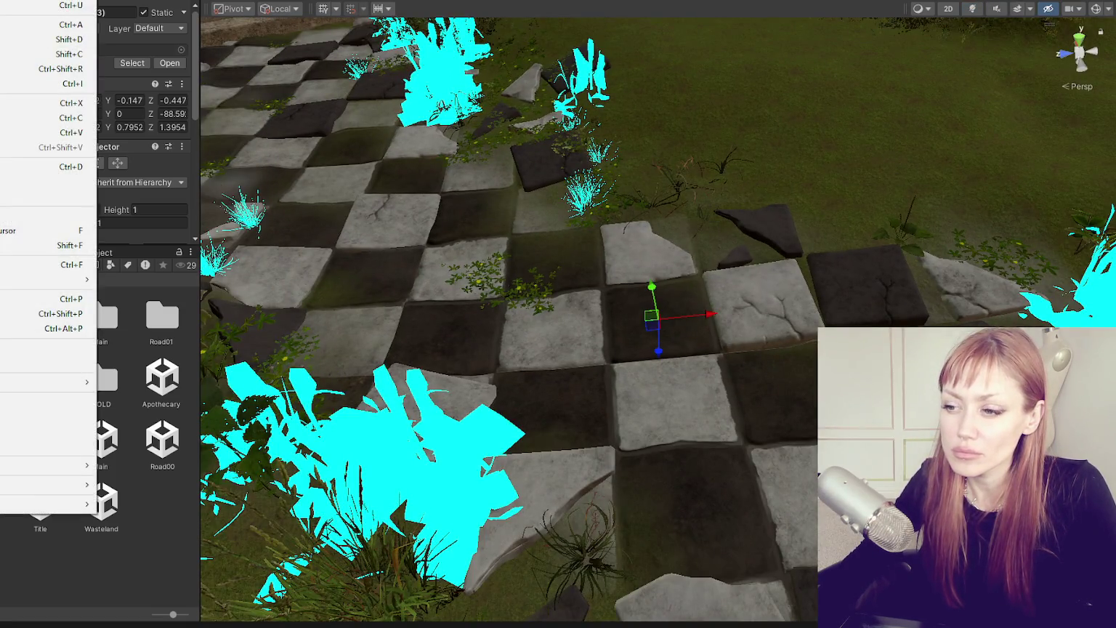
pyautogui.press('Right')
pyautogui.press('Right')
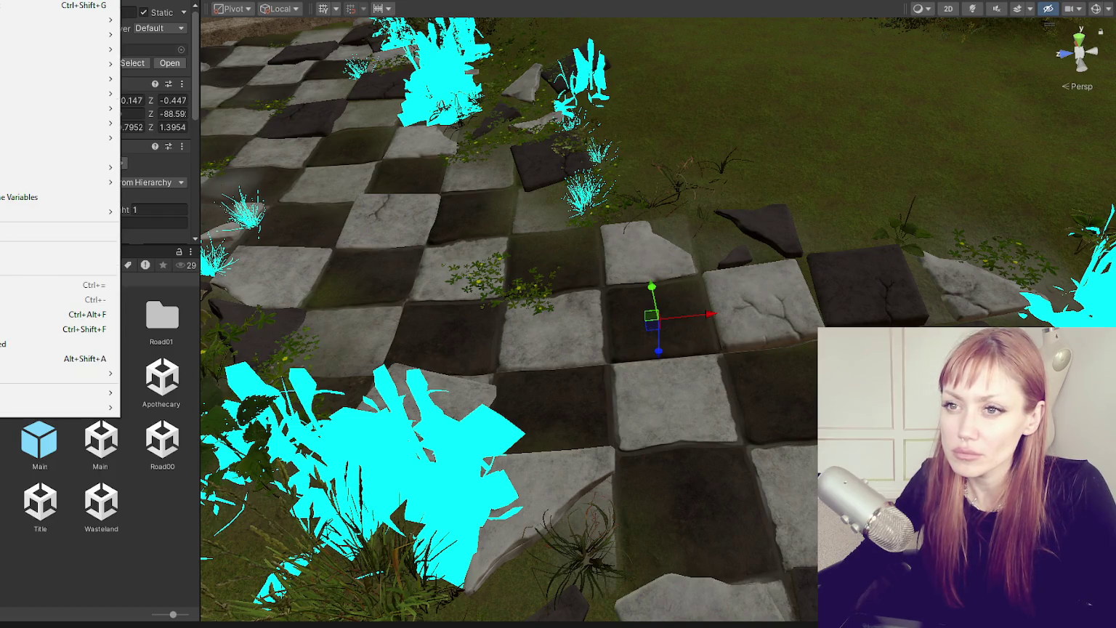
# Open Project Settings, collapse Version Control and TextMesh Pro, and view the HDRP quality page
pyautogui.press('Left')
pyautogui.press('Left')
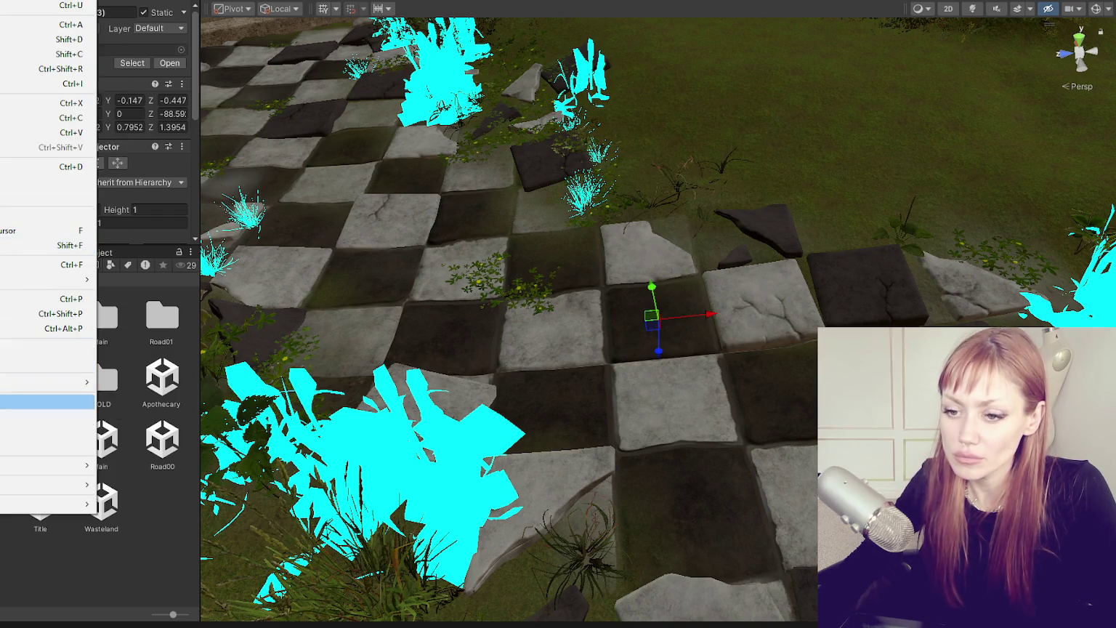
pyautogui.press('Return')
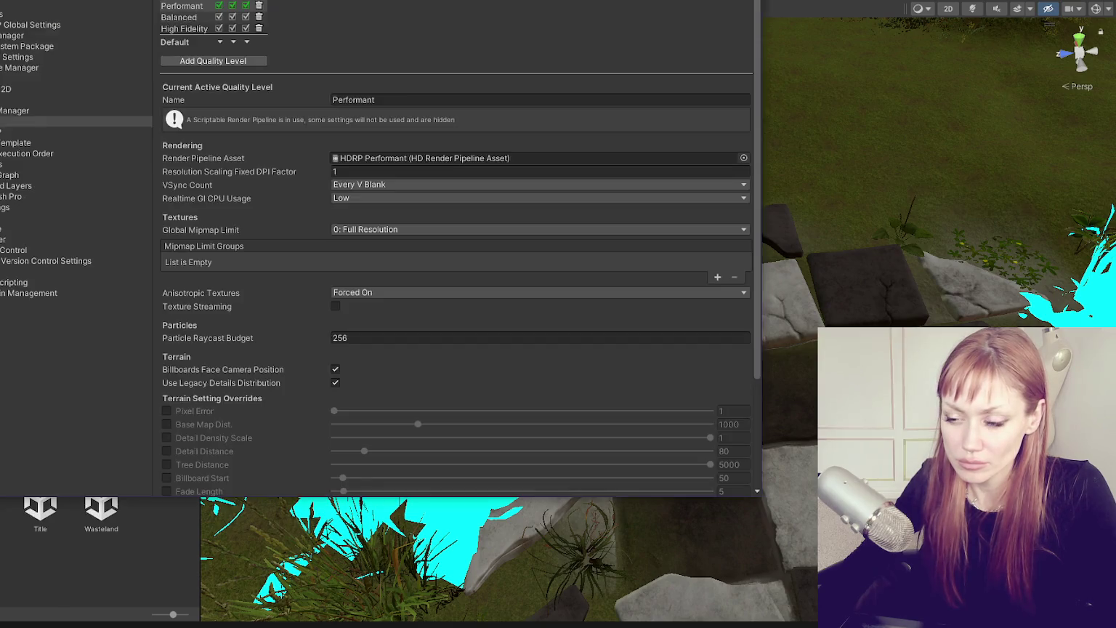
pyautogui.click(1, 251)
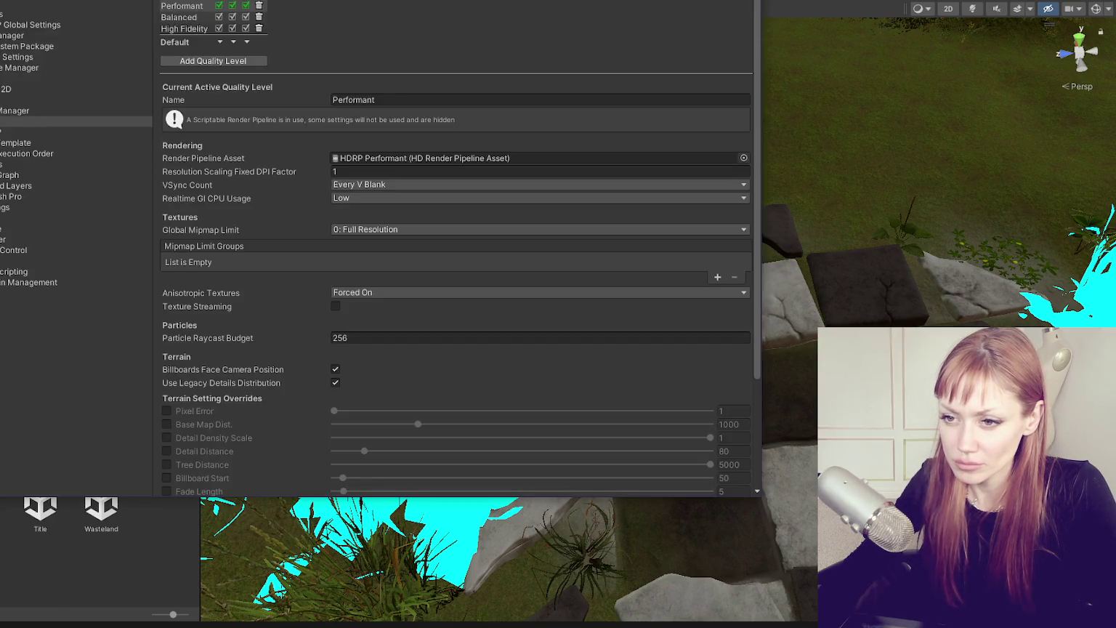
pyautogui.click(1, 196)
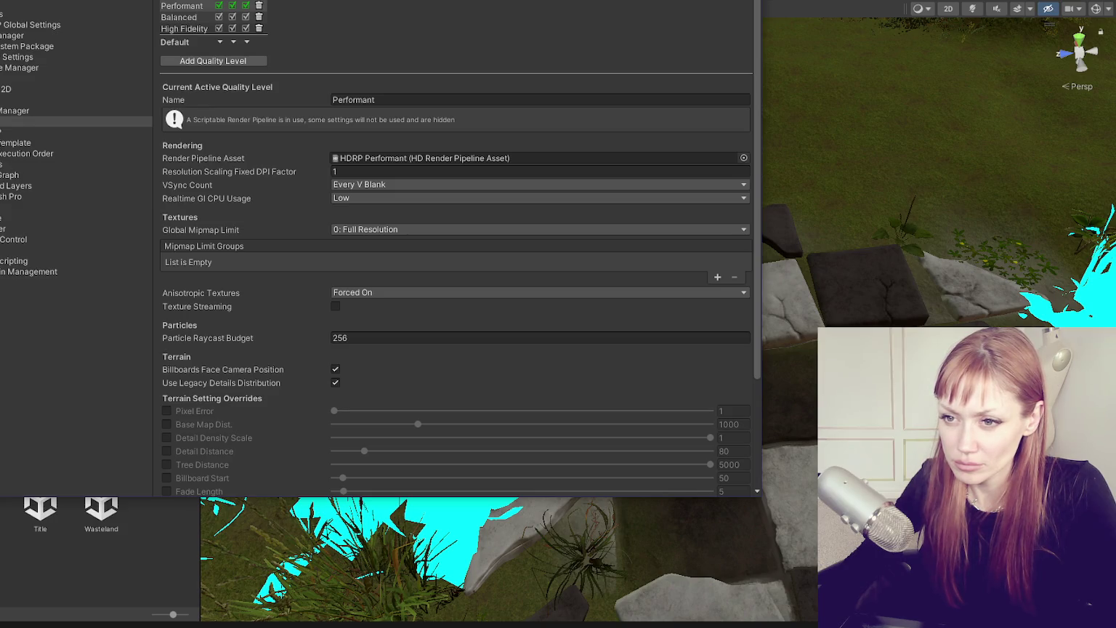
pyautogui.scroll(-4, 273, 146)
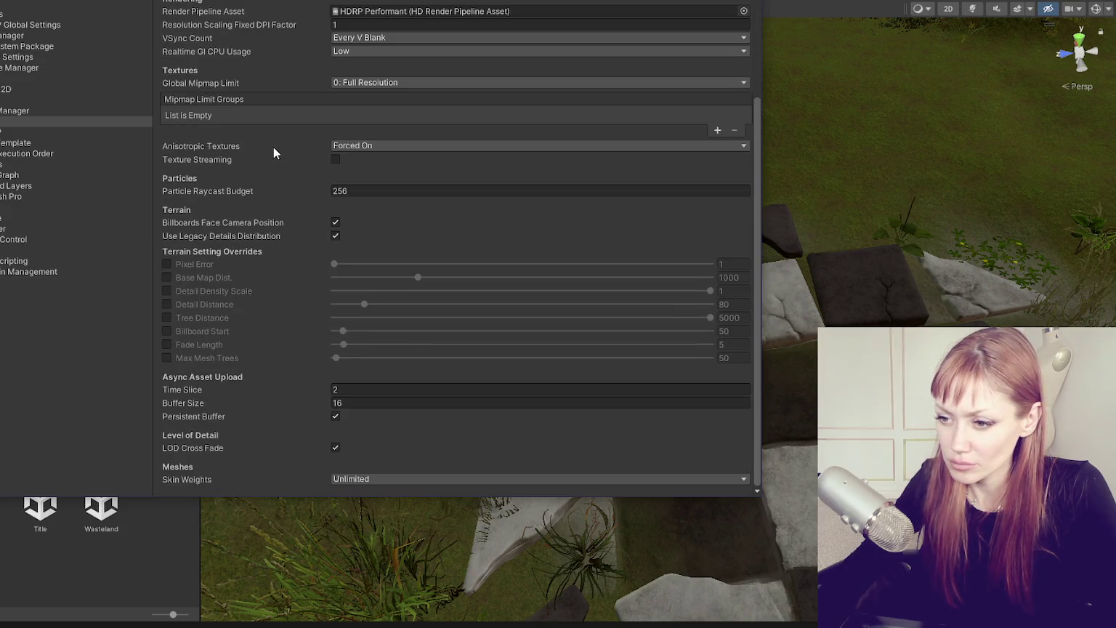
pyautogui.scroll(4, 272, 149)
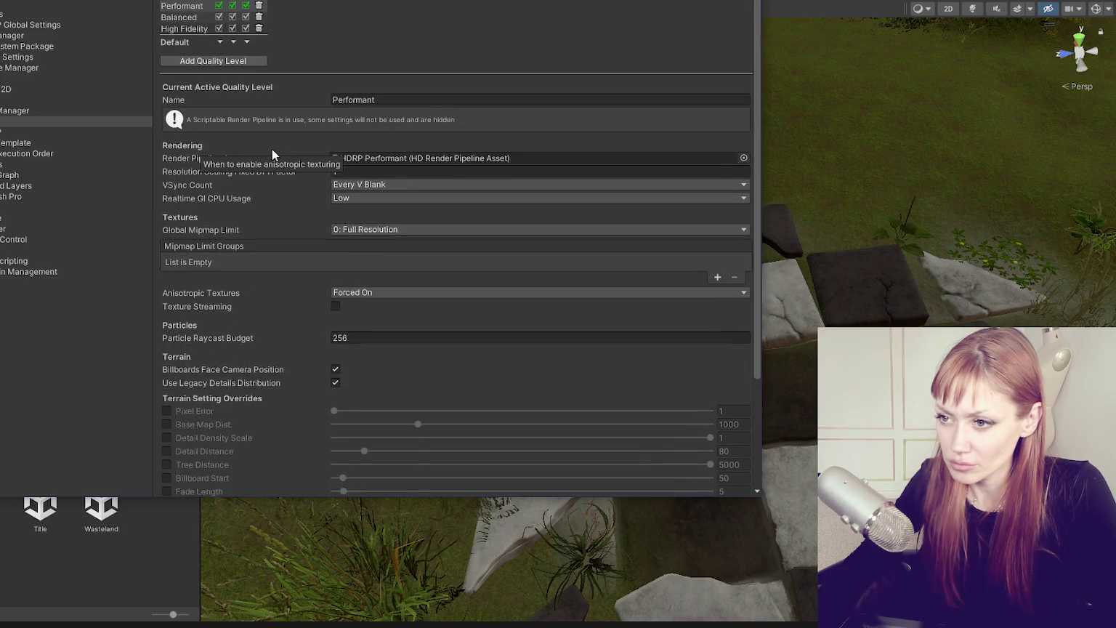
pyautogui.click(56, 129)
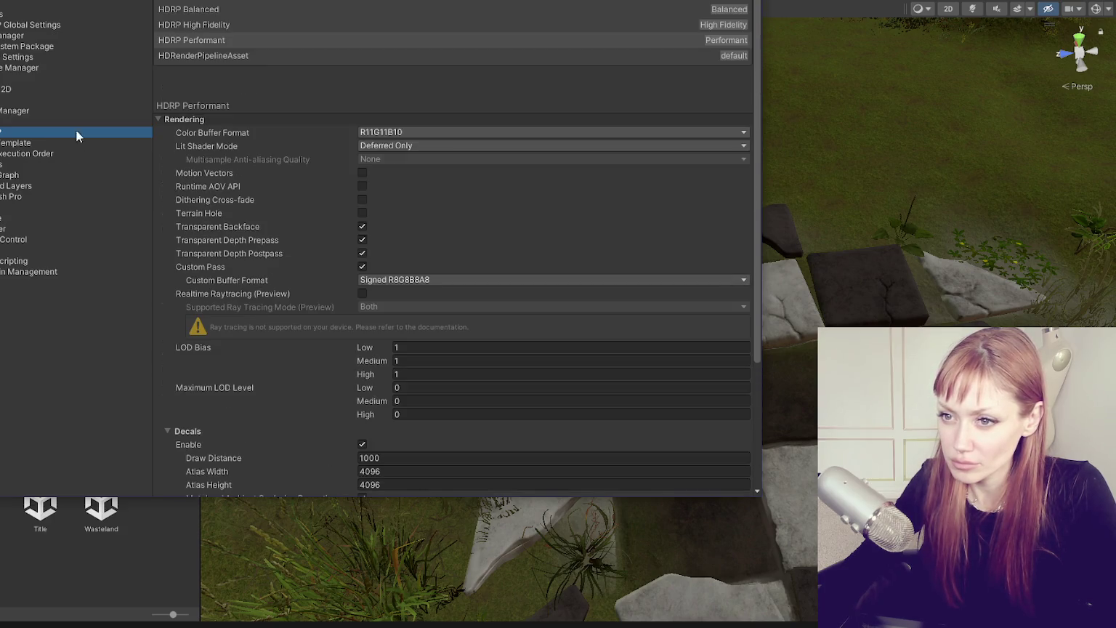
pyautogui.scroll(-3, 245, 138)
# In HDRP Global Settings, expand Camera Rendering frame settings and toggle Decals off, then back on
pyautogui.click(31, 23)
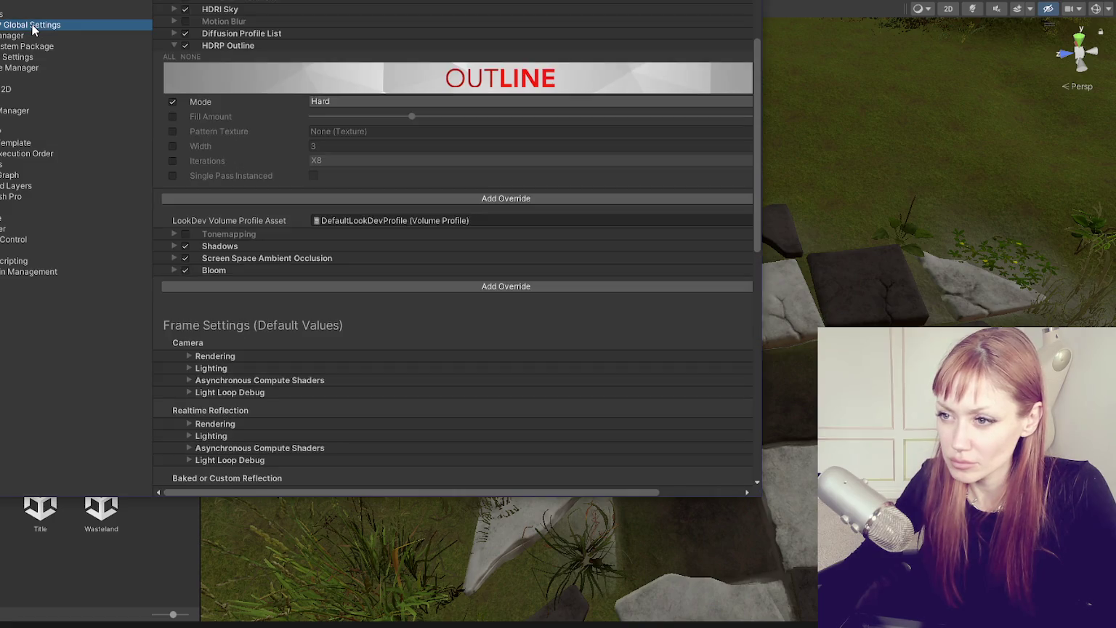
pyautogui.scroll(2, 239, 40)
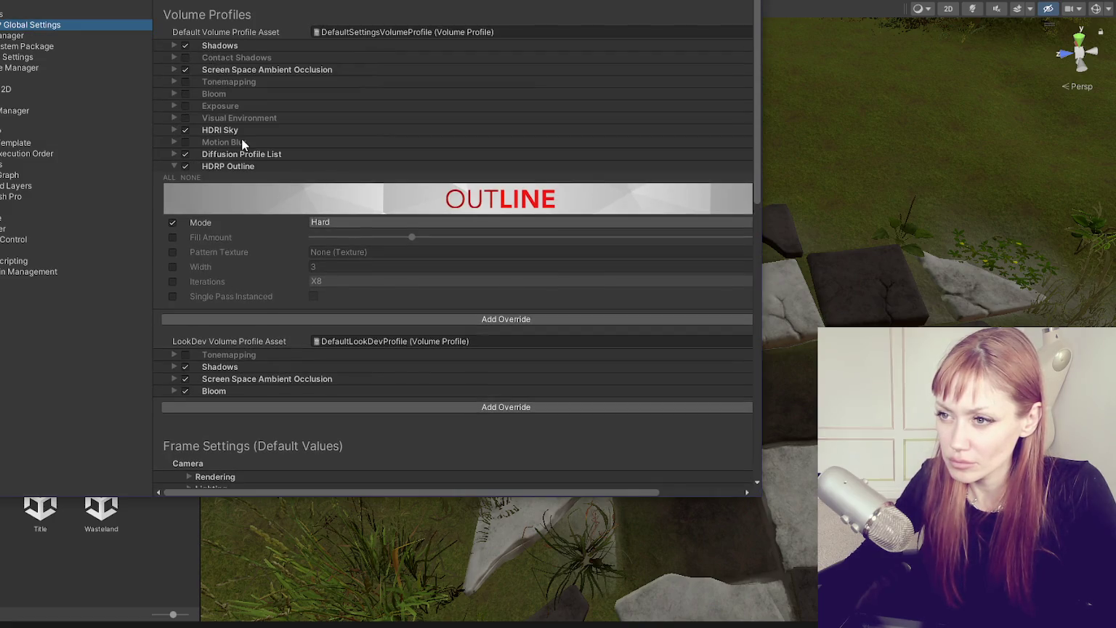
pyautogui.scroll(-5, 242, 138)
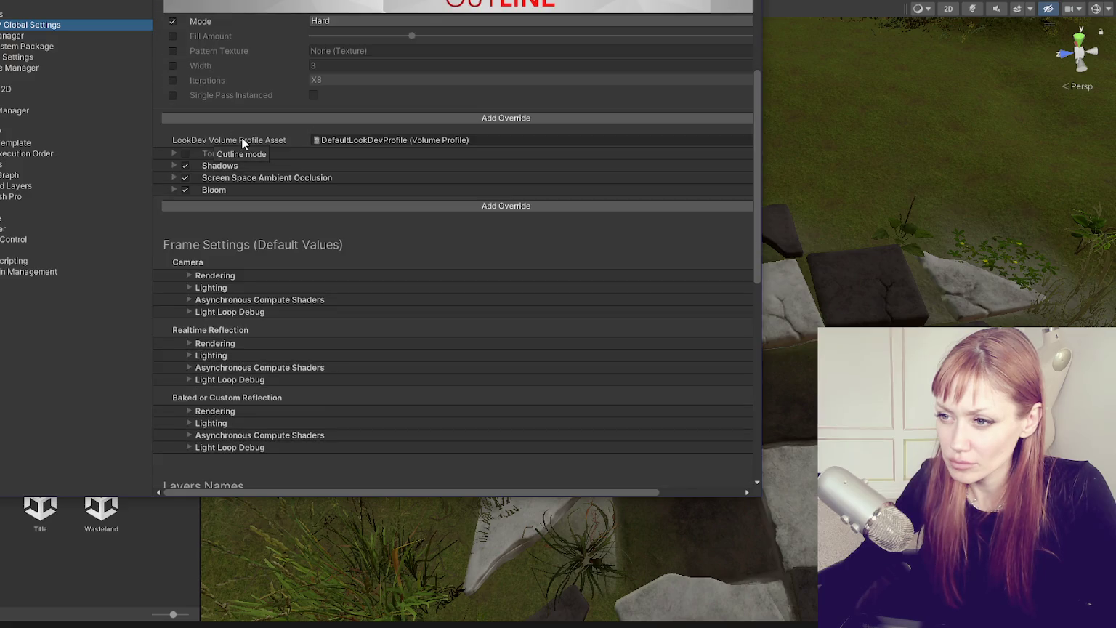
pyautogui.scroll(-3, 237, 199)
pyautogui.click(233, 156)
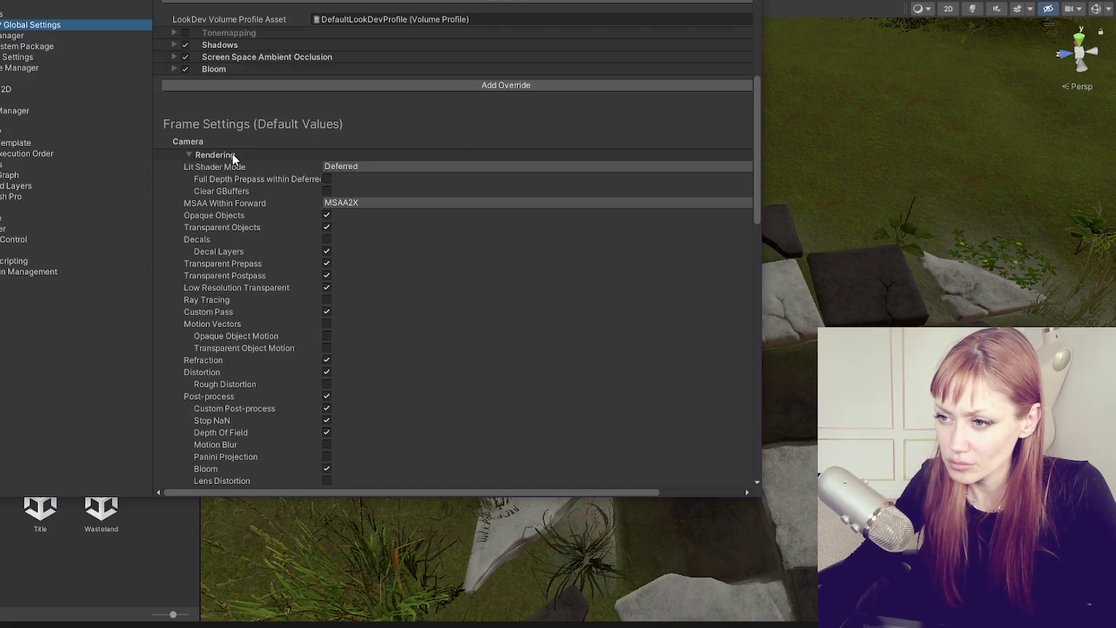
pyautogui.scroll(-6, 343, 182)
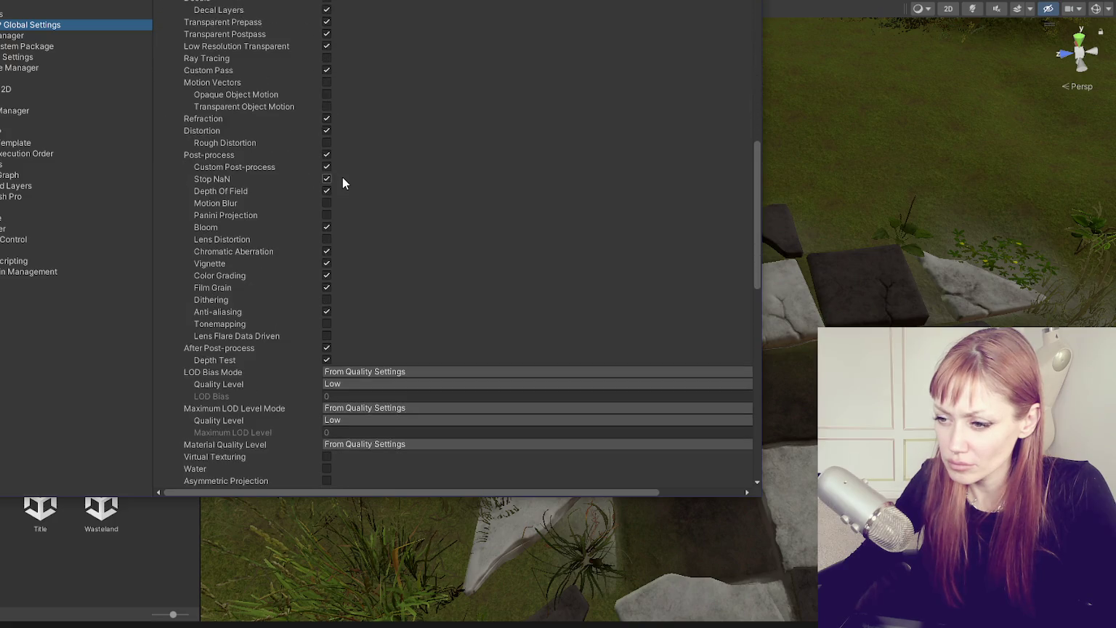
pyautogui.scroll(-5, 342, 187)
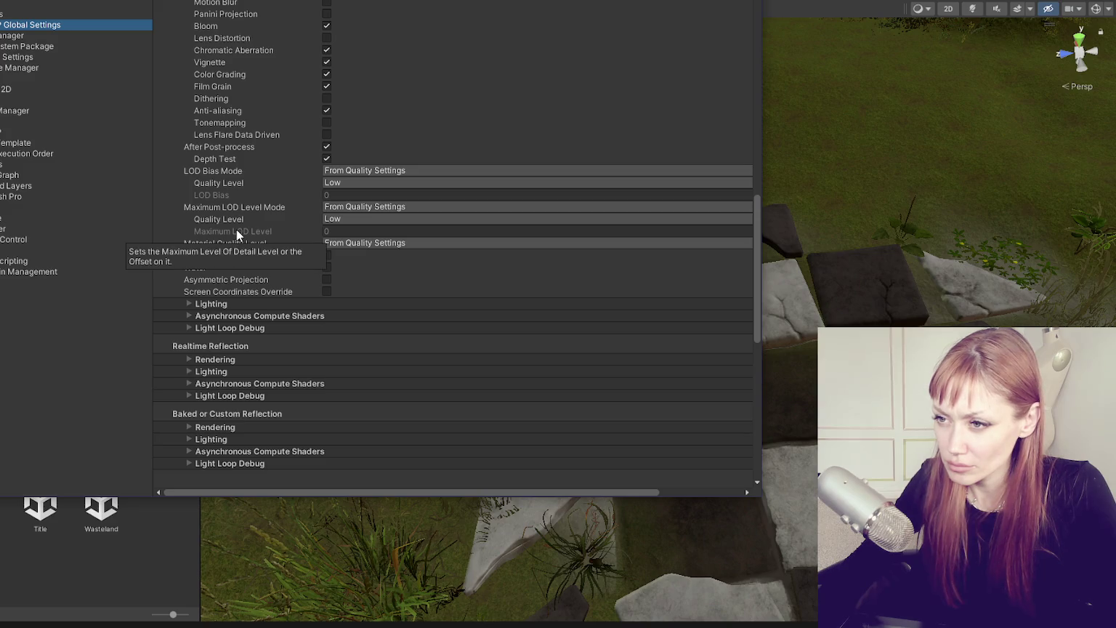
pyautogui.scroll(3, 237, 229)
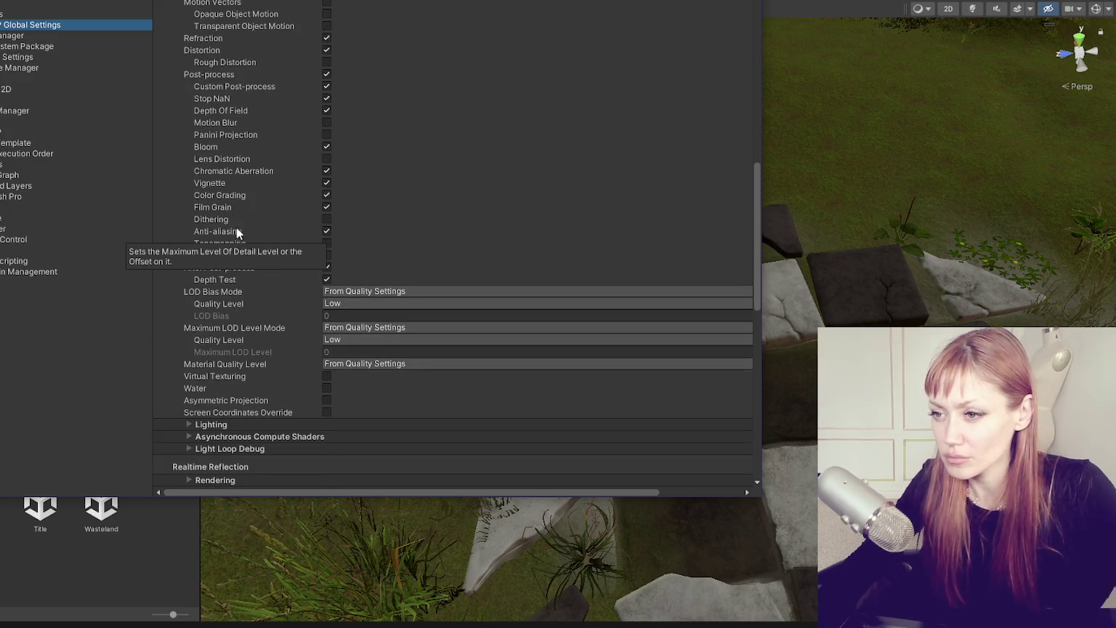
pyautogui.scroll(4, 305, 197)
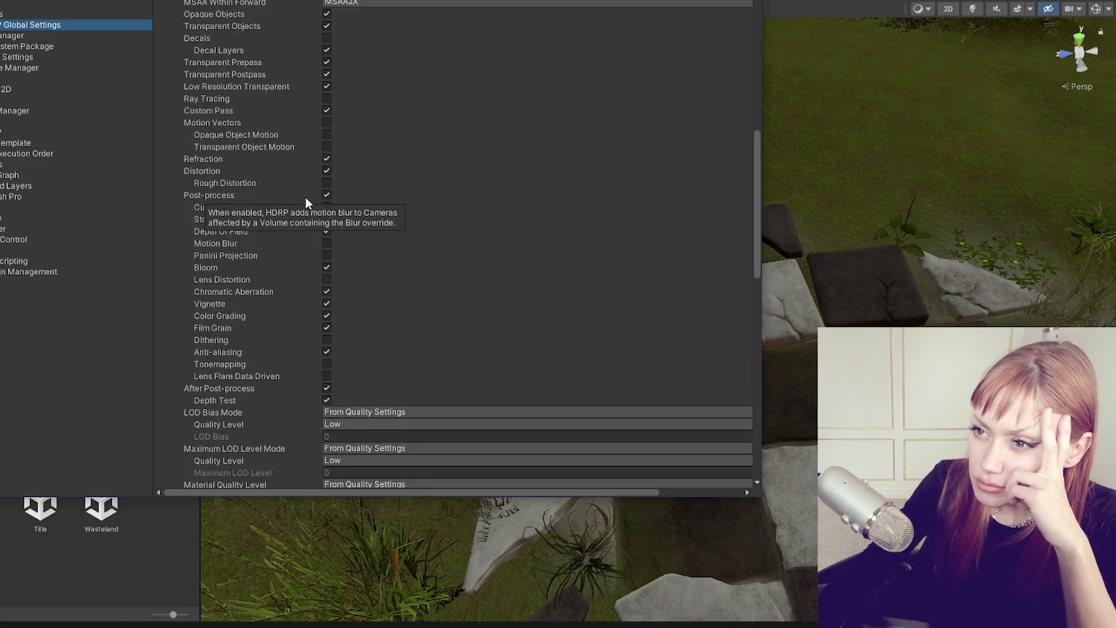
pyautogui.click(328, 78)
pyautogui.hotkey('ctrl', 'z')
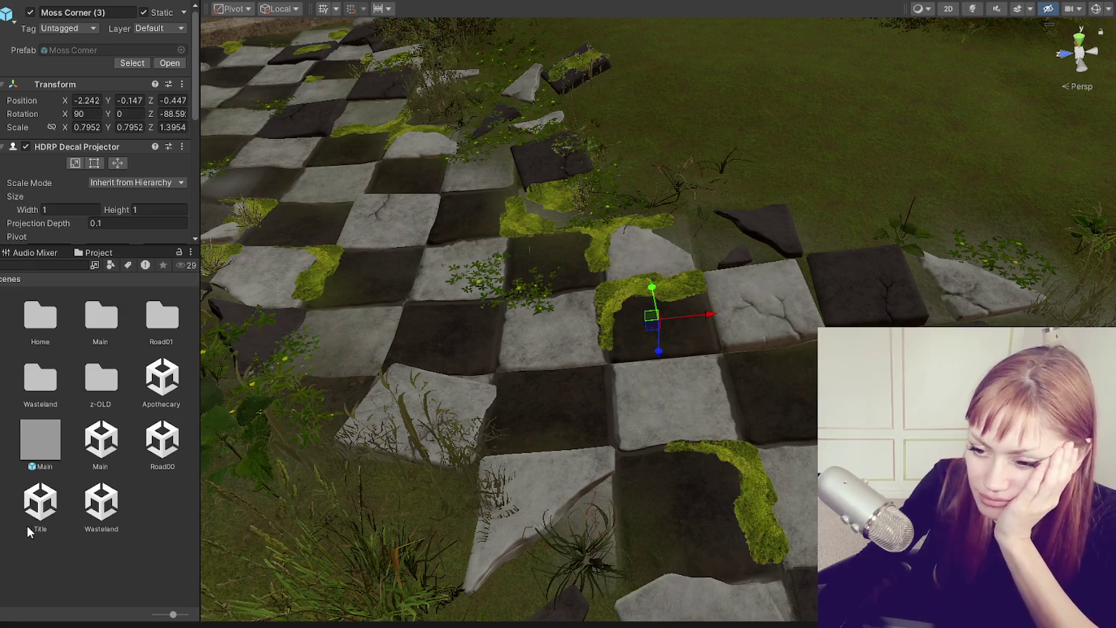
# Frame the Wasteland chunk and the cube near the steps in the Scene view
pyautogui.click(99, 522)
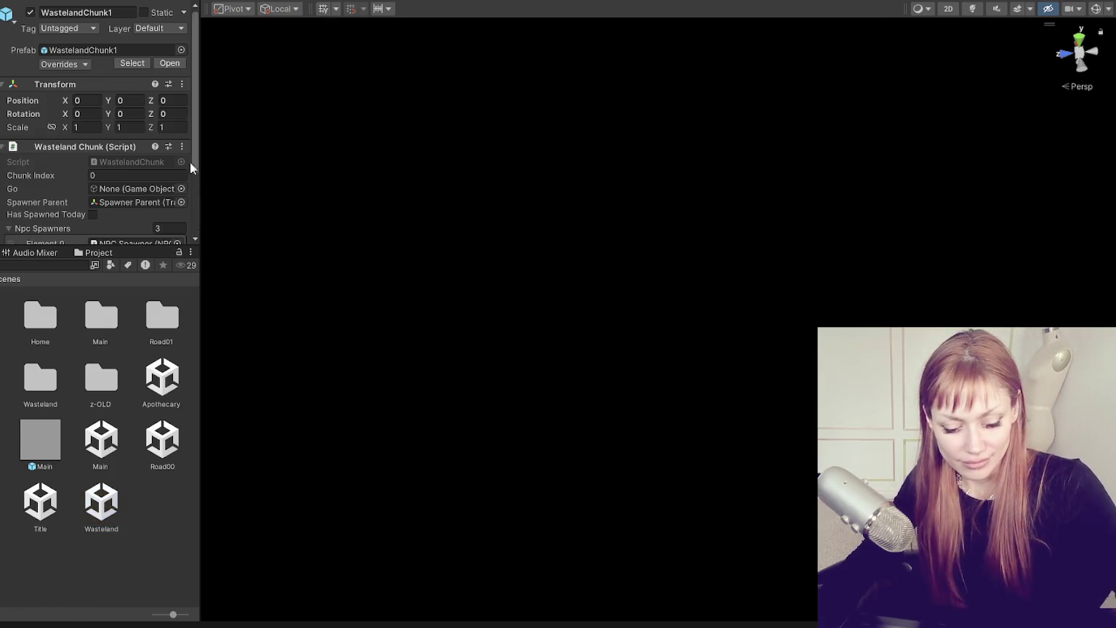
pyautogui.press('f')
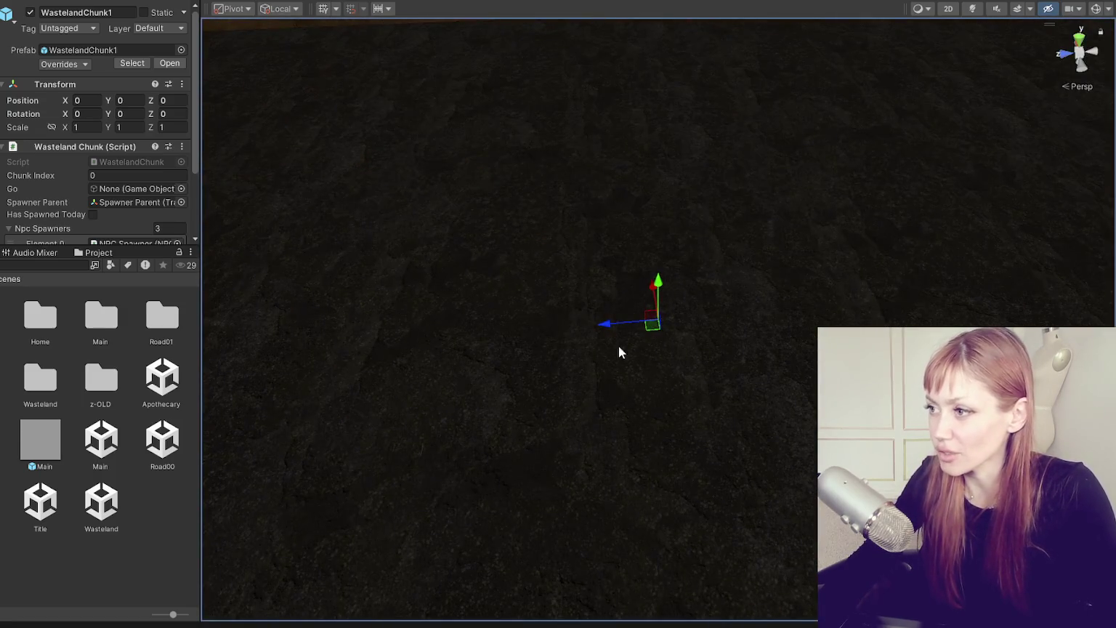
pyautogui.moveTo(619, 352); pyautogui.dragTo(619, 306)
pyautogui.click(524, 62)
pyautogui.press('f')
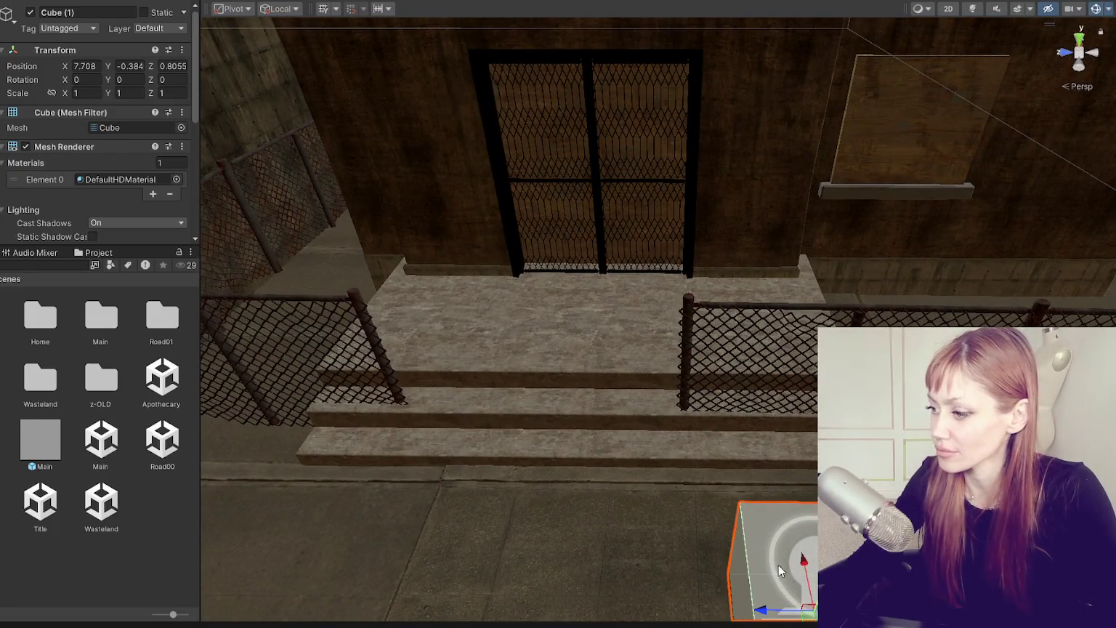
pyautogui.press('f')
# Move the Decal-Circle projector onto the far steps and delete Cube (1)
pyautogui.click(750, 334)
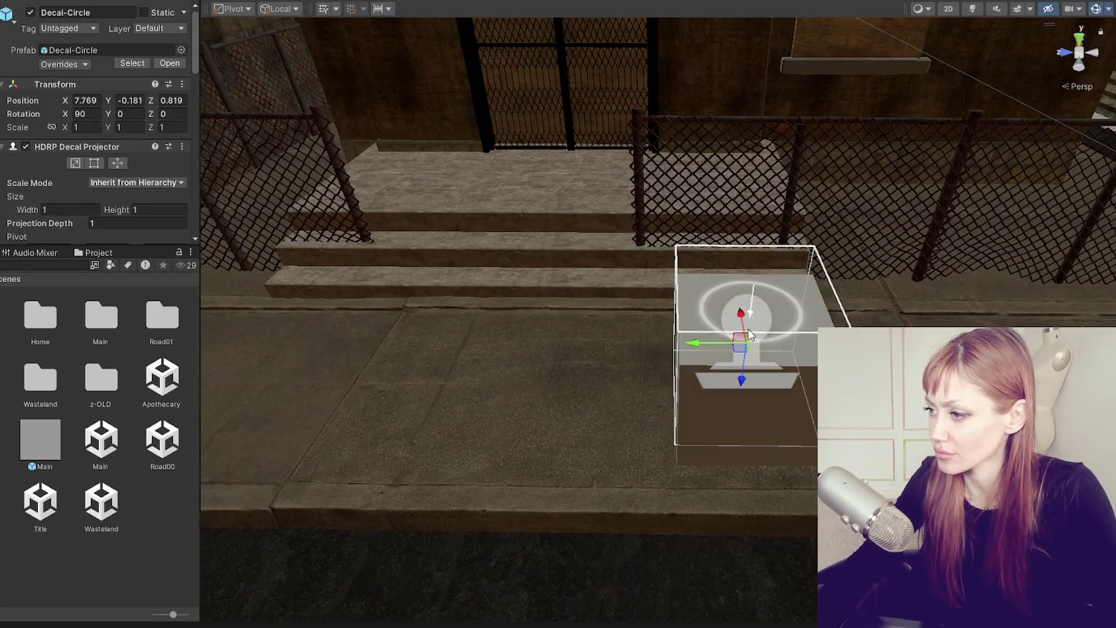
pyautogui.moveTo(741, 325)
pyautogui.mouseDown()
pyautogui.moveTo(709, 157)
pyautogui.moveTo(506, 162)
pyautogui.mouseUp()
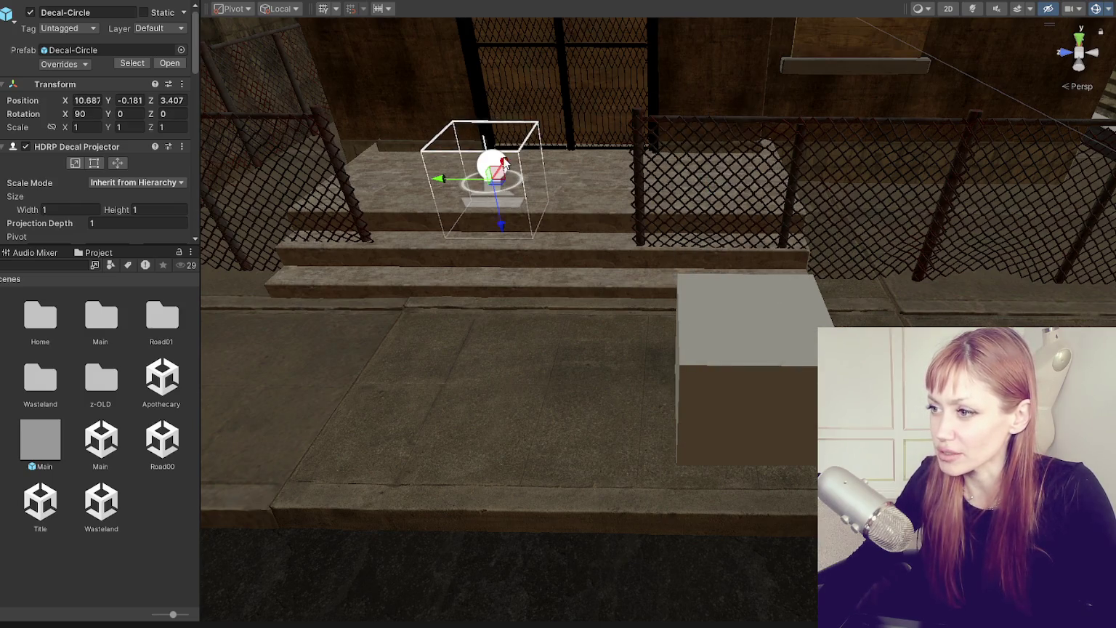
pyautogui.click(727, 373)
pyautogui.press('Delete')
# Rotate Decal-Circle to 0, 90, 90 and move it onto the wall beside the gate
pyautogui.scroll(3, 818, 258)
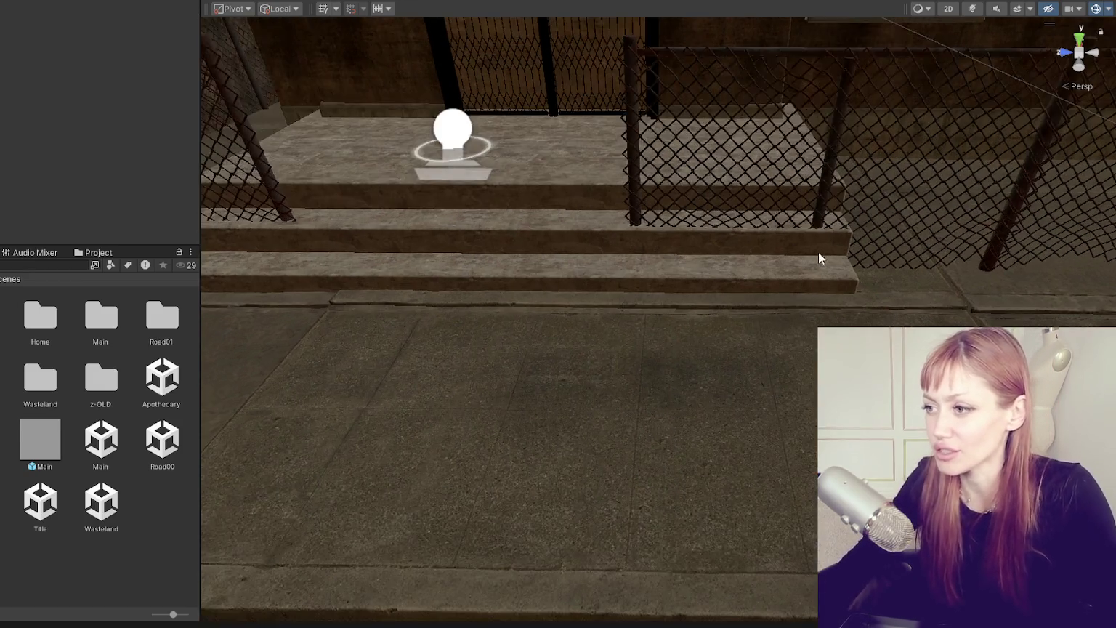
pyautogui.moveTo(819, 258); pyautogui.dragTo(641, 448)
pyautogui.click(554, 347)
pyautogui.scroll(3, 685, 349)
pyautogui.press('e')
pyautogui.moveTo(460, 396); pyautogui.dragTo(446, 514)
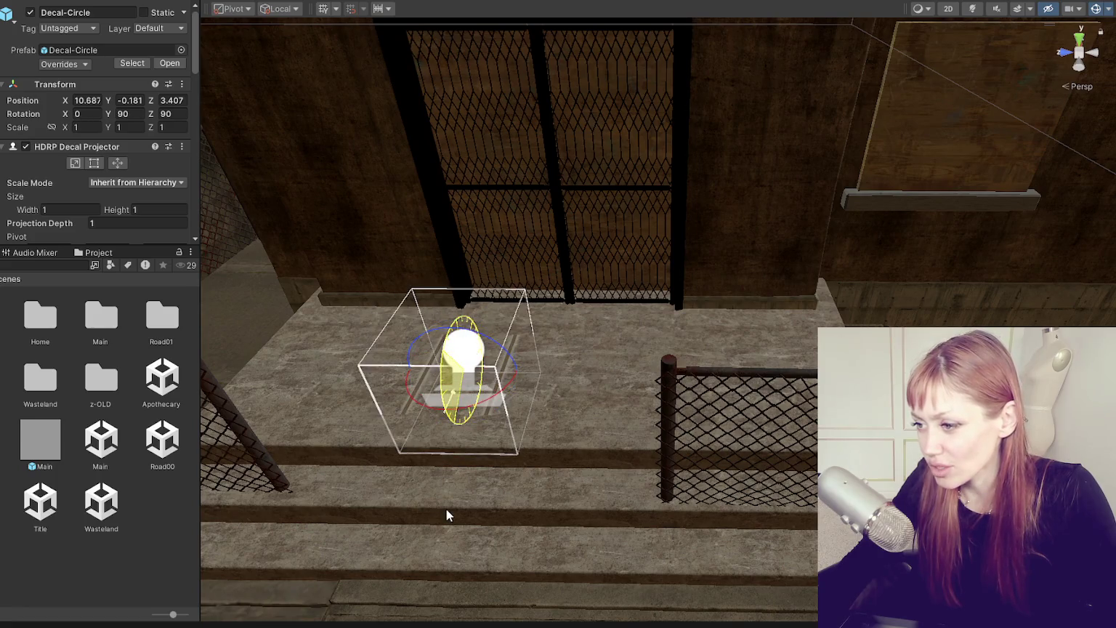
pyautogui.press('w')
pyautogui.moveTo(436, 350)
pyautogui.mouseDown()
pyautogui.moveTo(736, 349)
pyautogui.moveTo(785, 240)
pyautogui.moveTo(800, 78)
pyautogui.moveTo(660, 275)
pyautogui.moveTo(673, 178)
pyautogui.moveTo(584, 210)
pyautogui.moveTo(419, 305)
pyautogui.moveTo(472, 257)
pyautogui.mouseUp()
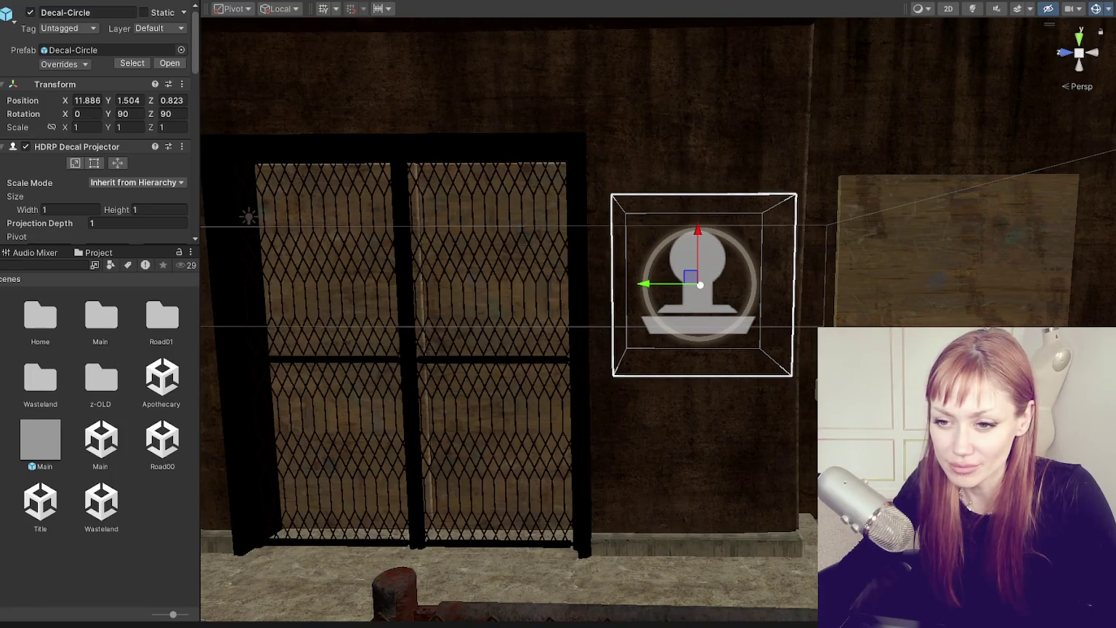
pyautogui.click(2, 279)
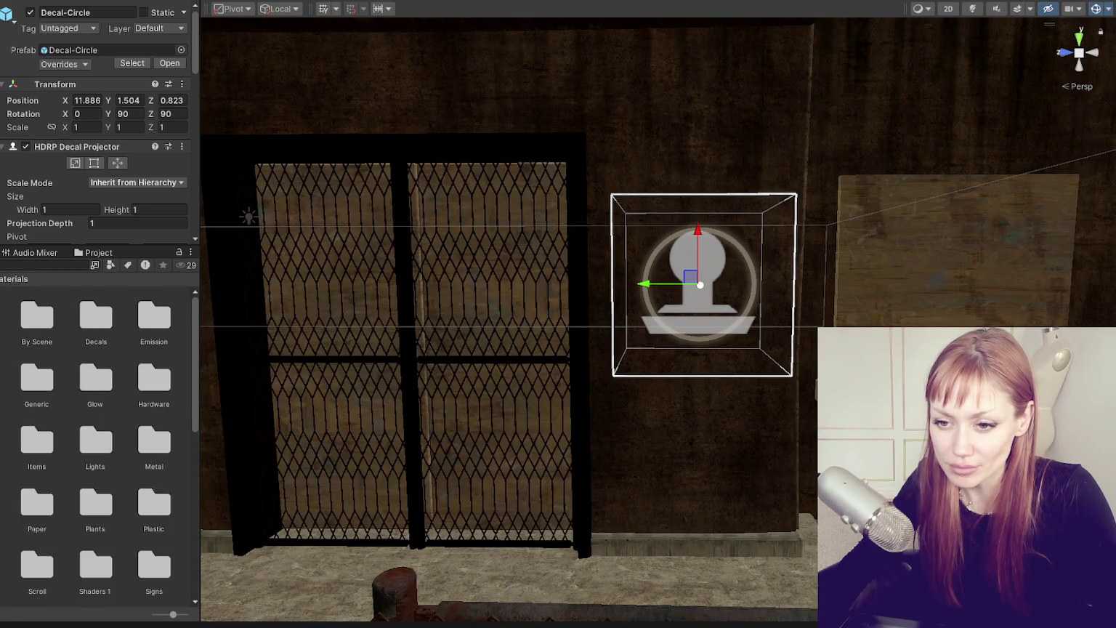
# Create a new 'Graffiti' folder inside Prefabs > Decals and open it
pyautogui.click(2, 279)
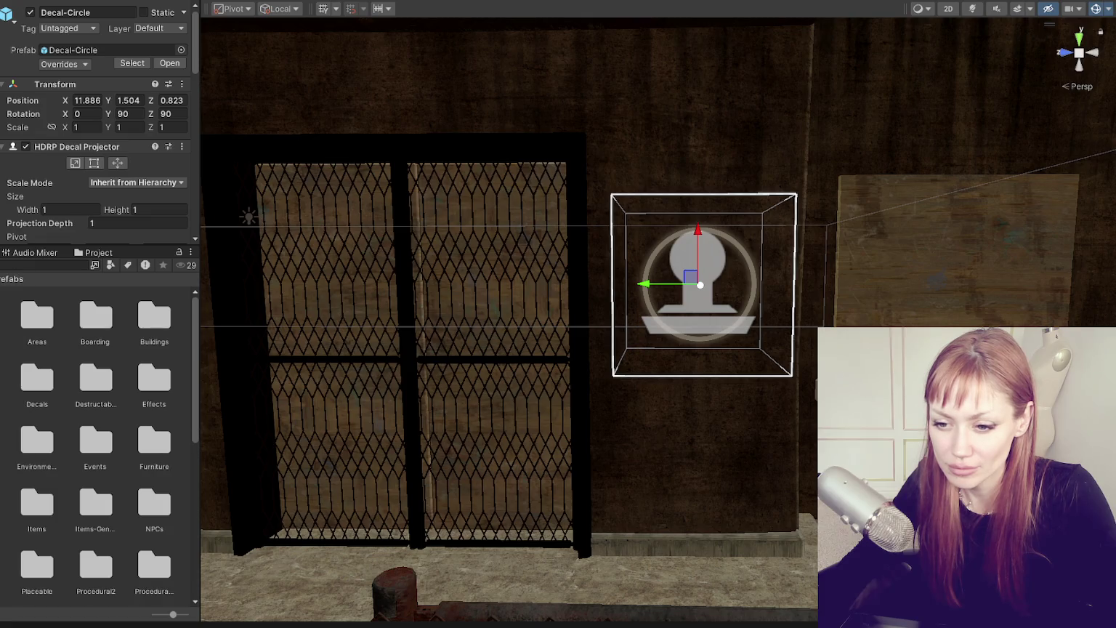
pyautogui.doubleClick(37, 317)
pyautogui.rightClick(139, 556)
pyautogui.moveTo(218, 165)
pyautogui.click(378, 10)
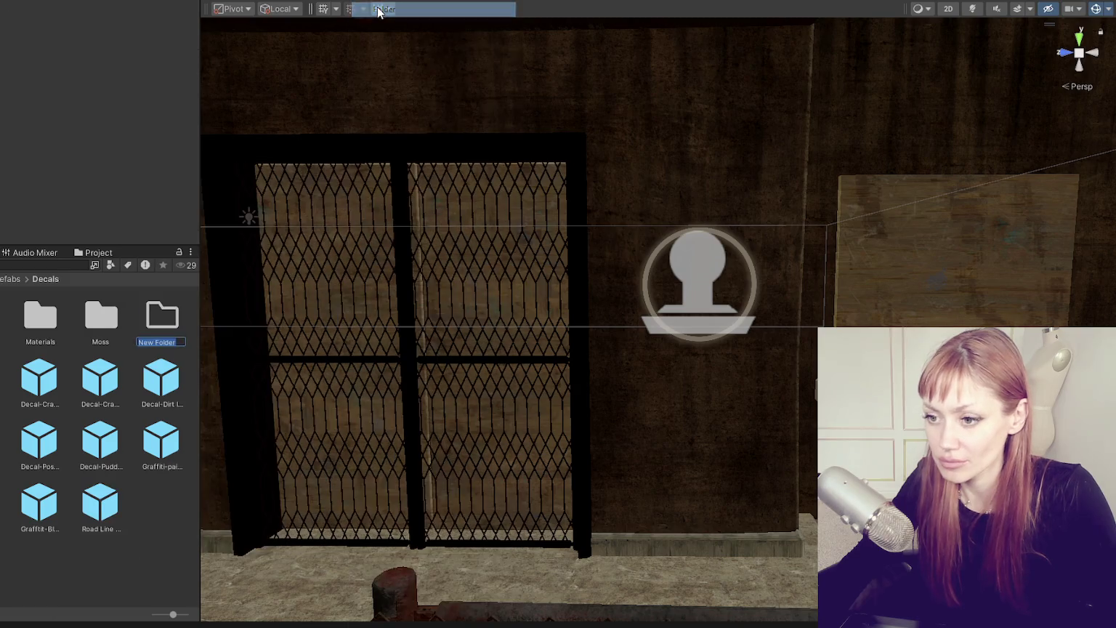
pyautogui.write('Graffiti')
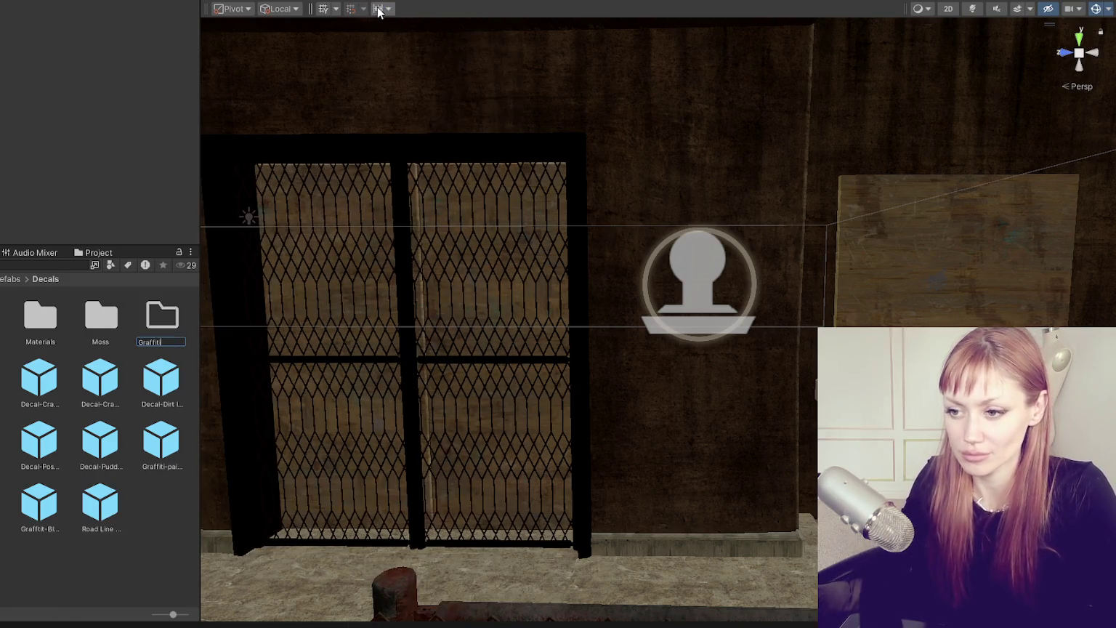
pyautogui.press('Return')
pyautogui.doubleClick(29, 317)
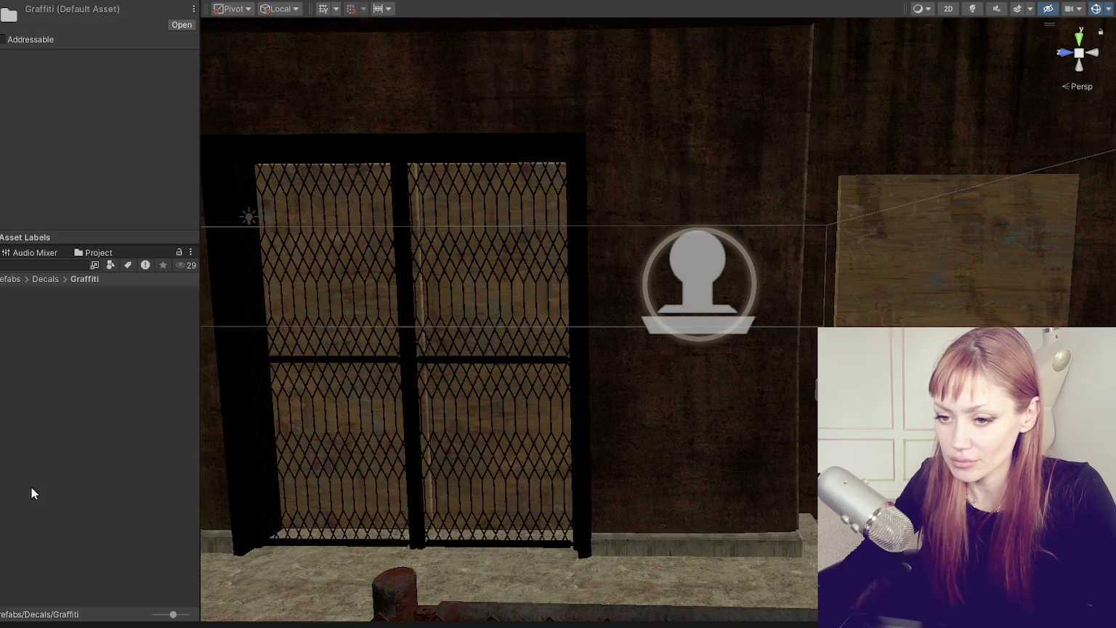
# Rename the duplicated Moss prefab to 'Graffiti - Em Audiop'
pyautogui.click(24, 343)
pyautogui.write('Graffiti')
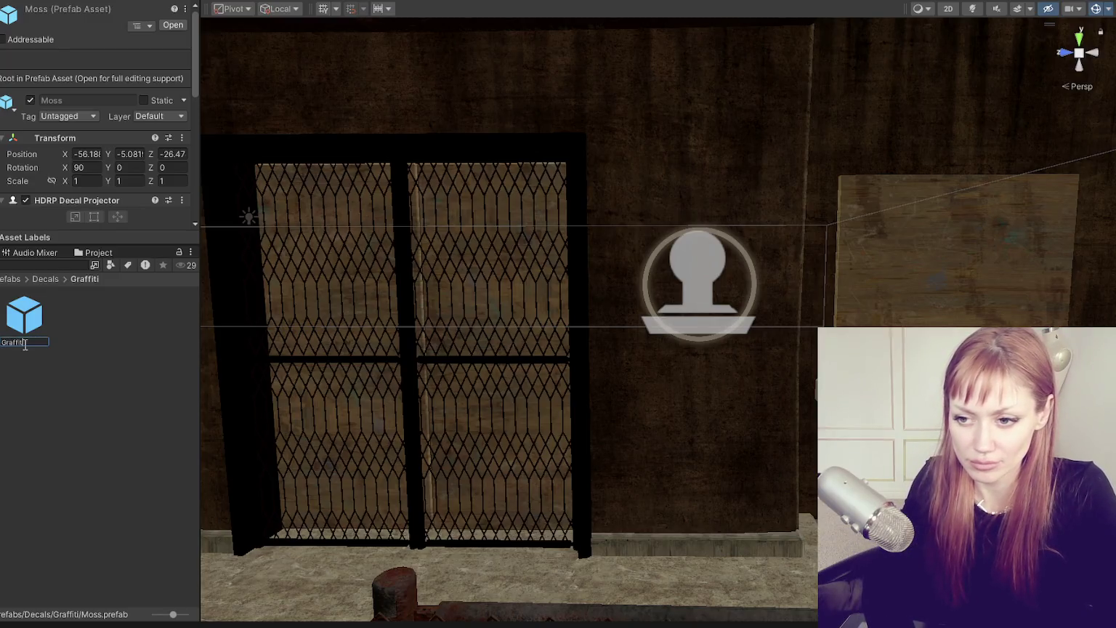
pyautogui.write(' - Em Audiop')
pyautogui.press('Return')
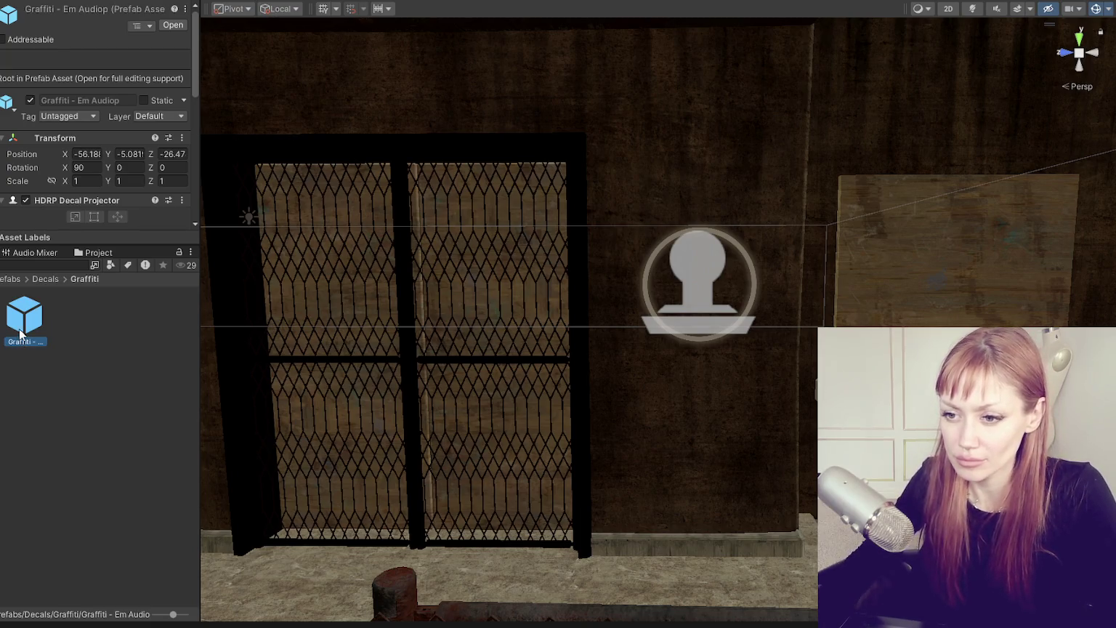
# Place the Graffiti prefab as a decal on the wall and delete the extra duplicate decal
pyautogui.moveTo(24, 320)
pyautogui.mouseDown()
pyautogui.moveTo(711, 96)
pyautogui.moveTo(732, 102)
pyautogui.moveTo(702, 256)
pyautogui.mouseUp()
pyautogui.press('e')
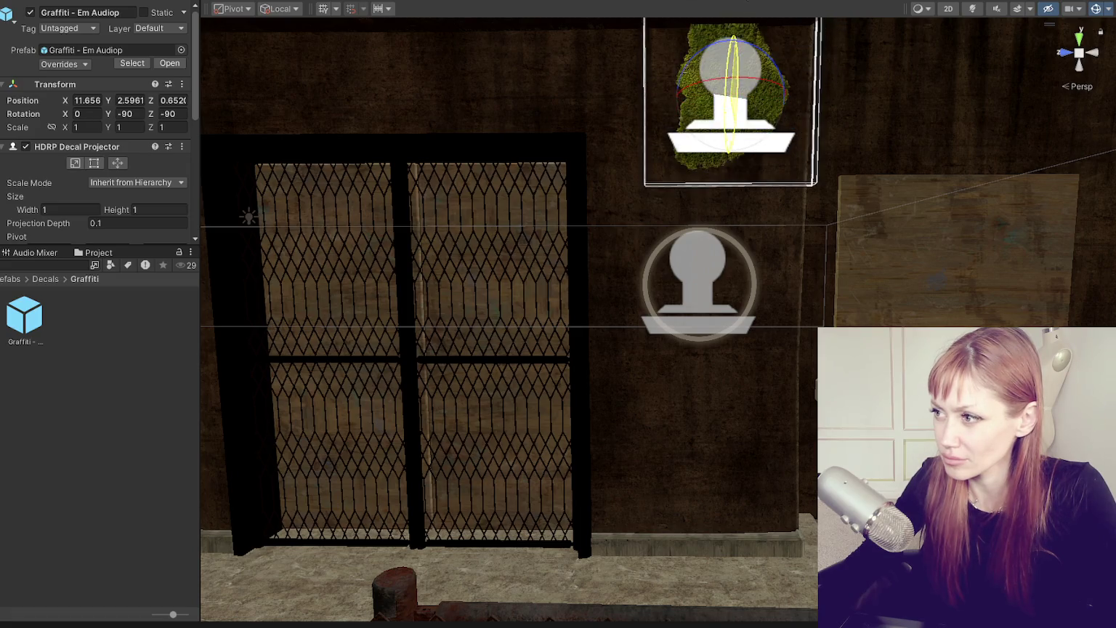
pyautogui.click(702, 252)
pyautogui.press('Delete')
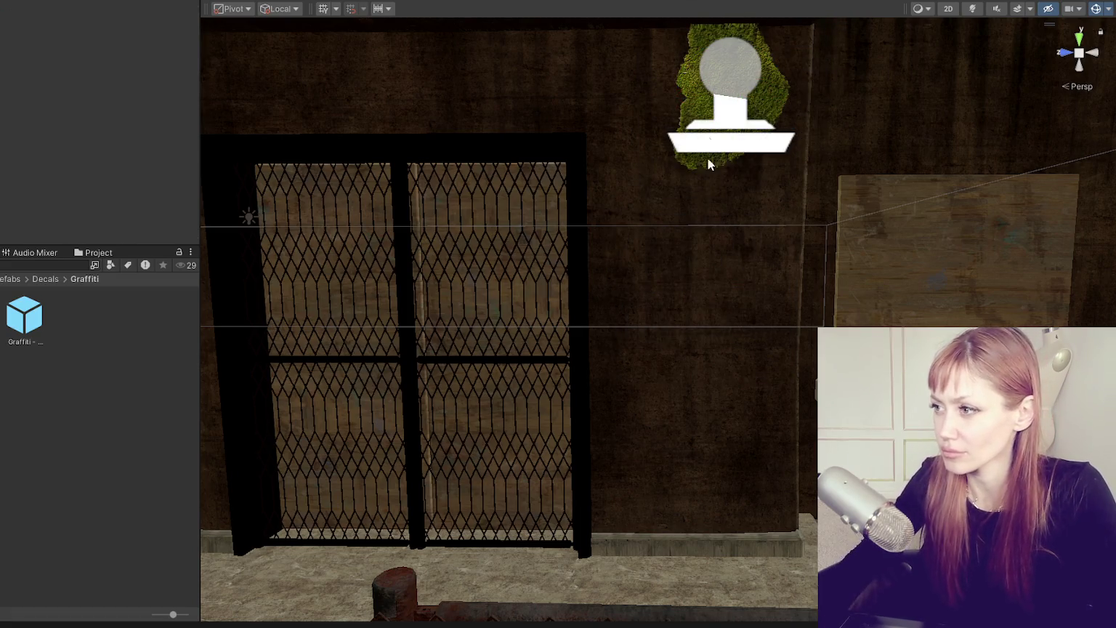
pyautogui.click(720, 64)
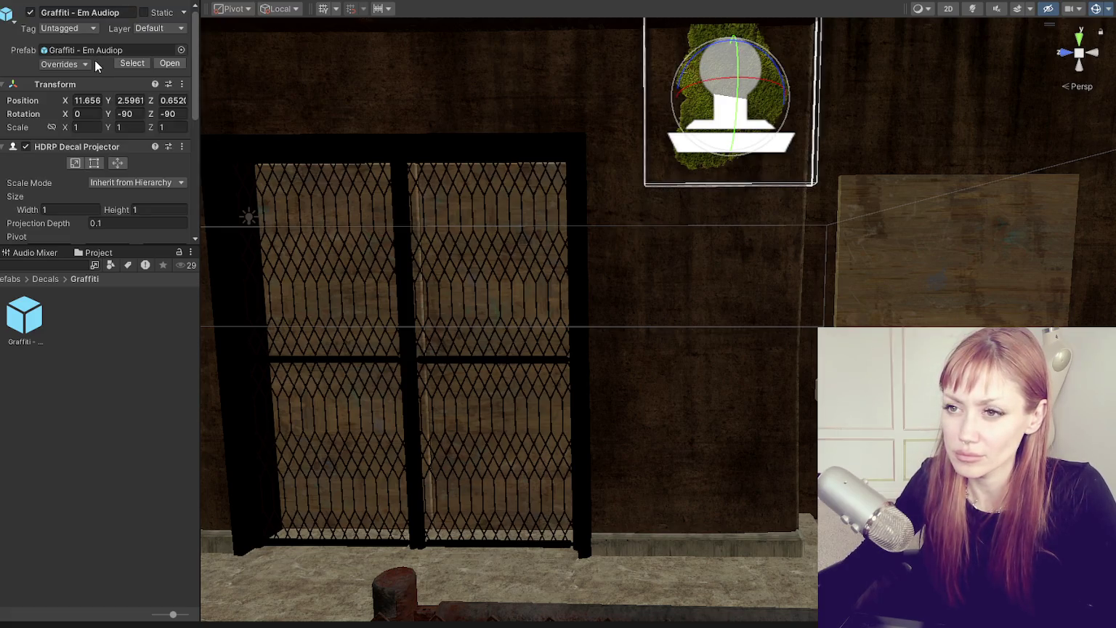
# Unpack the placed decal completely from its prefab
pyautogui.click(45, 316)
pyautogui.rightClick(1, 82)
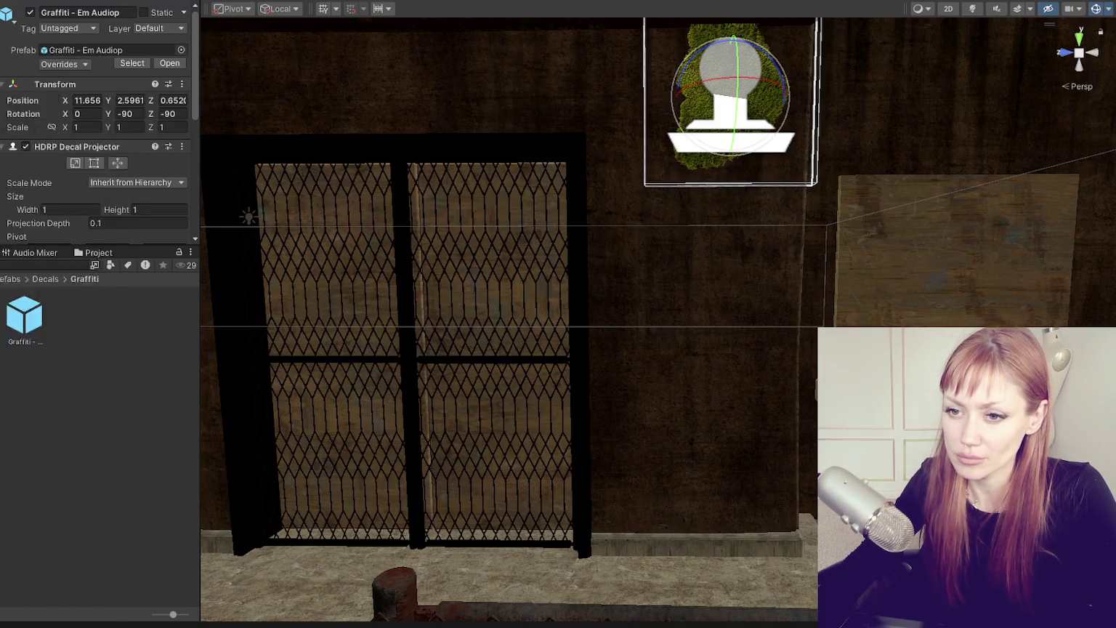
pyautogui.moveTo(32, 265)
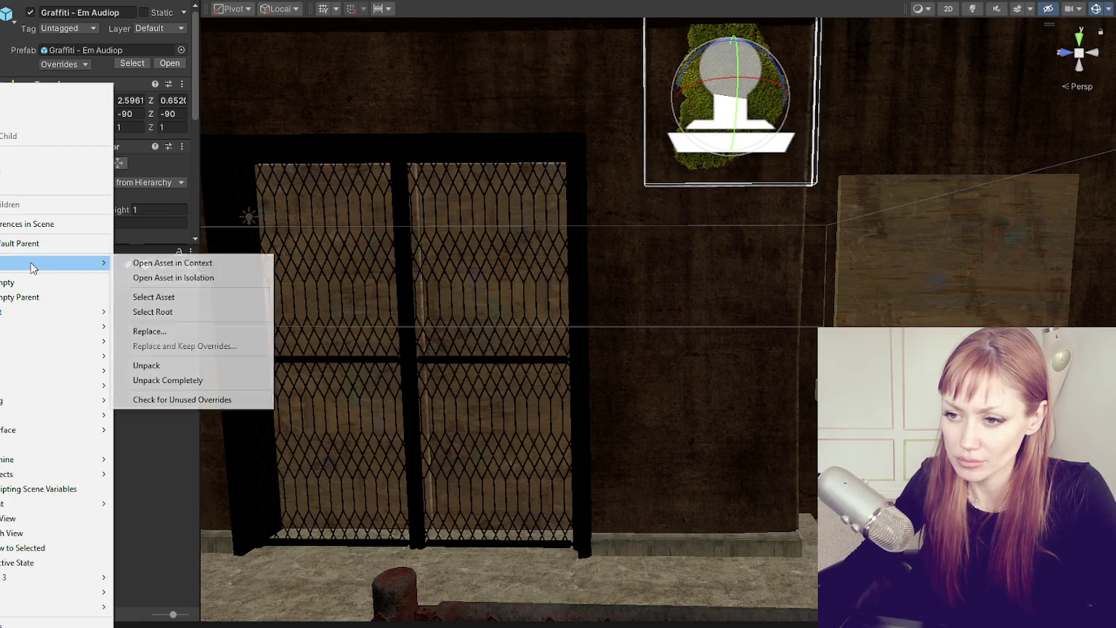
pyautogui.click(158, 381)
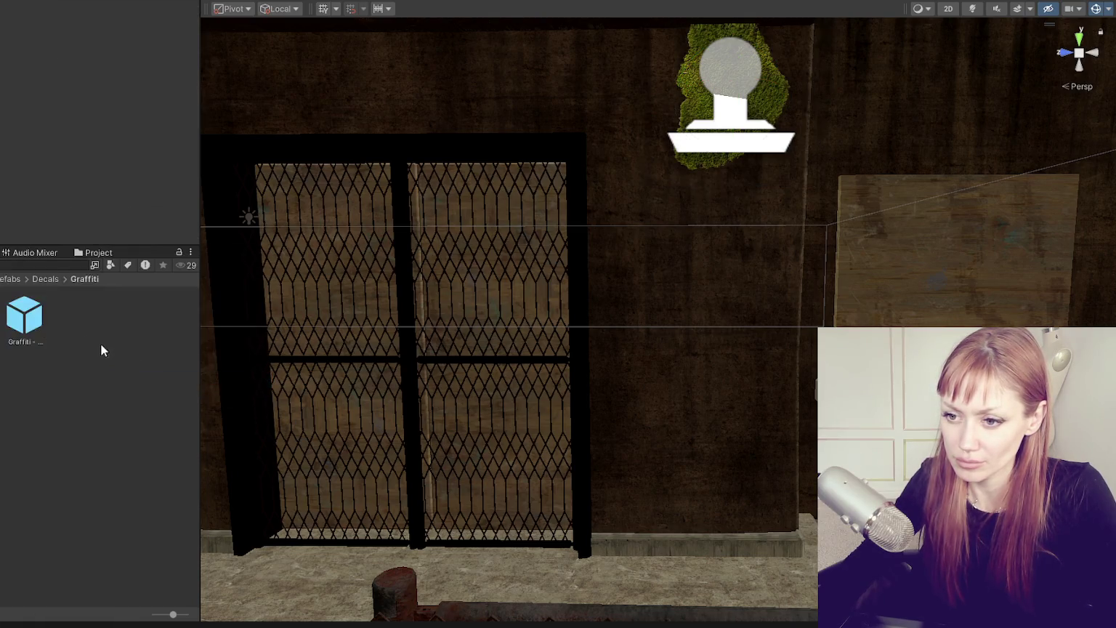
pyautogui.click(56, 295)
pyautogui.press('Delete')
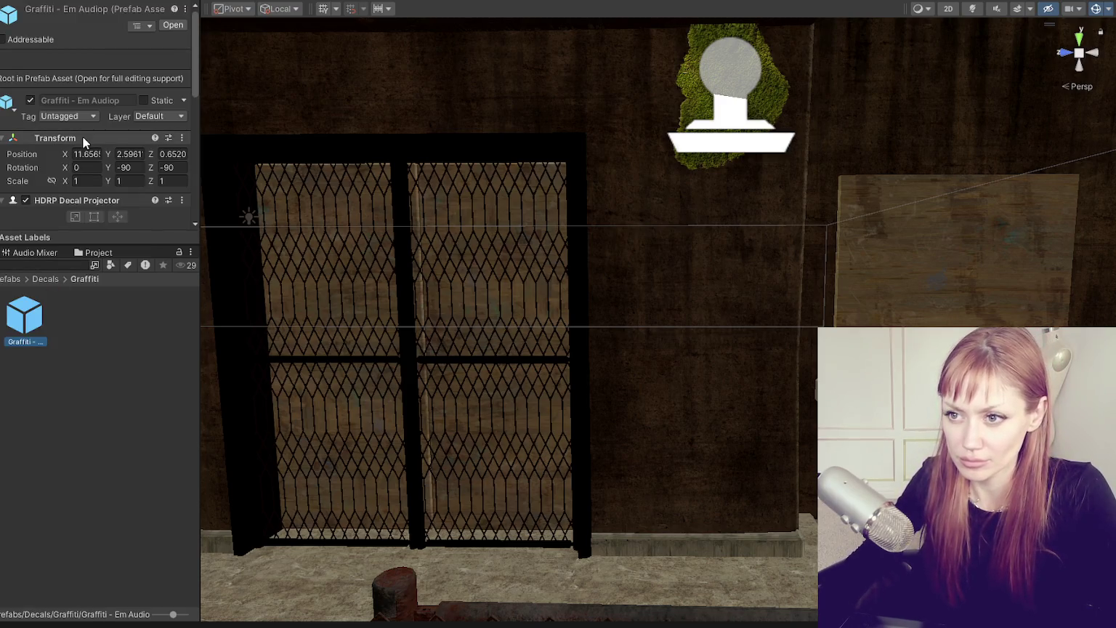
# Move the Moss 1 material into the Graffiti folder and rename it 'EmAudio'
pyautogui.scroll(-5, 94, 152)
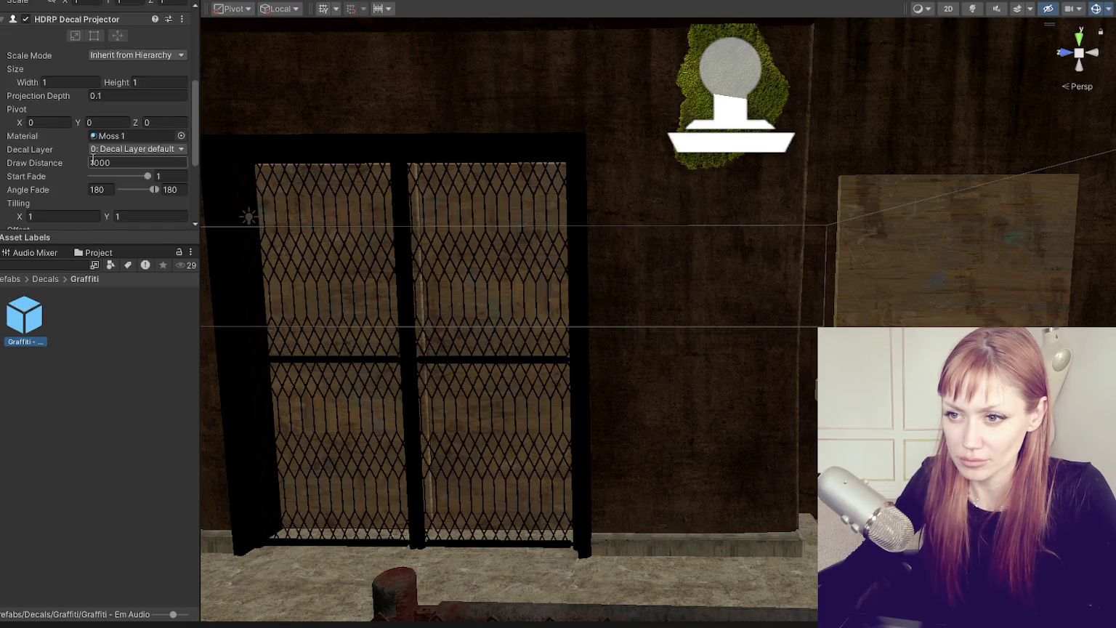
pyautogui.scroll(-3, 99, 203)
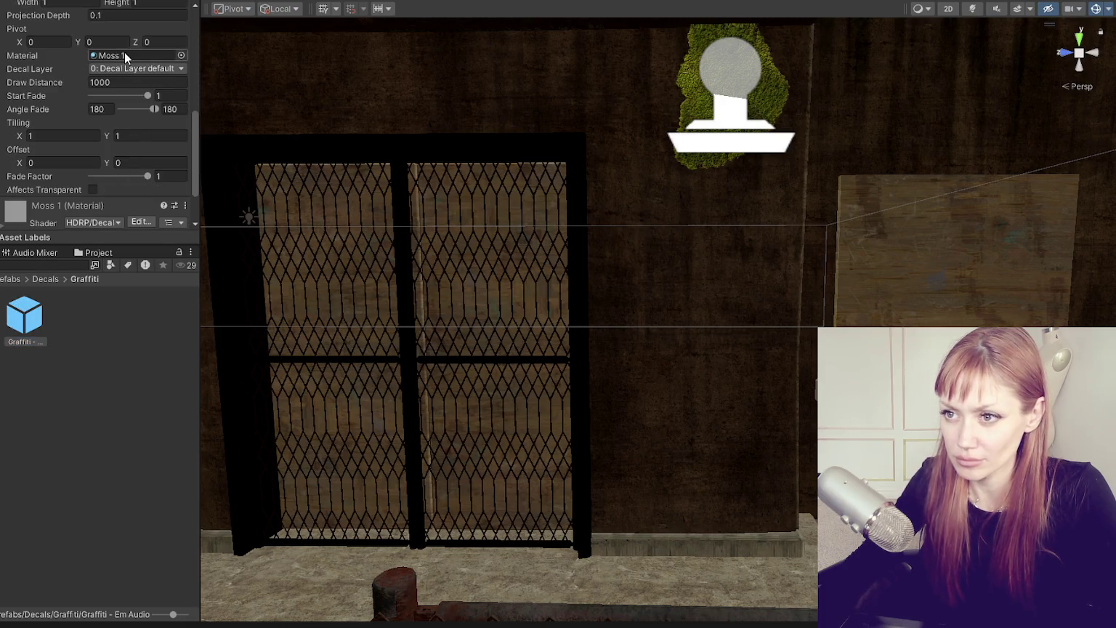
pyautogui.click(102, 54)
pyautogui.moveTo(87, 328)
pyautogui.mouseDown()
pyautogui.moveTo(2, 313)
pyautogui.moveTo(28, 414)
pyautogui.moveTo(53, 357)
pyautogui.mouseUp()
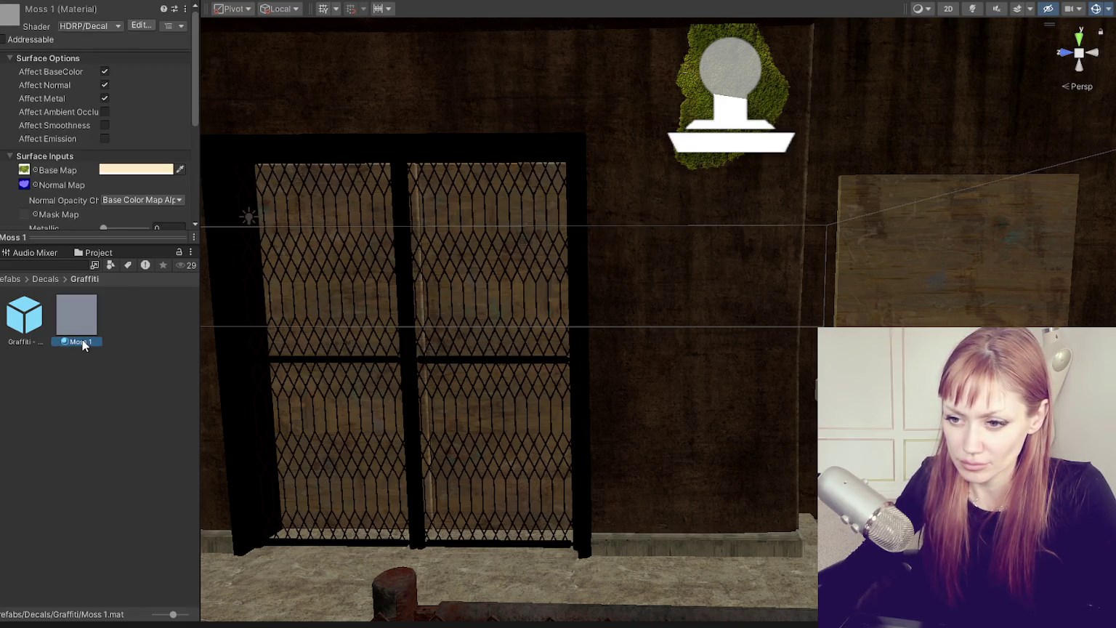
pyautogui.click(82, 340)
pyautogui.write('EmAudio')
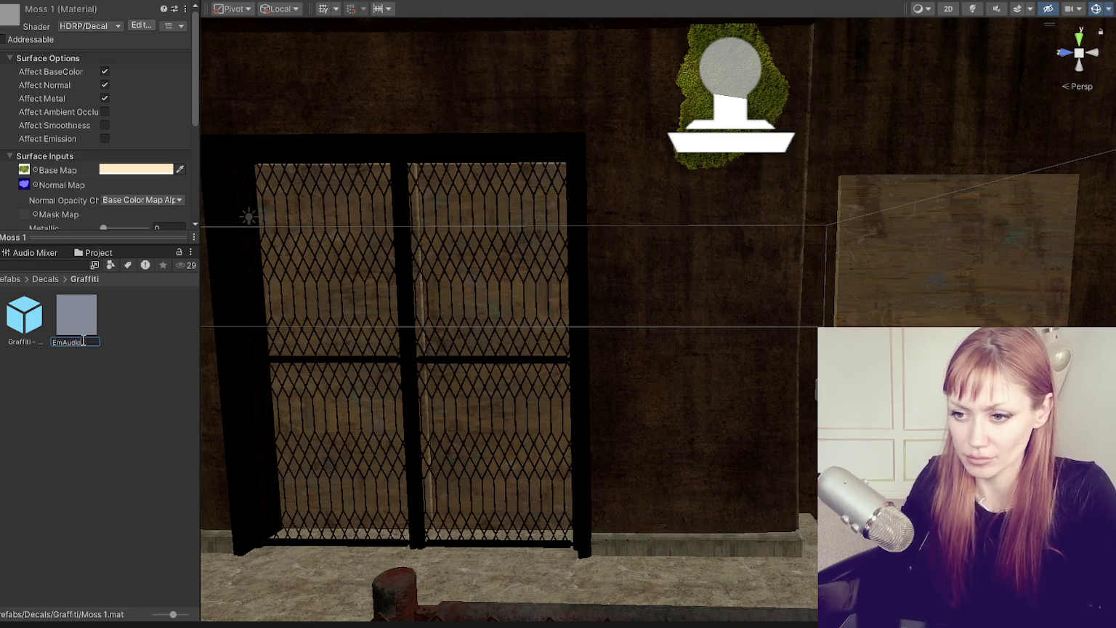
pyautogui.press('Return')
# Locate the moss Base Map and normal textures, then delete the moss decal from the wall
pyautogui.scroll(-2, 95, 145)
pyautogui.moveTo(25, 316); pyautogui.dragTo(24, 90)
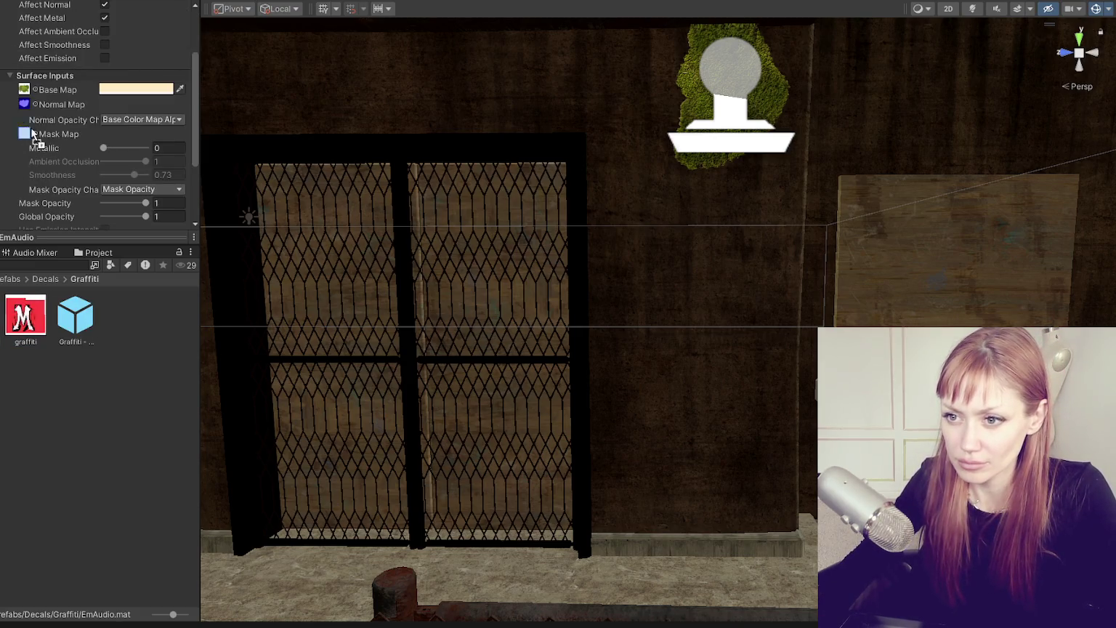
pyautogui.click(24, 104)
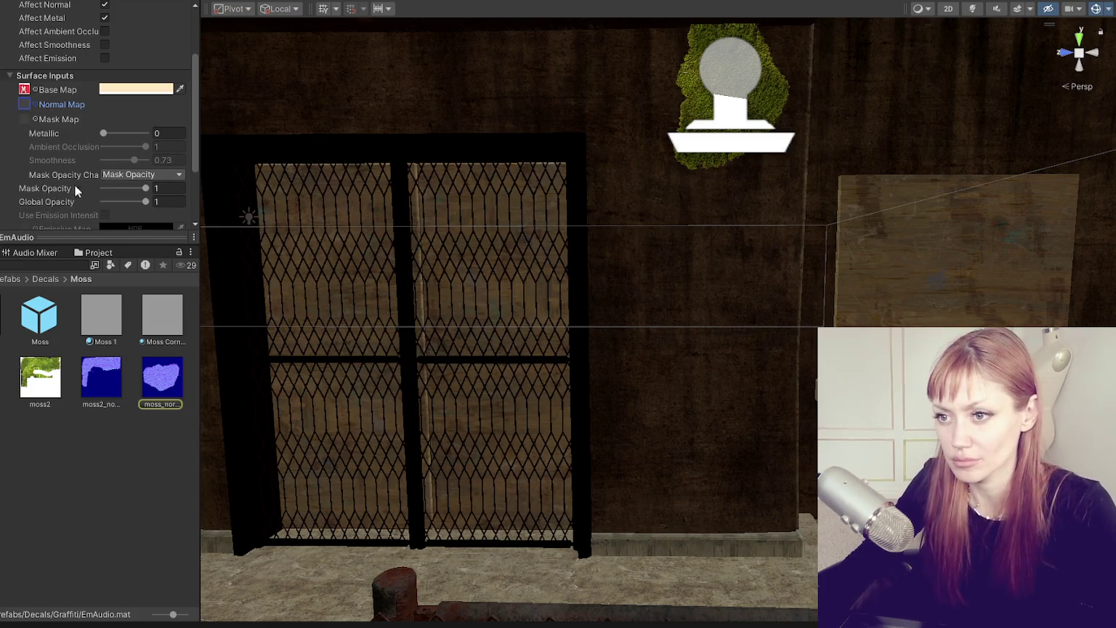
pyautogui.scroll(-2, 74, 184)
pyautogui.scroll(4, 90, 135)
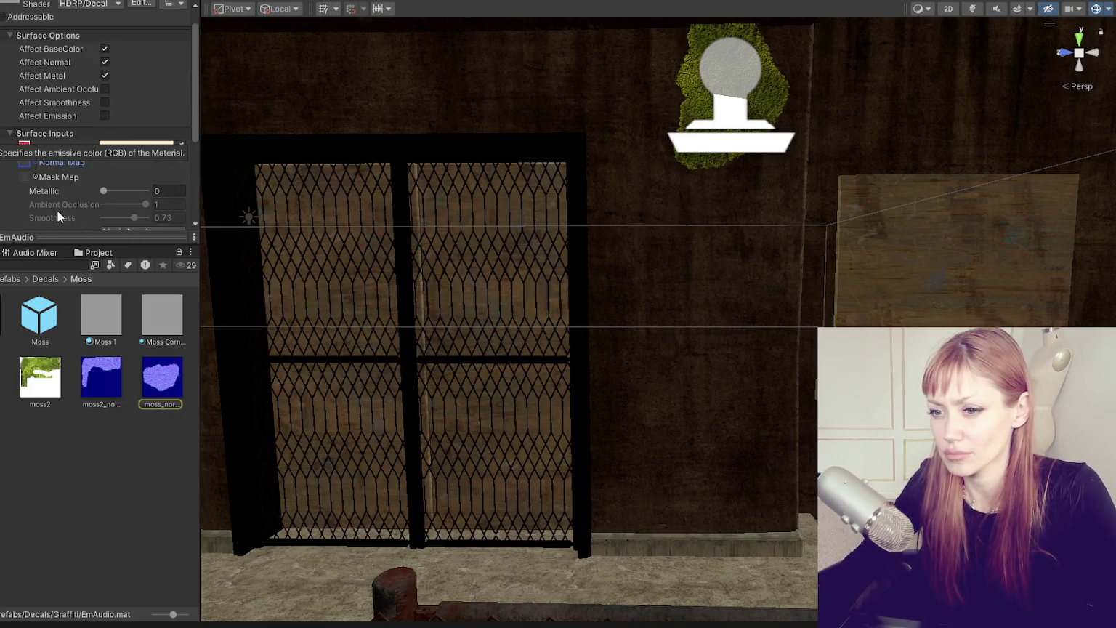
pyautogui.click(24, 147)
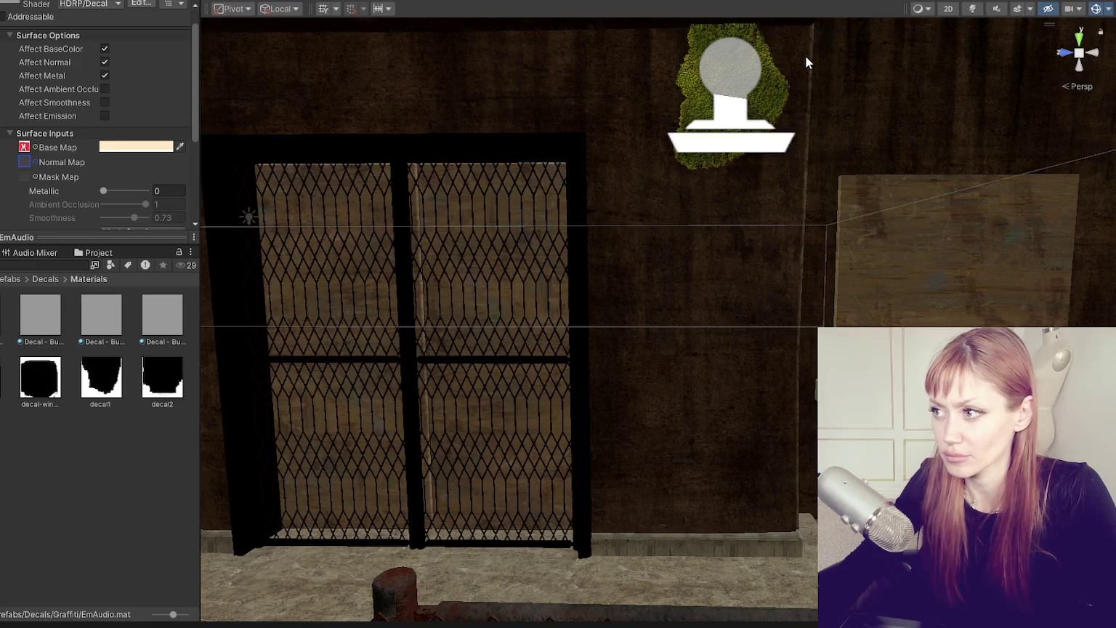
pyautogui.click(747, 67)
pyautogui.press('Delete')
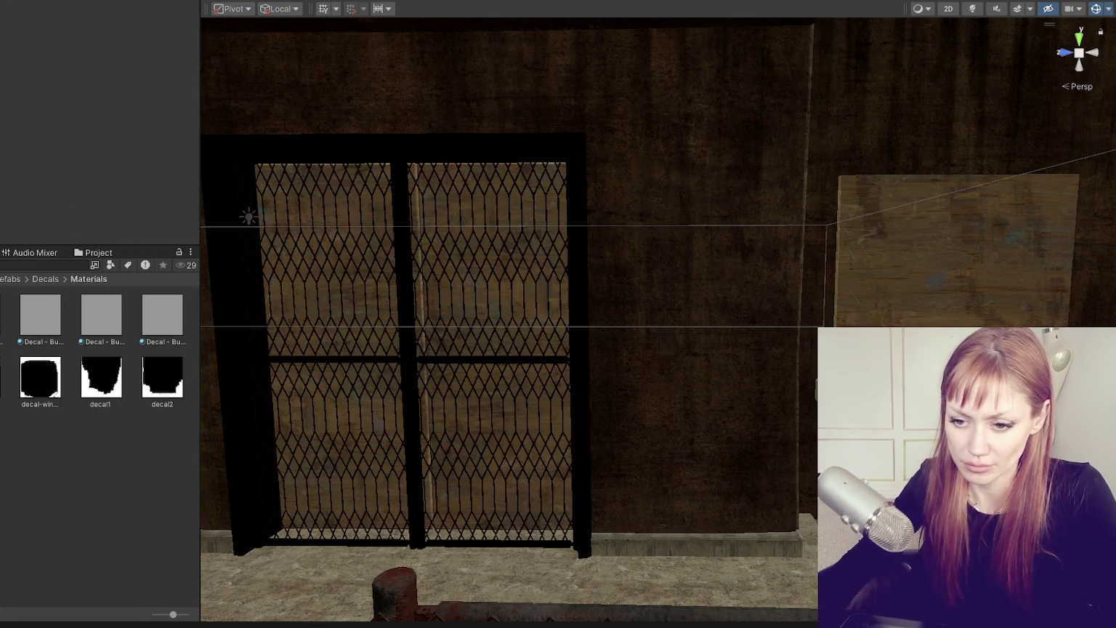
# Set the graffiti texture as EmAudio's Base Map and make its tint white
pyautogui.moveTo(77, 338); pyautogui.dragTo(707, 185)
pyautogui.hotkey('ctrl', 'z')
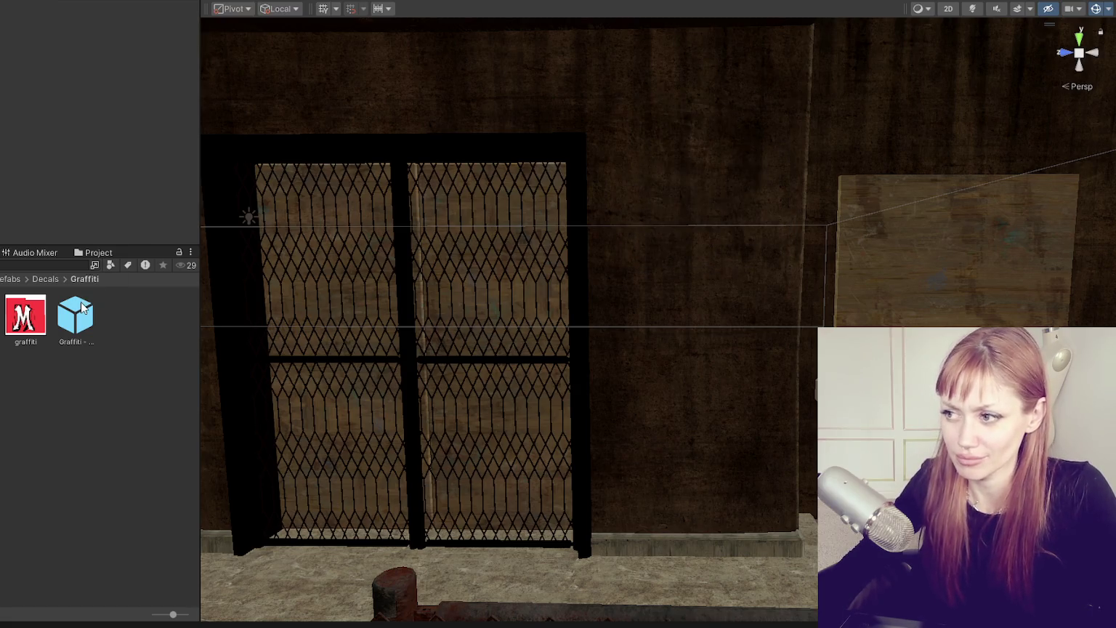
pyautogui.click(76, 314)
pyautogui.scroll(-5, 70, 171)
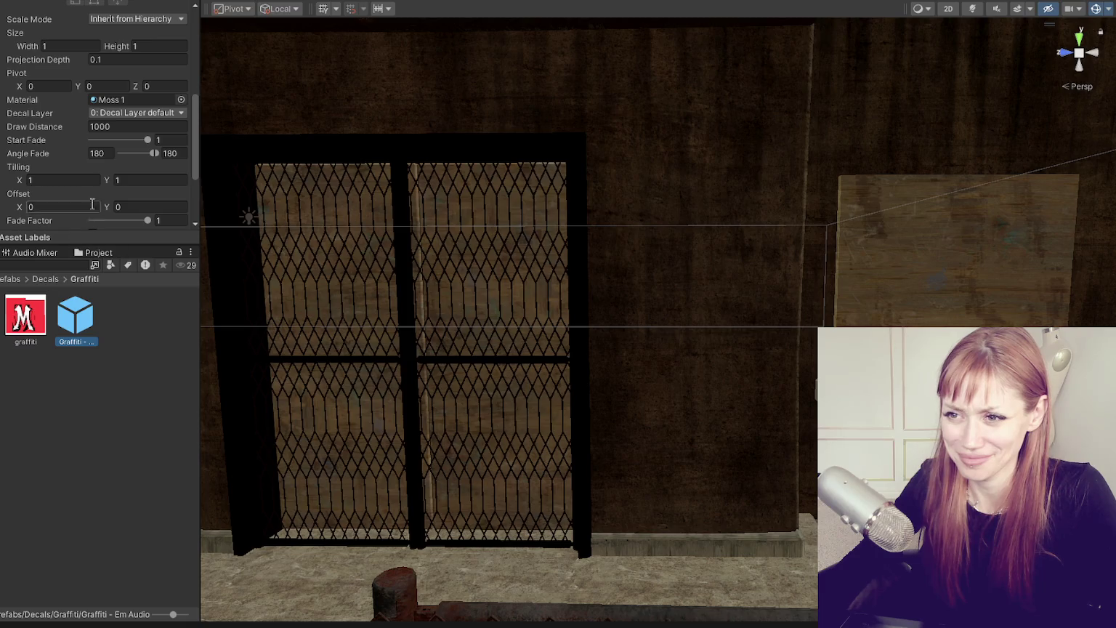
pyautogui.moveTo(31, 313); pyautogui.dragTo(112, 99)
pyautogui.scroll(-2, 113, 153)
pyautogui.moveTo(113, 153); pyautogui.dragTo(149, 61)
pyautogui.scroll(-3, 88, 167)
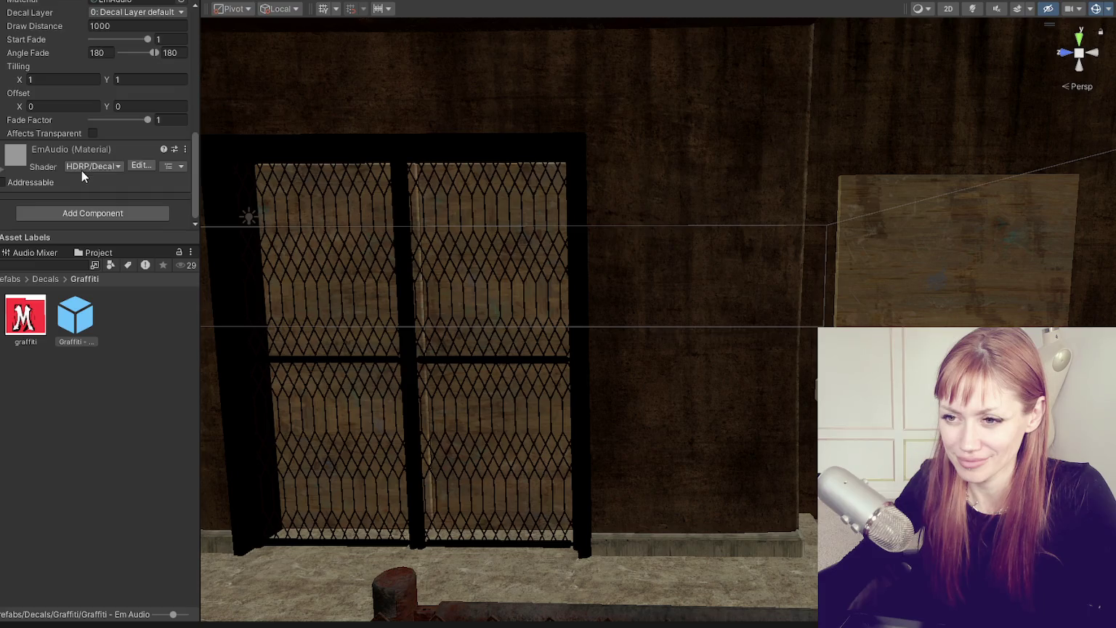
pyautogui.moveTo(29, 320); pyautogui.dragTo(93, 145)
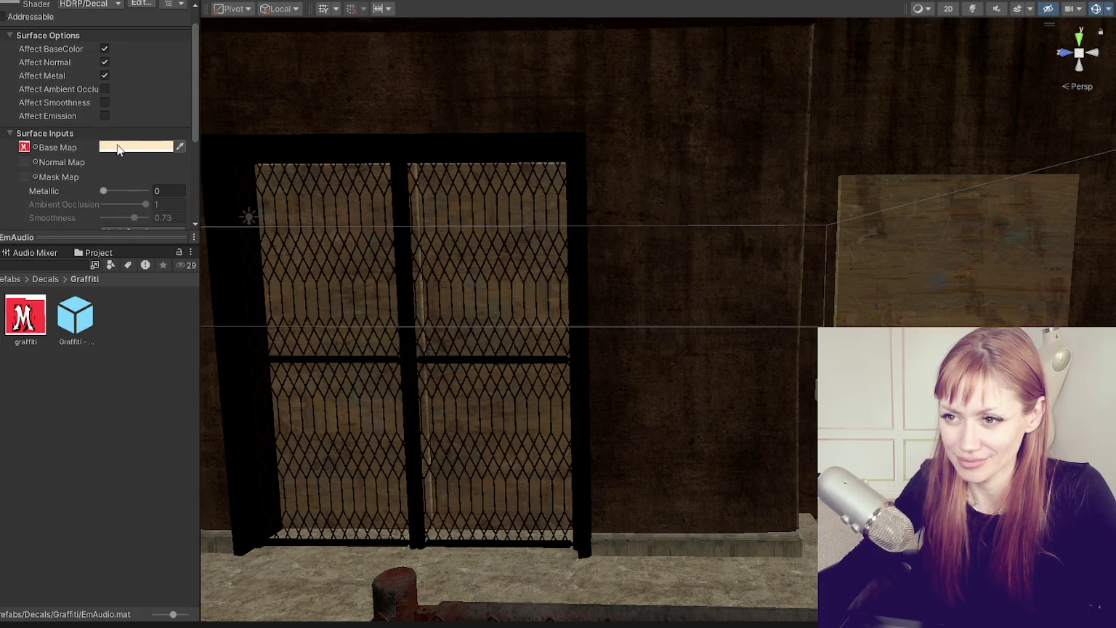
pyautogui.click(117, 148)
pyautogui.click(181, 237)
# Place a graffiti decal on the wall and slide it onto the right-hand wall
pyautogui.click(267, 136)
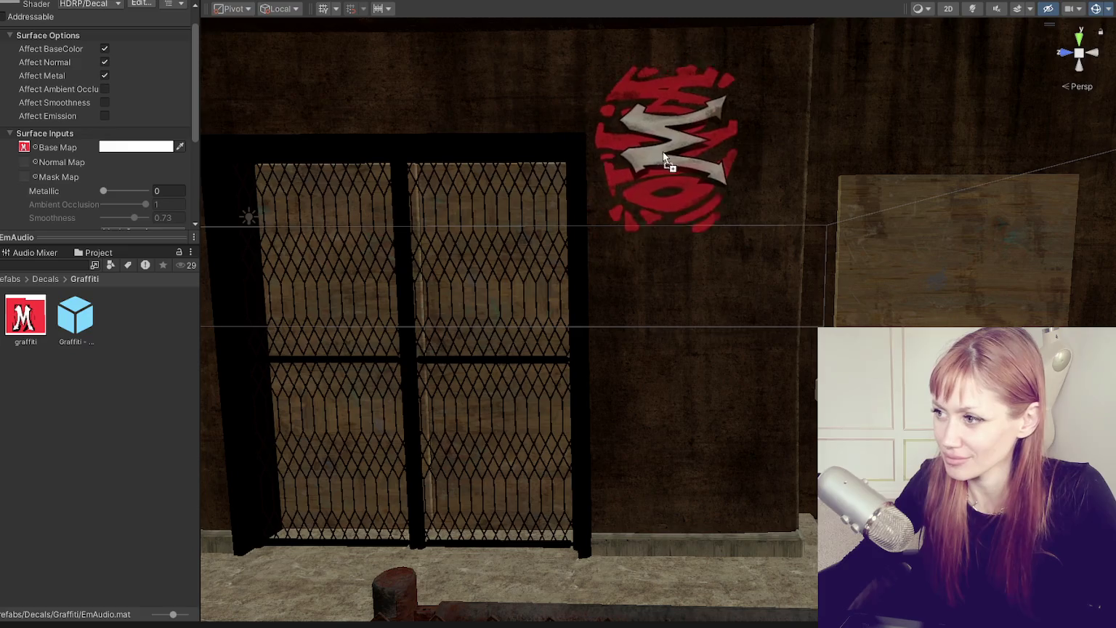
pyautogui.moveTo(664, 156); pyautogui.dragTo(673, 164)
pyautogui.moveTo(715, 123)
pyautogui.mouseDown()
pyautogui.moveTo(740, 251)
pyautogui.moveTo(553, 343)
pyautogui.moveTo(721, 132)
pyautogui.moveTo(765, 268)
pyautogui.mouseUp()
pyautogui.hotkey('ctrl', 'z')
pyautogui.press('w')
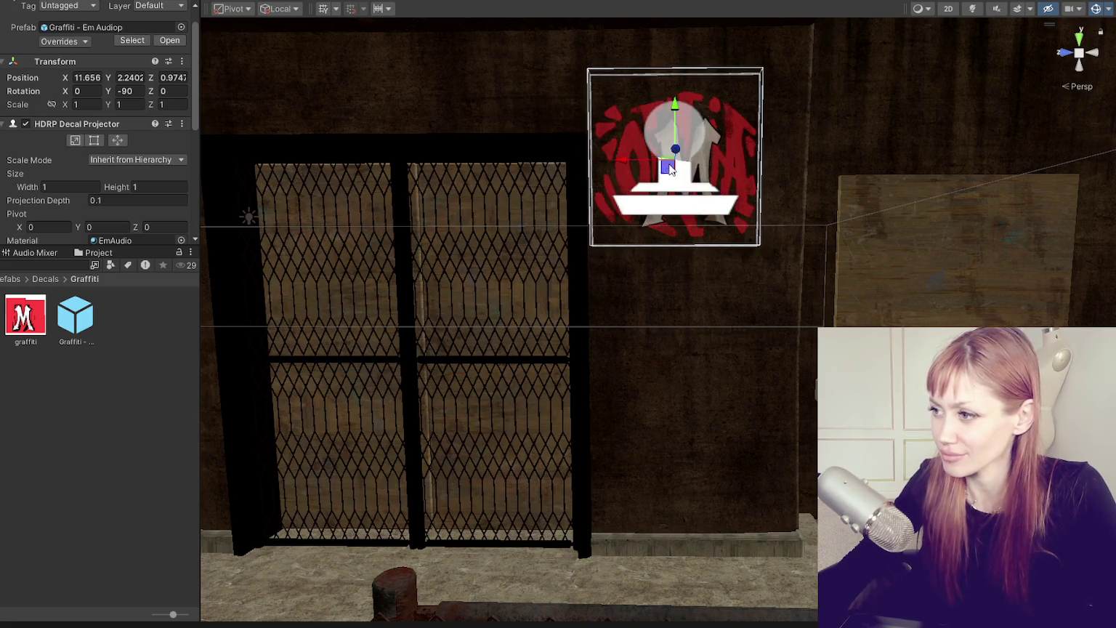
pyautogui.scroll(-5, 737, 220)
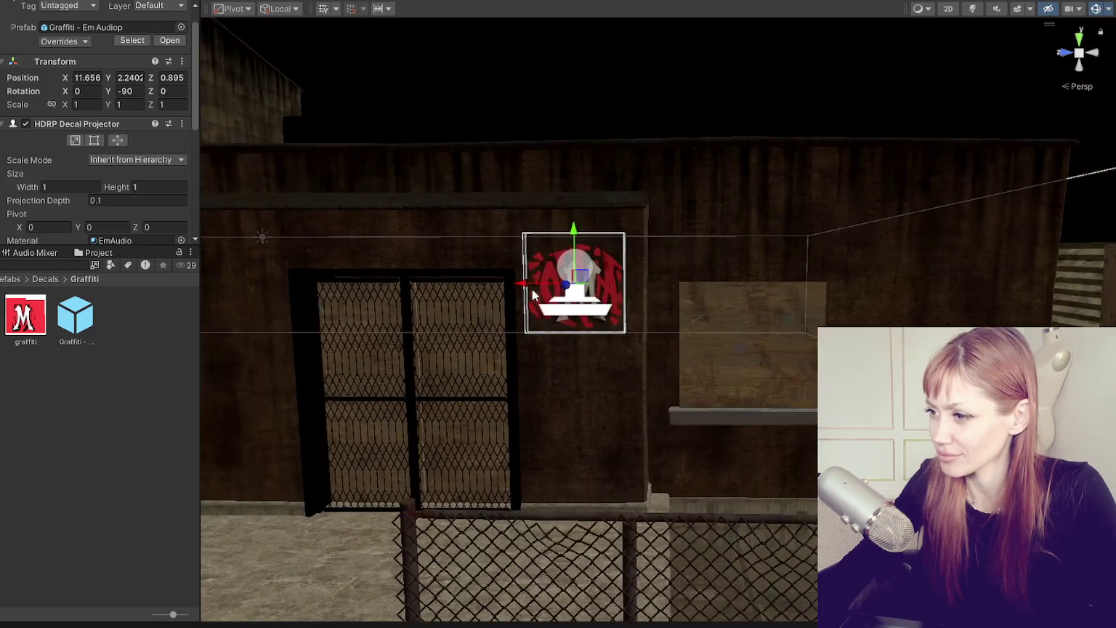
pyautogui.moveTo(535, 294)
pyautogui.mouseDown()
pyautogui.moveTo(878, 293)
pyautogui.moveTo(859, 287)
pyautogui.mouseUp()
pyautogui.scroll(1, 885, 250)
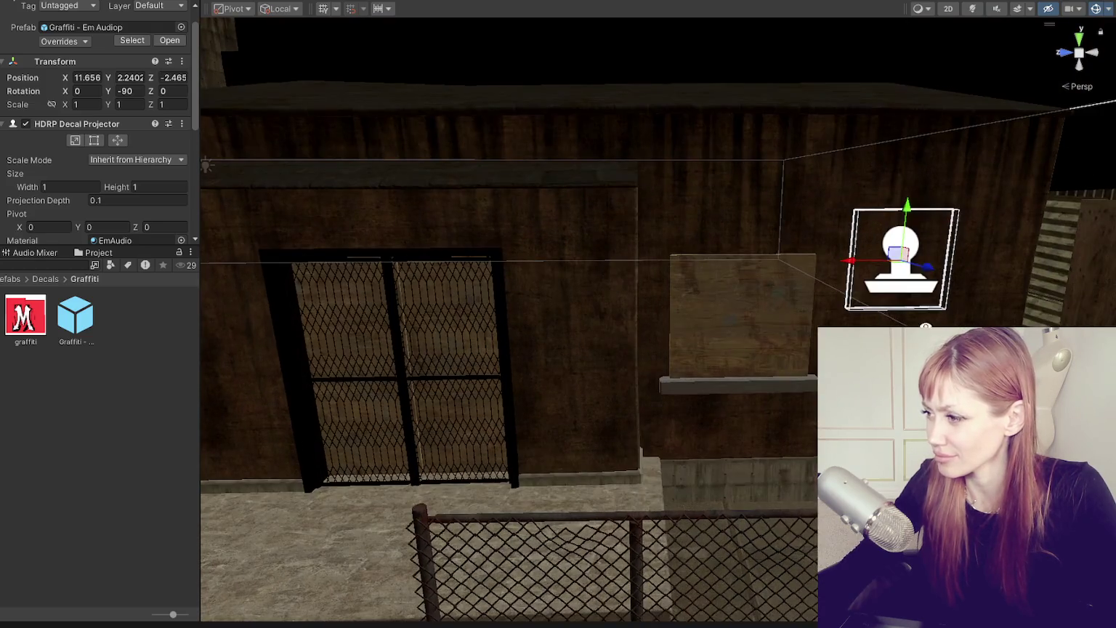
pyautogui.moveTo(946, 273)
pyautogui.mouseDown()
pyautogui.moveTo(901, 264)
pyautogui.moveTo(947, 235)
pyautogui.mouseUp()
# Rotate the decal to face the wall, lower it, scale to 3.8136 and set Fade Factor 0.68
pyautogui.press('r')
pyautogui.press('w')
pyautogui.moveTo(829, 258); pyautogui.dragTo(869, 256)
pyautogui.press('e')
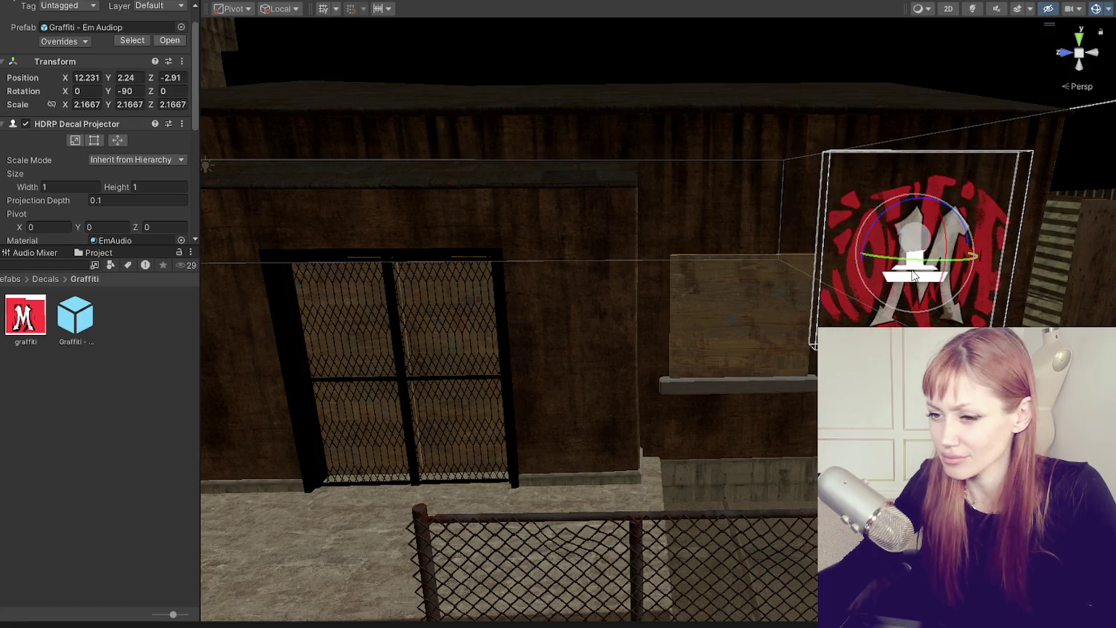
pyautogui.moveTo(914, 272)
pyautogui.mouseDown()
pyautogui.moveTo(531, 286)
pyautogui.moveTo(563, 279)
pyautogui.mouseUp()
pyautogui.press('w')
pyautogui.moveTo(842, 287)
pyautogui.mouseDown()
pyautogui.moveTo(807, 276)
pyautogui.moveTo(843, 275)
pyautogui.mouseUp()
pyautogui.moveTo(920, 218)
pyautogui.mouseDown()
pyautogui.moveTo(945, 267)
pyautogui.moveTo(982, 288)
pyautogui.moveTo(891, 280)
pyautogui.mouseUp()
pyautogui.press('r')
pyautogui.moveTo(436, 436)
pyautogui.mouseDown()
pyautogui.moveTo(693, 409)
pyautogui.moveTo(687, 291)
pyautogui.moveTo(766, 336)
pyautogui.moveTo(796, 298)
pyautogui.mouseUp()
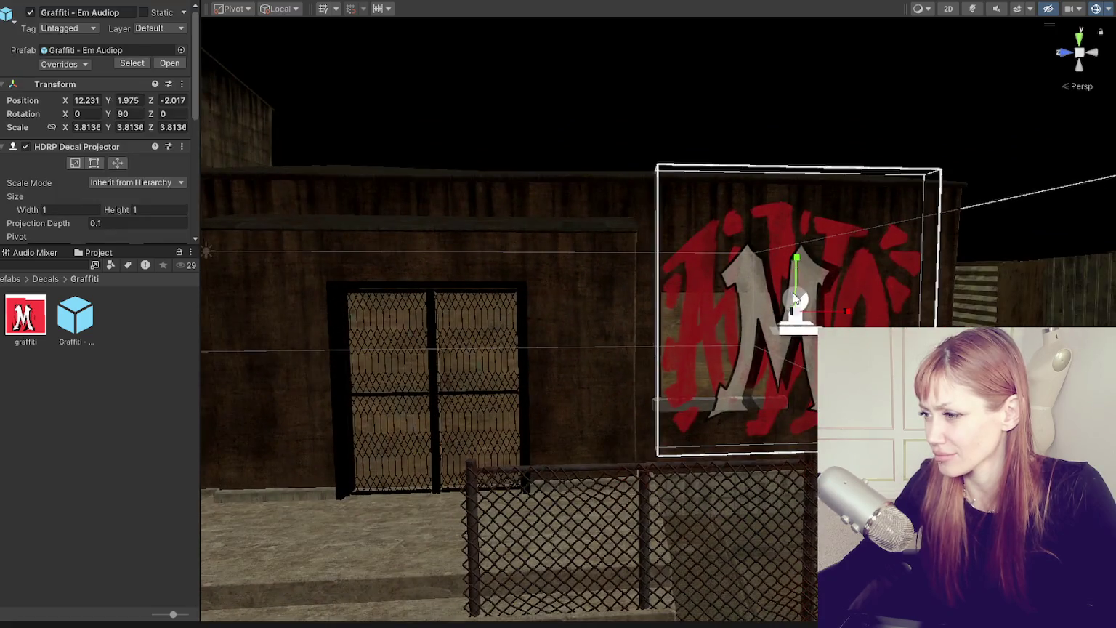
pyautogui.scroll(-5, 140, 167)
pyautogui.moveTo(139, 166)
pyautogui.mouseDown()
pyautogui.moveTo(132, 173)
pyautogui.moveTo(195, 163)
pyautogui.mouseUp()
pyautogui.click(622, 88)
# Move the graffiti decal onto the left building's wall and shrink it slightly
pyautogui.moveTo(623, 88)
pyautogui.mouseDown()
pyautogui.moveTo(468, 278)
pyautogui.moveTo(823, 271)
pyautogui.mouseUp()
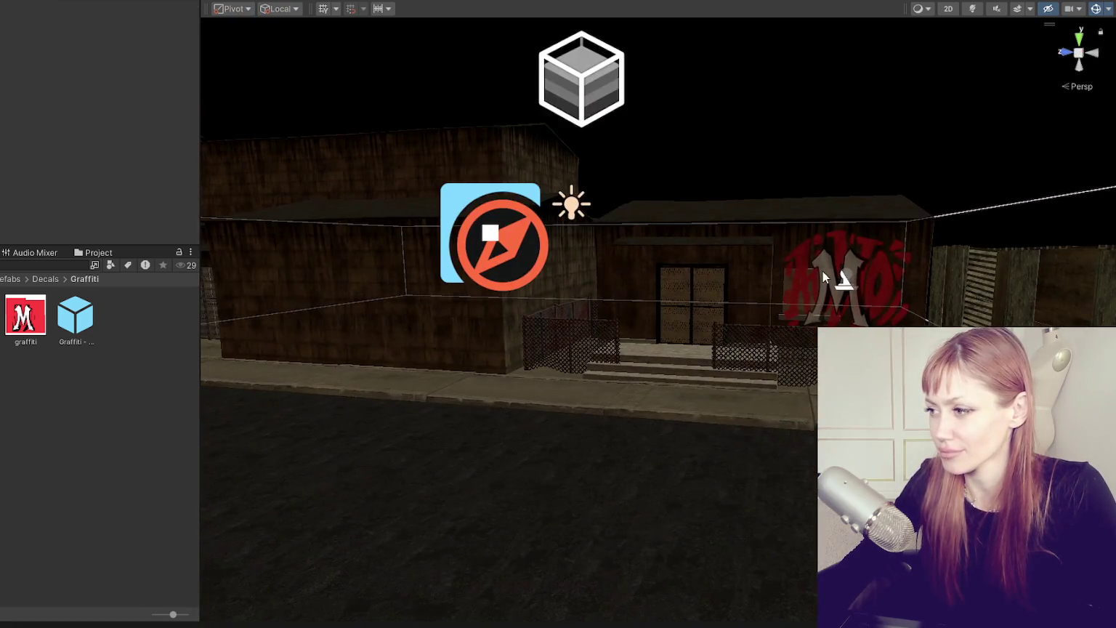
pyautogui.click(849, 285)
pyautogui.moveTo(905, 285)
pyautogui.mouseDown()
pyautogui.moveTo(378, 281)
pyautogui.moveTo(326, 258)
pyautogui.moveTo(264, 259)
pyautogui.mouseUp()
pyautogui.press('r')
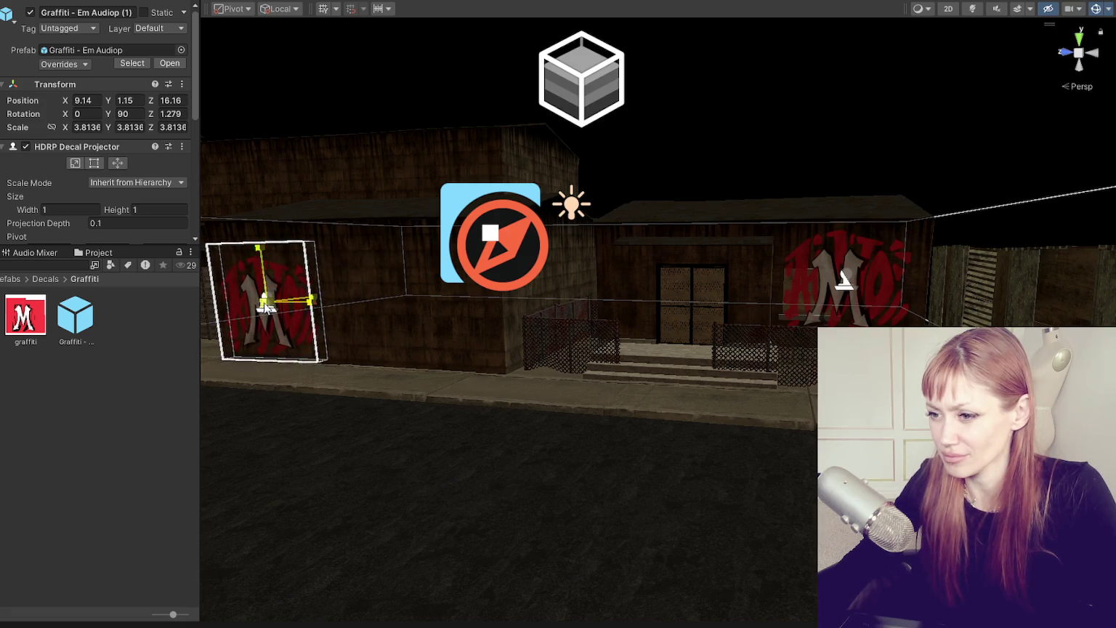
pyautogui.moveTo(266, 309); pyautogui.dragTo(250, 320)
pyautogui.press('e')
pyautogui.click(484, 319)
pyautogui.moveTo(484, 319)
pyautogui.mouseDown()
pyautogui.moveTo(566, 298)
pyautogui.moveTo(651, 297)
pyautogui.moveTo(457, 316)
pyautogui.moveTo(628, 281)
pyautogui.moveTo(539, 294)
pyautogui.moveTo(572, 404)
pyautogui.moveTo(647, 403)
pyautogui.moveTo(516, 411)
pyautogui.moveTo(511, 399)
pyautogui.mouseUp()
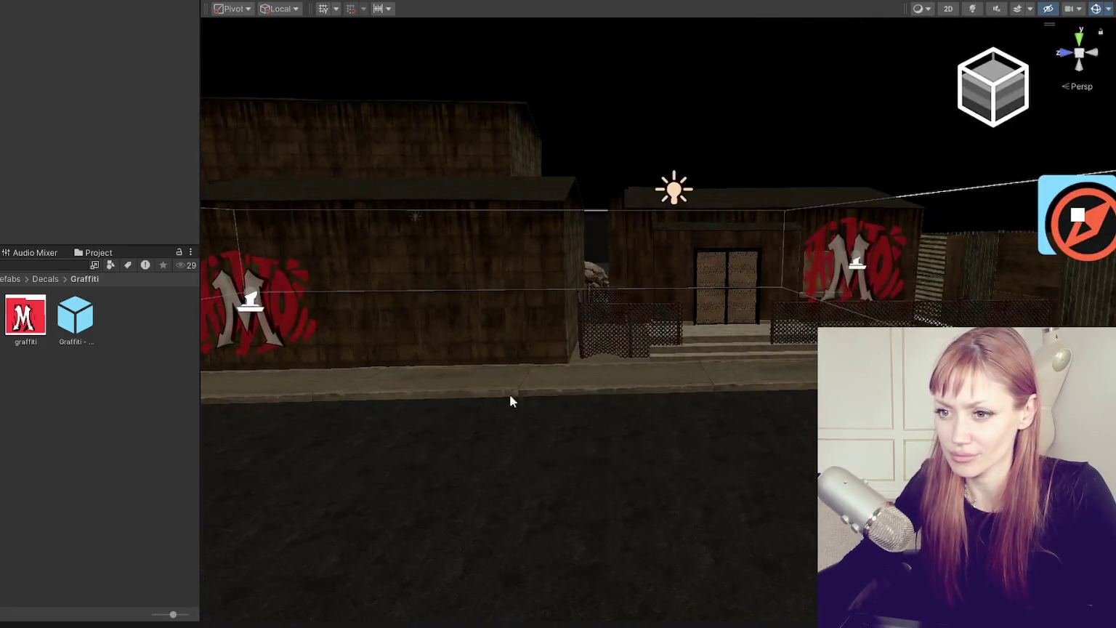
# Open the EmAudio material and toggle Affect Normal and Affect Metal off, then back on
pyautogui.click(29, 313)
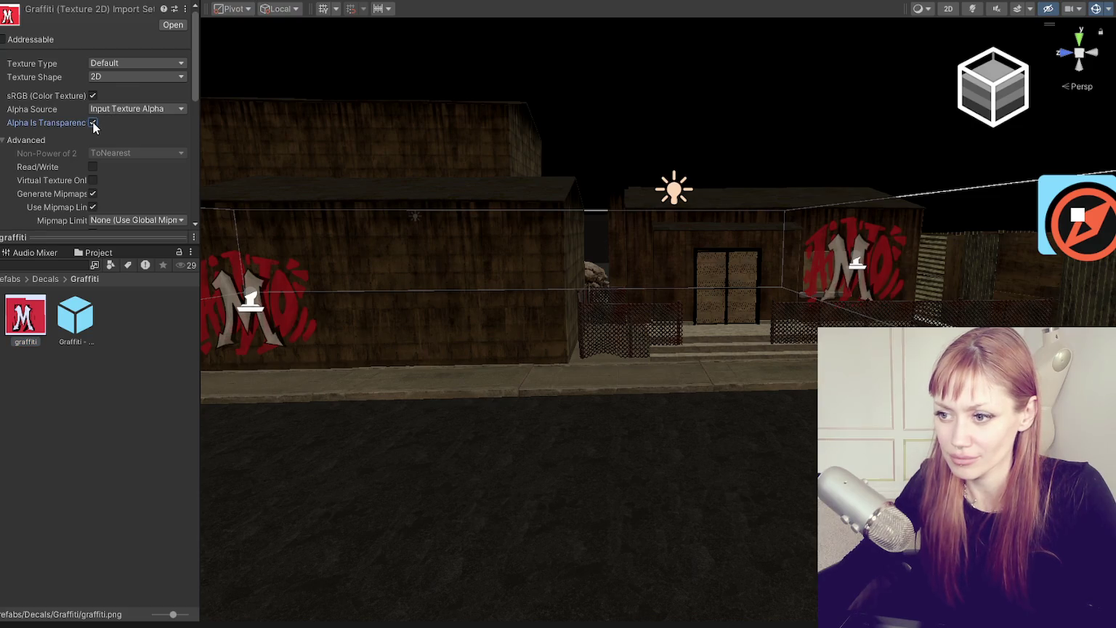
pyautogui.click(76, 320)
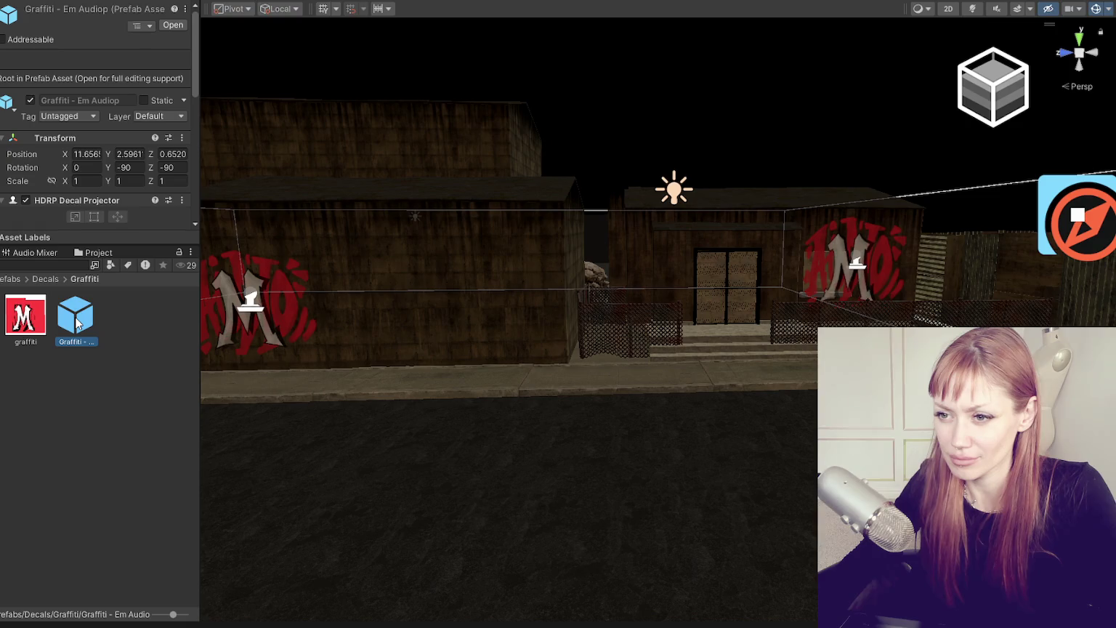
pyautogui.click(442, 248)
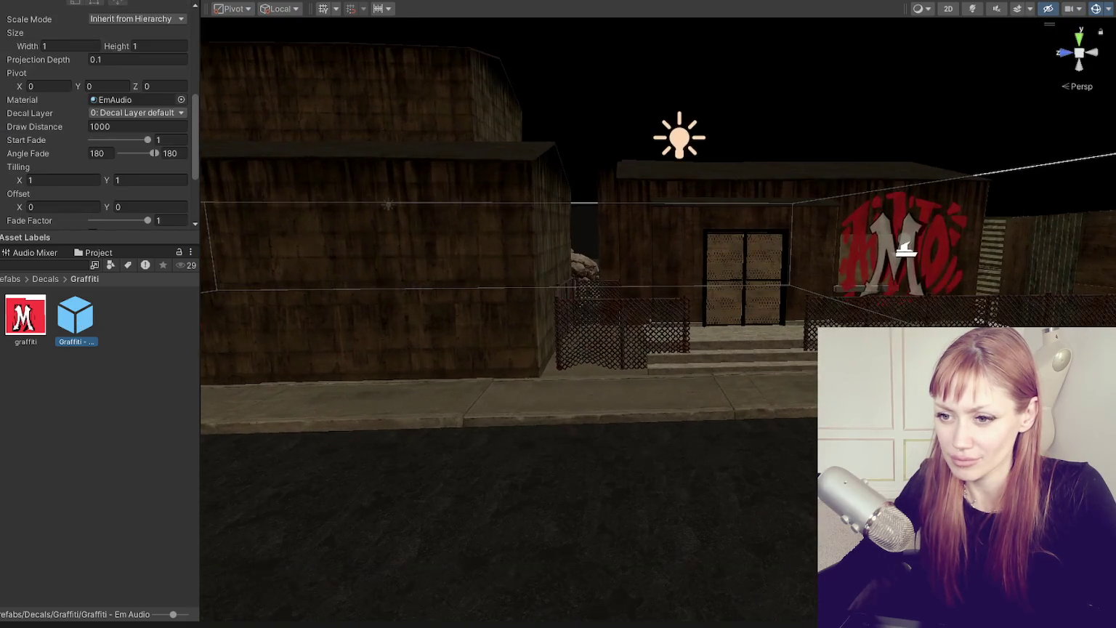
pyautogui.doubleClick(128, 138)
pyautogui.click(104, 98)
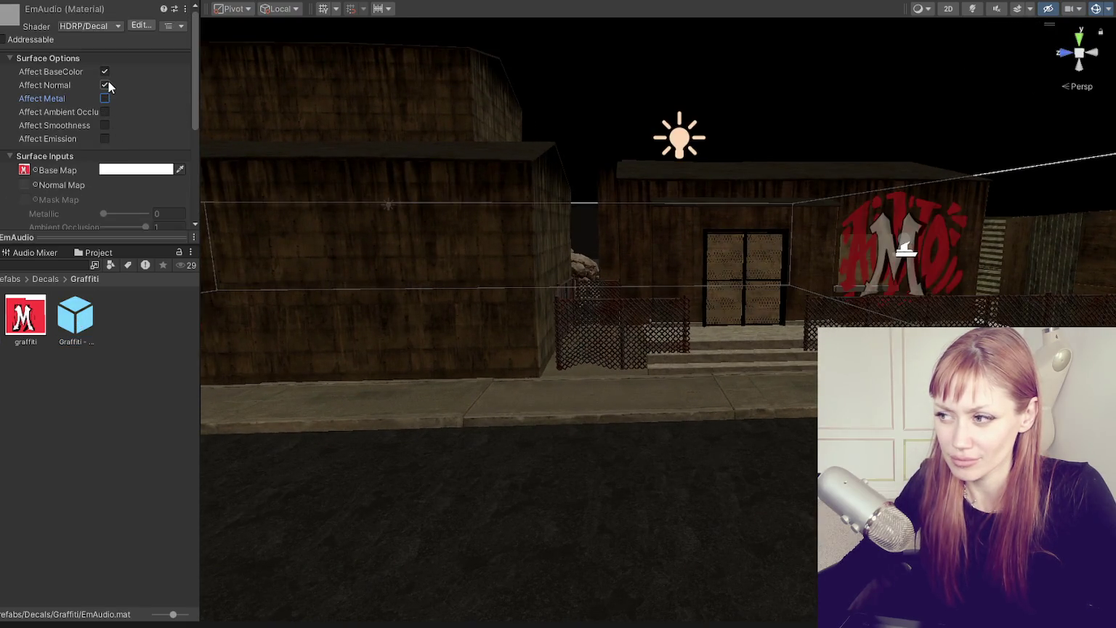
pyautogui.click(105, 85)
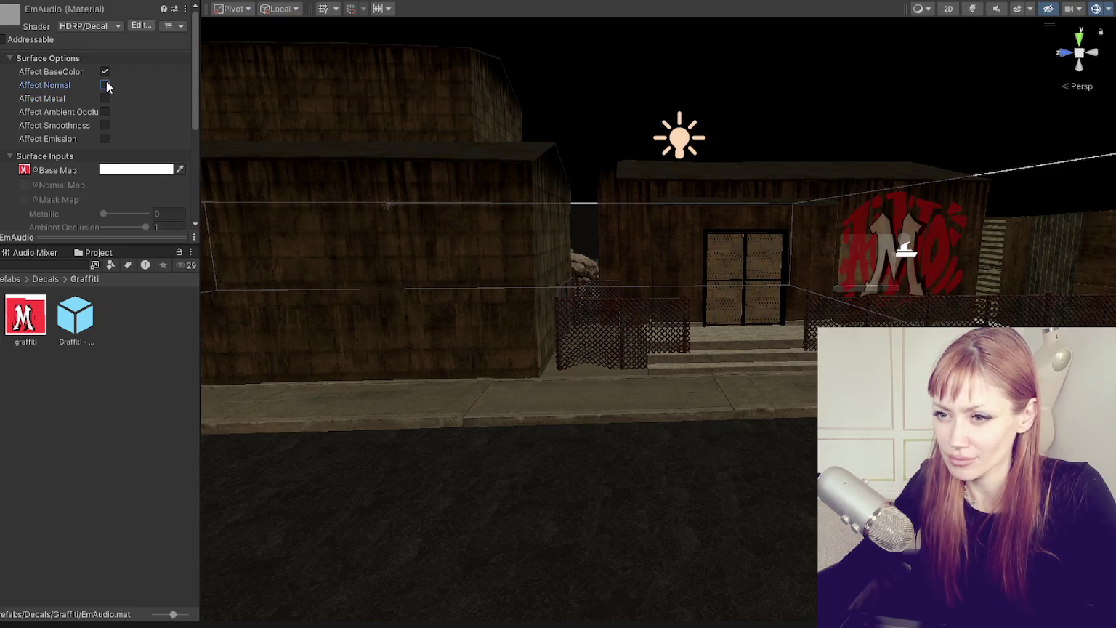
pyautogui.scroll(-5, 106, 129)
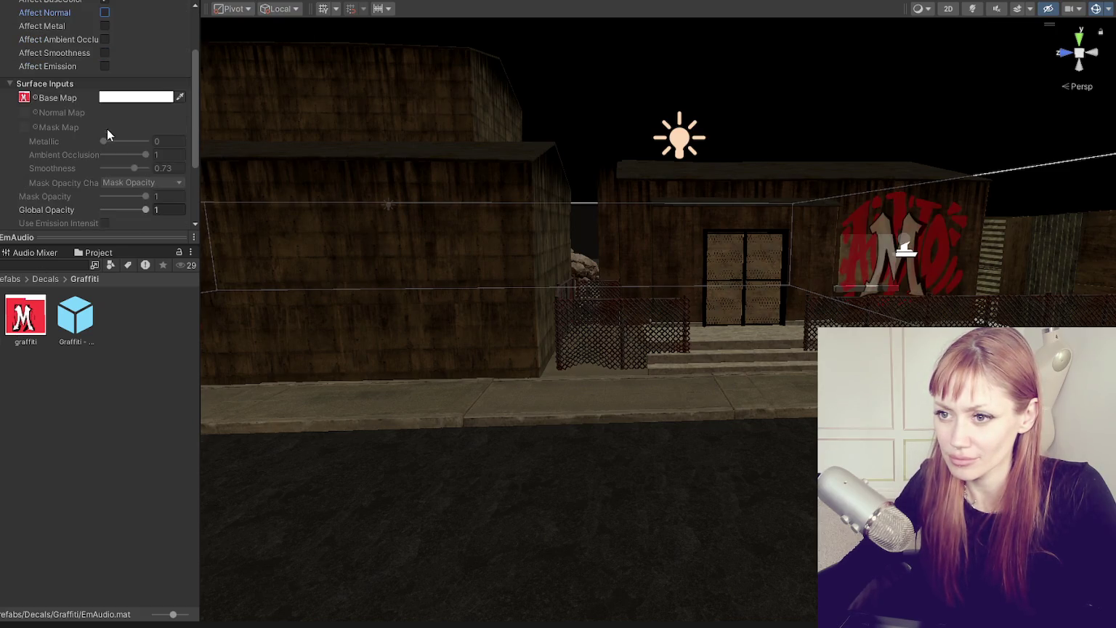
pyautogui.scroll(5, 106, 130)
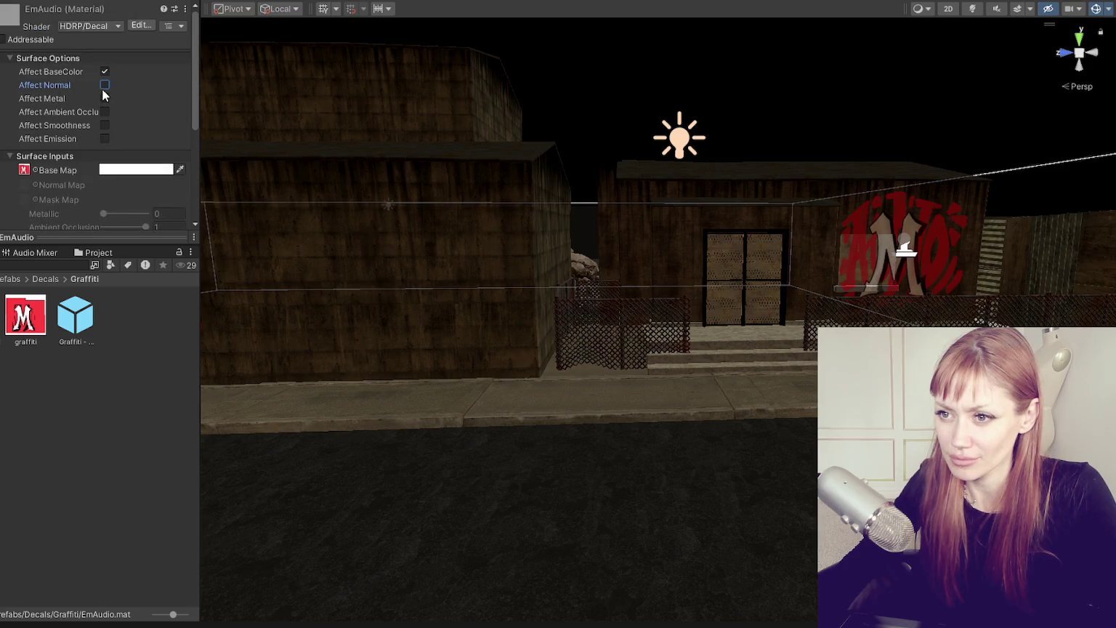
pyautogui.click(105, 85)
pyautogui.click(104, 98)
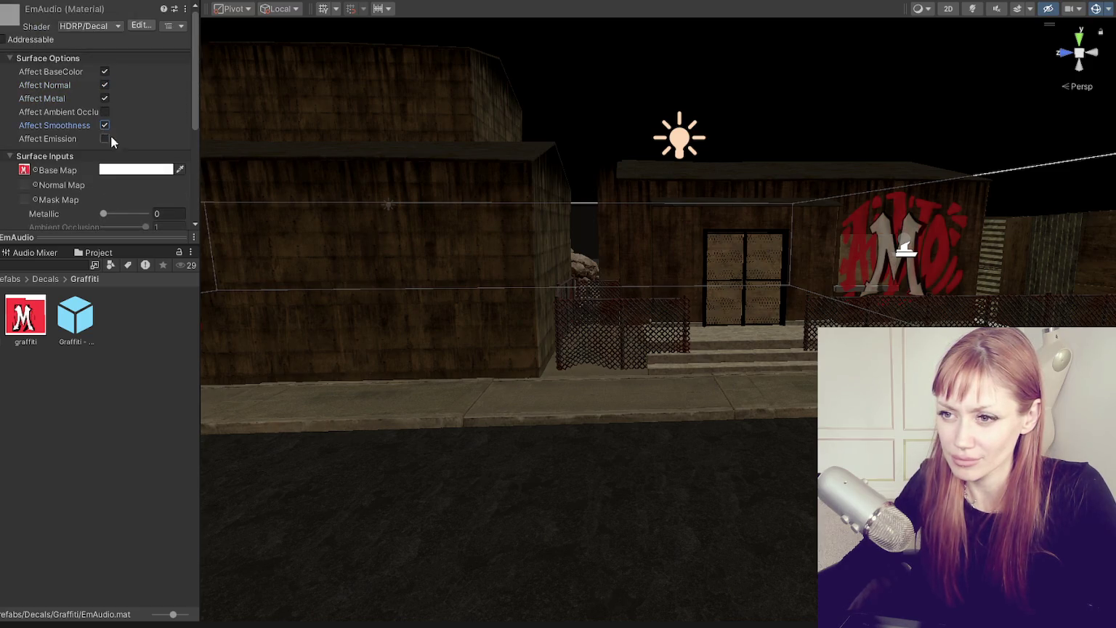
# Set the EmAudio decal material's Smoothness to 0.14
pyautogui.click(75, 318)
pyautogui.click(42, 307)
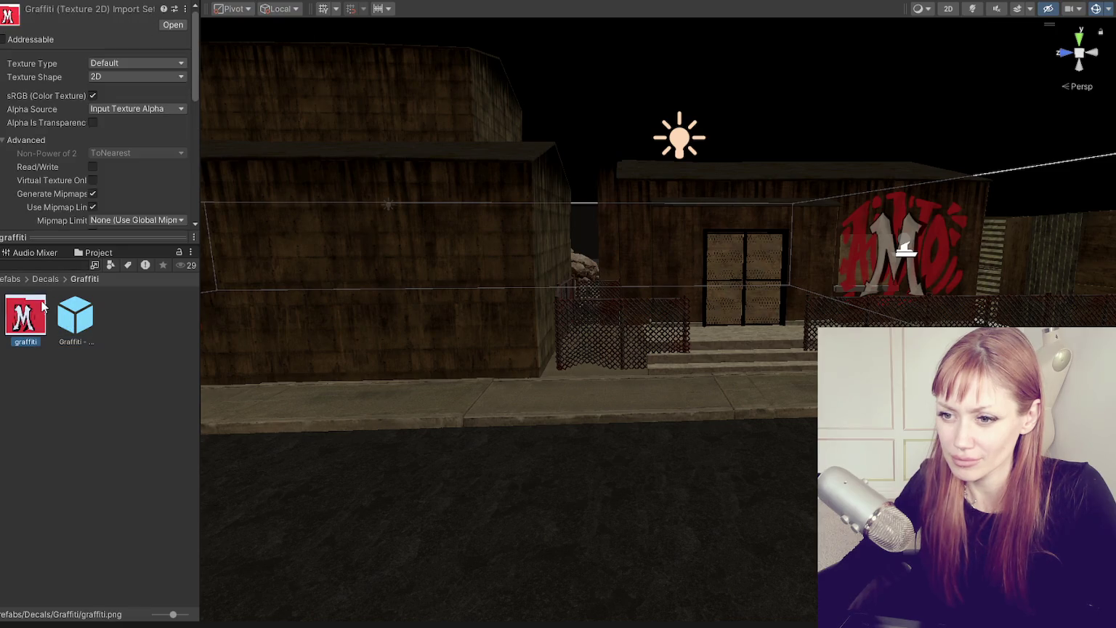
pyautogui.scroll(-10, 102, 141)
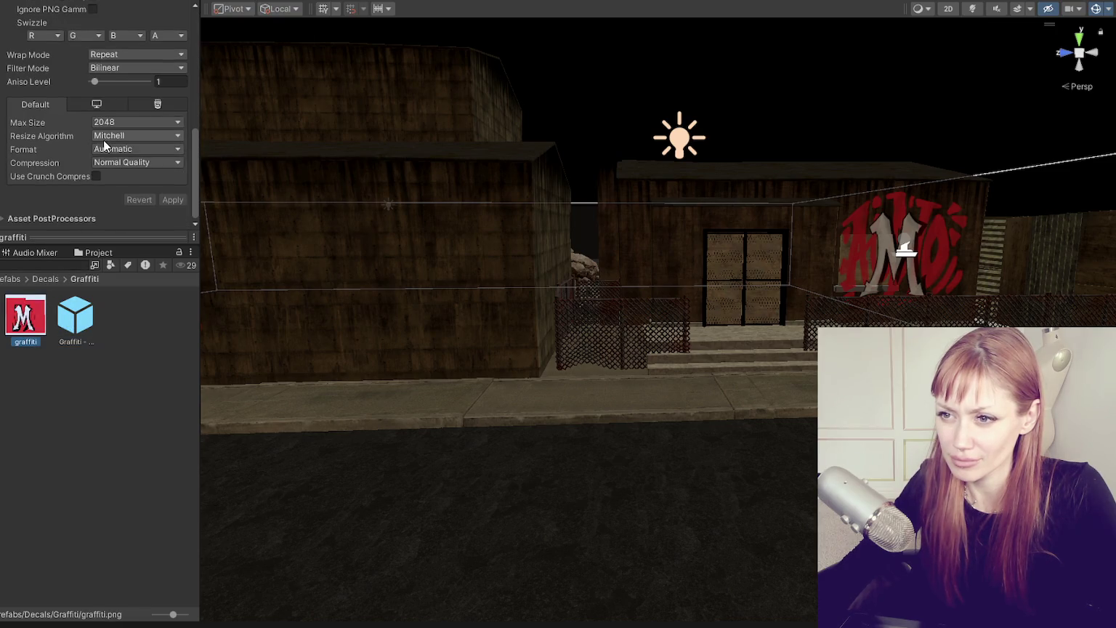
pyautogui.scroll(10, 103, 146)
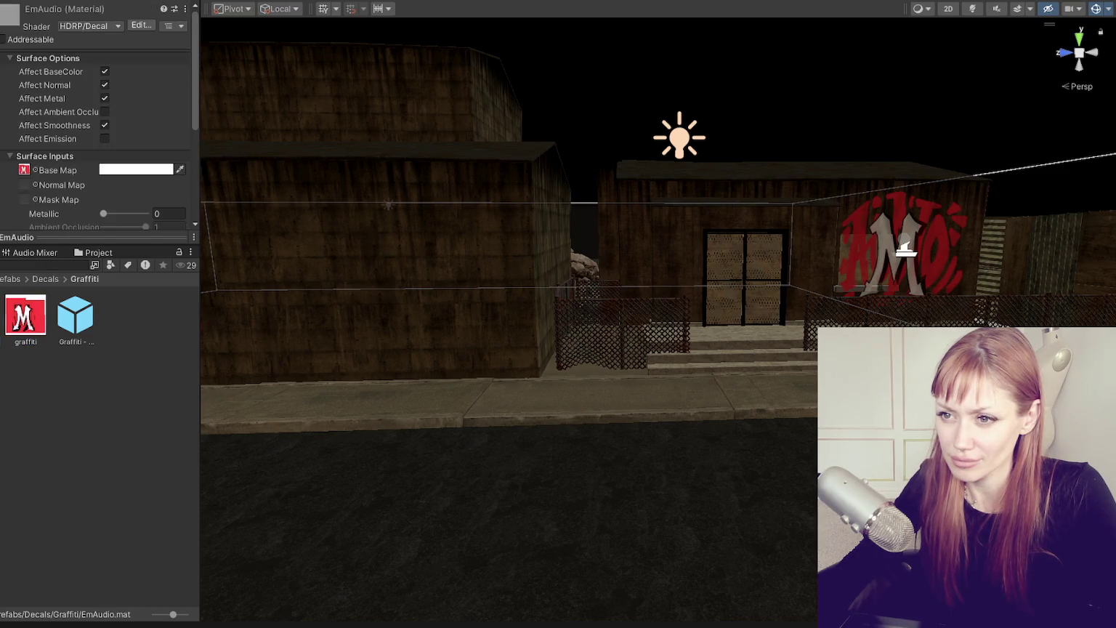
pyautogui.scroll(-3, 122, 102)
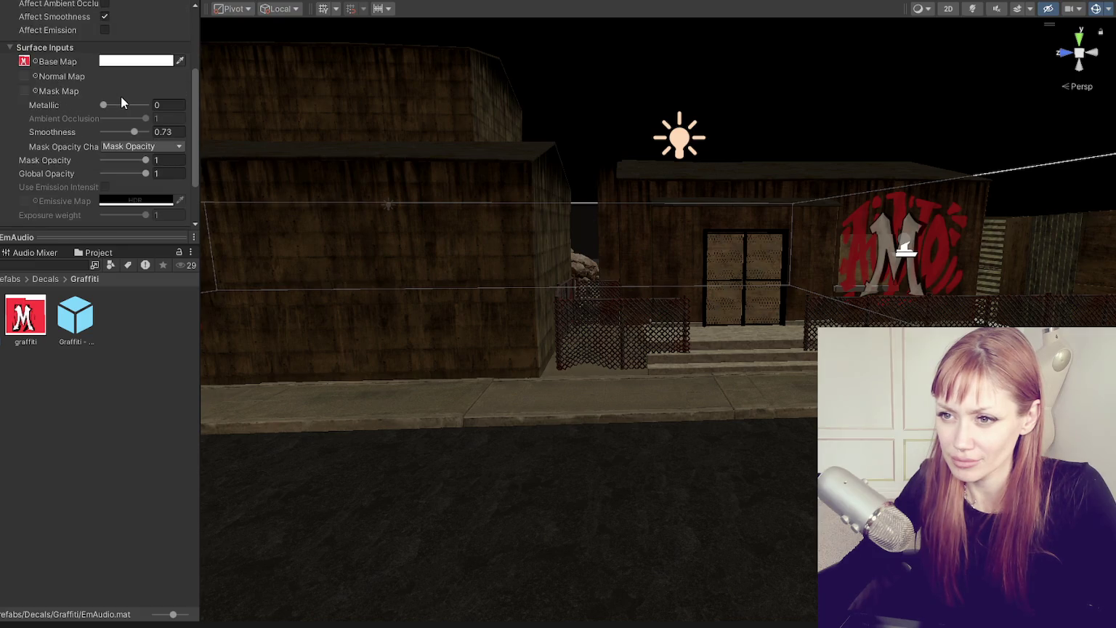
pyautogui.moveTo(119, 125); pyautogui.dragTo(19, 142)
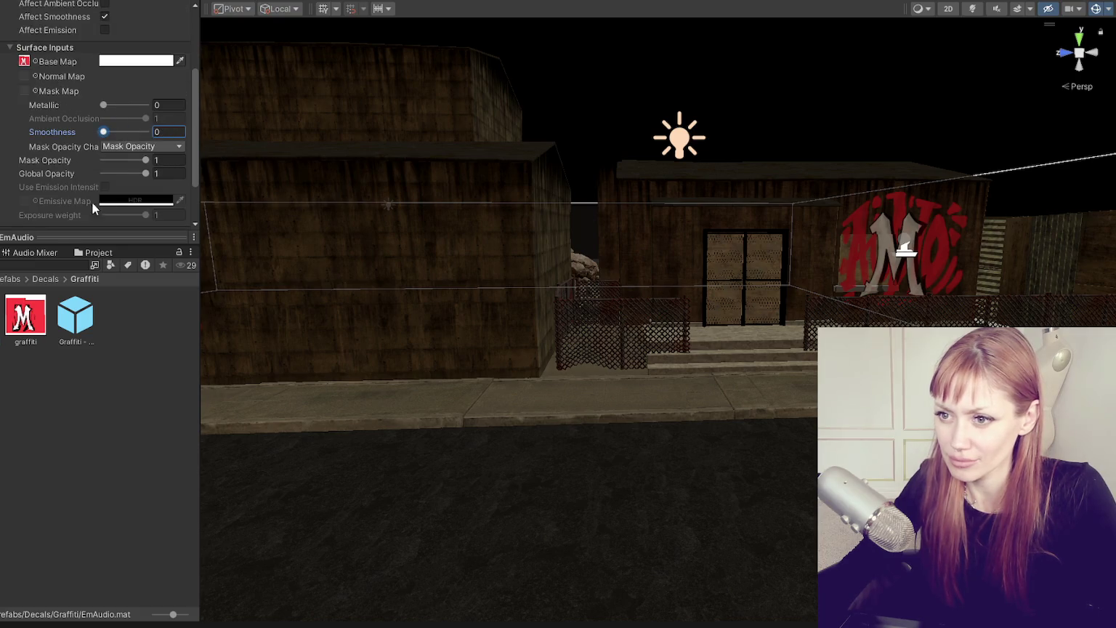
pyautogui.moveTo(103, 132); pyautogui.dragTo(109, 133)
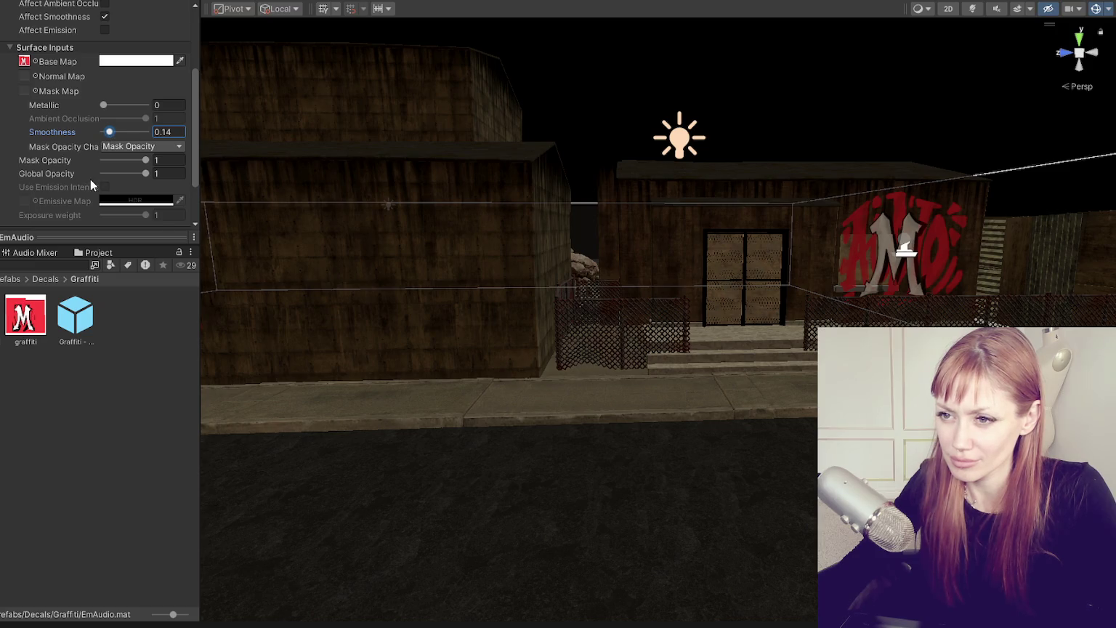
pyautogui.moveTo(697, 339); pyautogui.dragTo(552, 341)
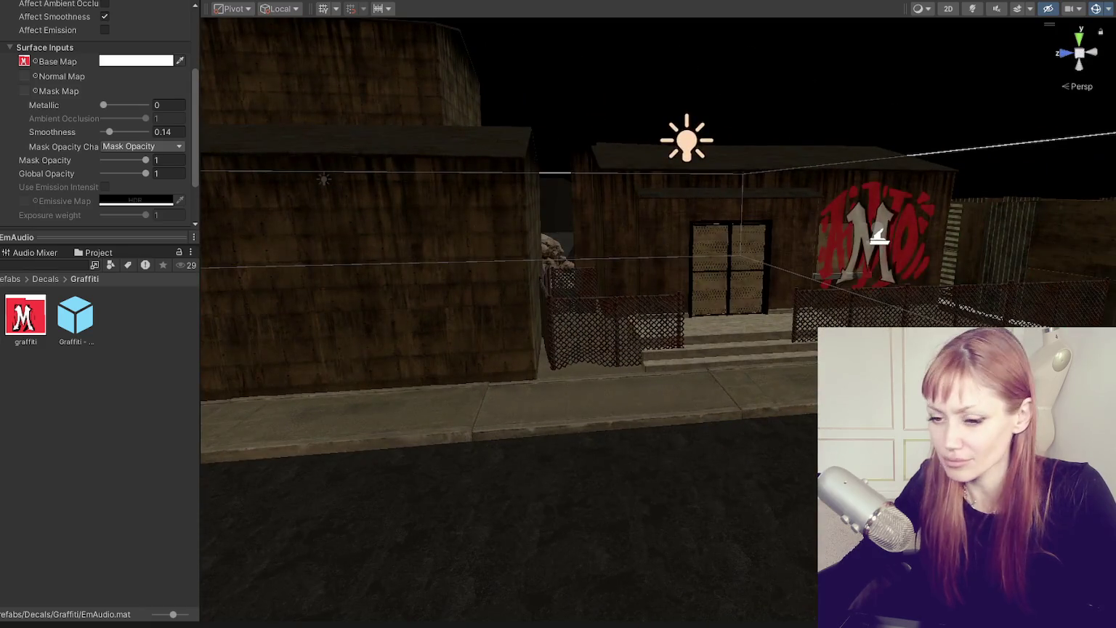
pyautogui.click(31, 503)
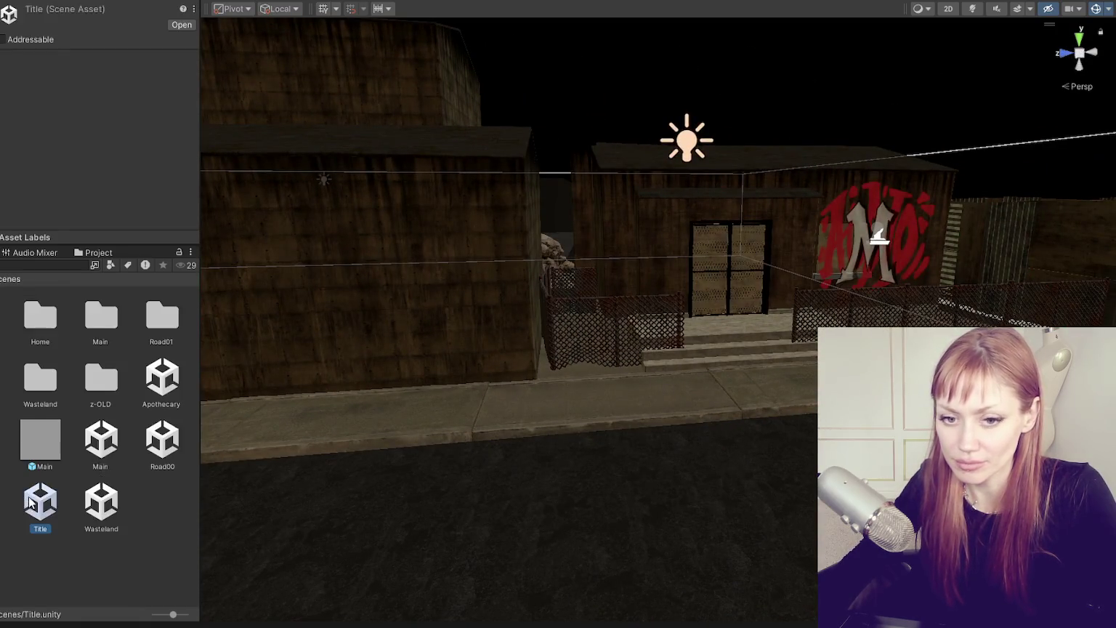
# Open the Title scene to run the game and view the graffiti
pyautogui.doubleClick(46, 501)
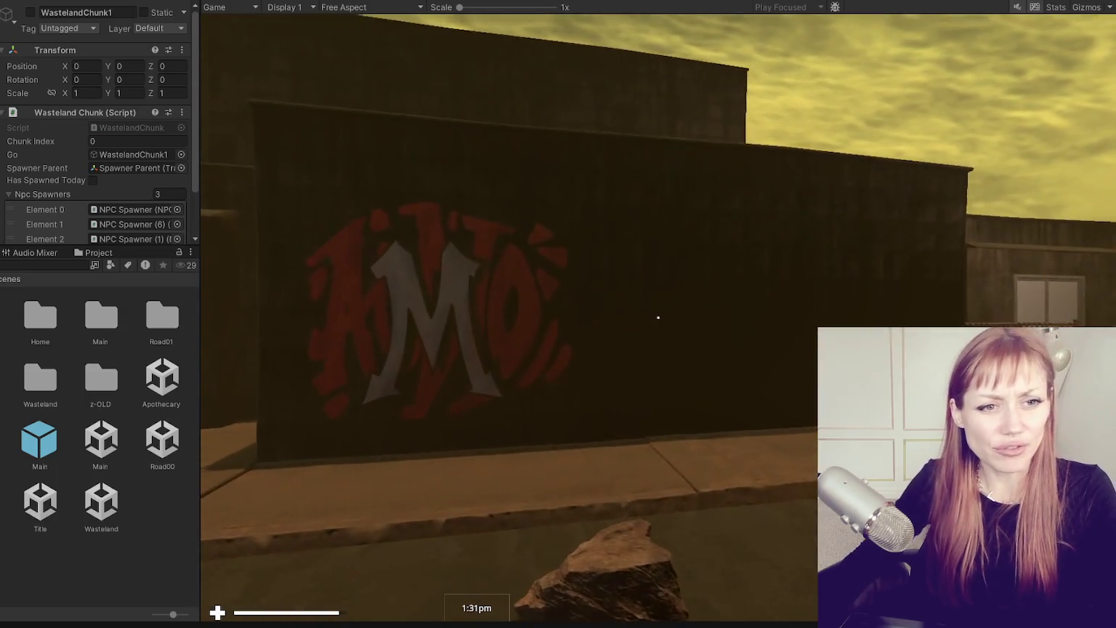
# Bring up the in-game pause menu with Esc
pyautogui.press('Escape')
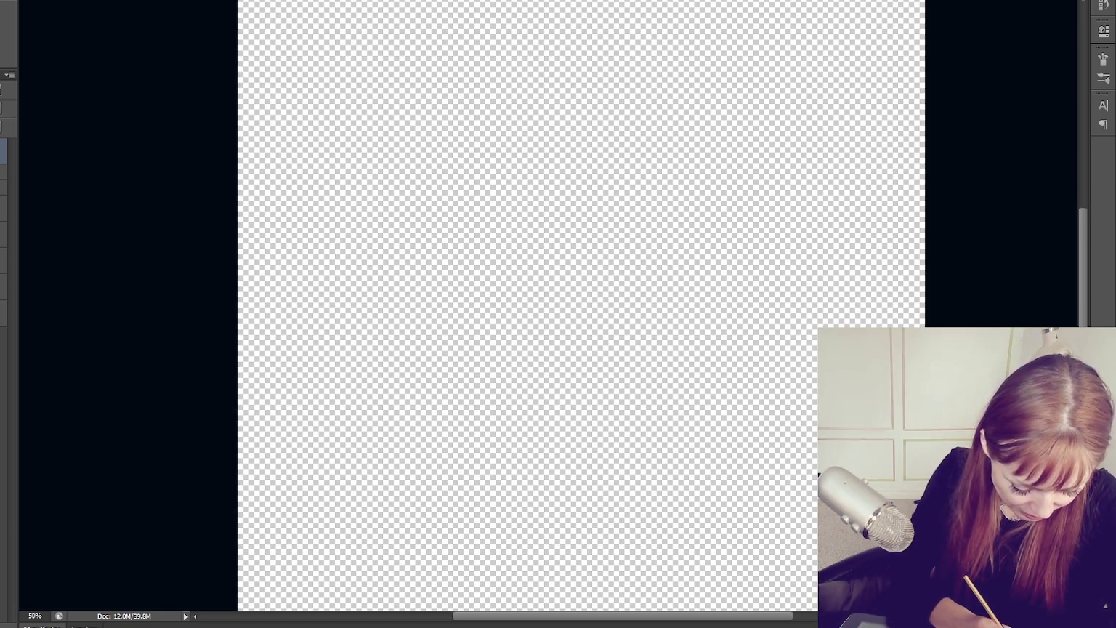
# Try a few red strokes across the upper canvas, then undo them
pyautogui.moveTo(425, 146); pyautogui.dragTo(652, 108)
pyautogui.hotkey('ctrl', 'z')
pyautogui.moveTo(488, 110)
pyautogui.mouseDown()
pyautogui.moveTo(777, 81)
pyautogui.moveTo(498, 182)
pyautogui.mouseUp()
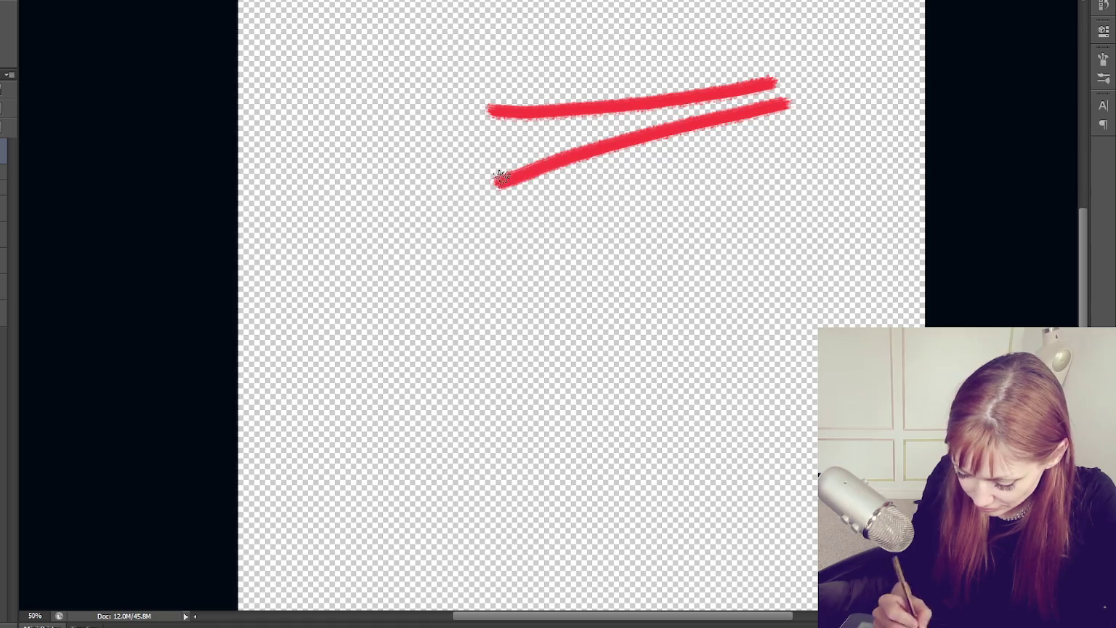
pyautogui.moveTo(487, 97)
pyautogui.mouseDown()
pyautogui.moveTo(372, 215)
pyautogui.moveTo(425, 340)
pyautogui.mouseUp()
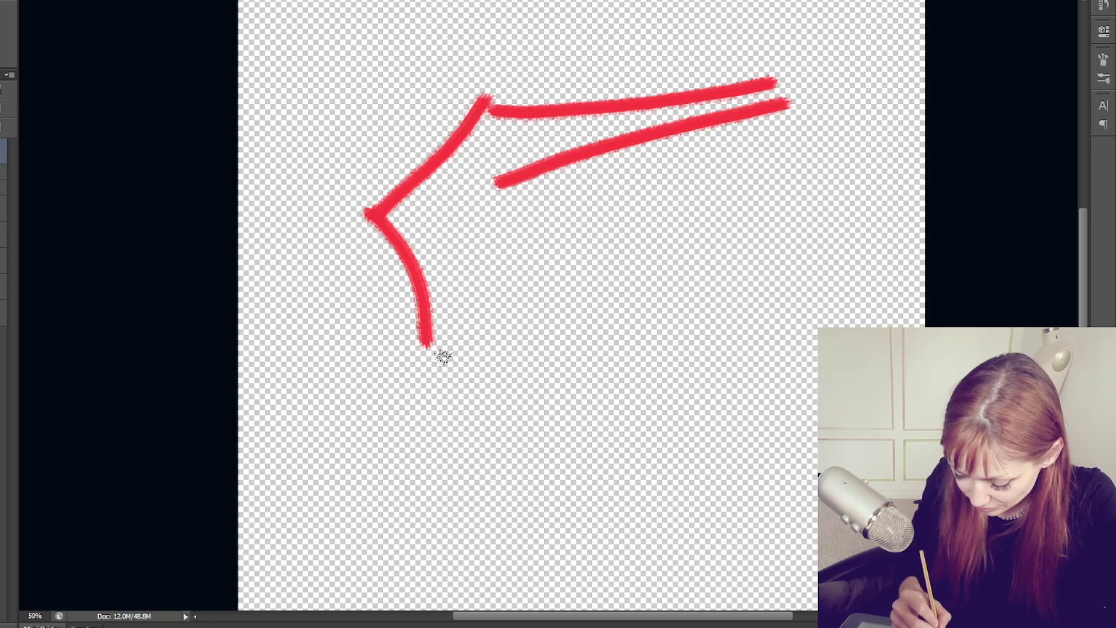
pyautogui.hotkey('ctrl', 'alt', 'z')
pyautogui.hotkey('ctrl', 'alt', 'z')
pyautogui.hotkey('ctrl', 'alt', 'z')
pyautogui.hotkey('ctrl', 'alt', 'z')
pyautogui.hotkey('ctrl', 'alt', 'z')
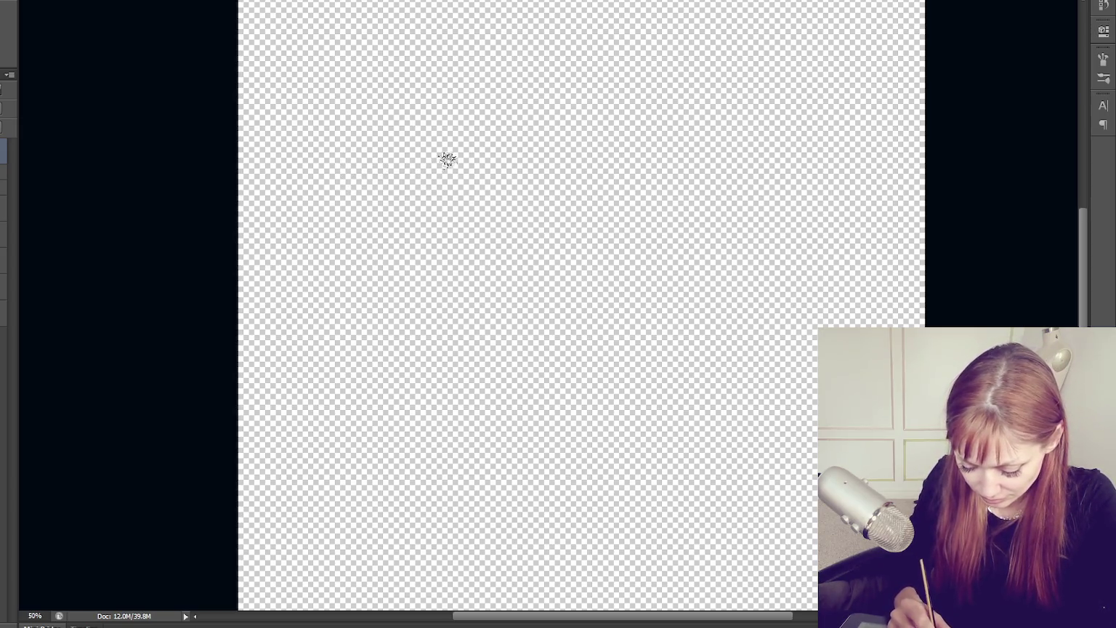
# Sketch a red 5 with a pointed top flag and a closed bowl, plus a curve to its right
pyautogui.moveTo(450, 102)
pyautogui.mouseDown()
pyautogui.moveTo(344, 167)
pyautogui.moveTo(363, 263)
pyautogui.moveTo(458, 352)
pyautogui.moveTo(384, 306)
pyautogui.mouseUp()
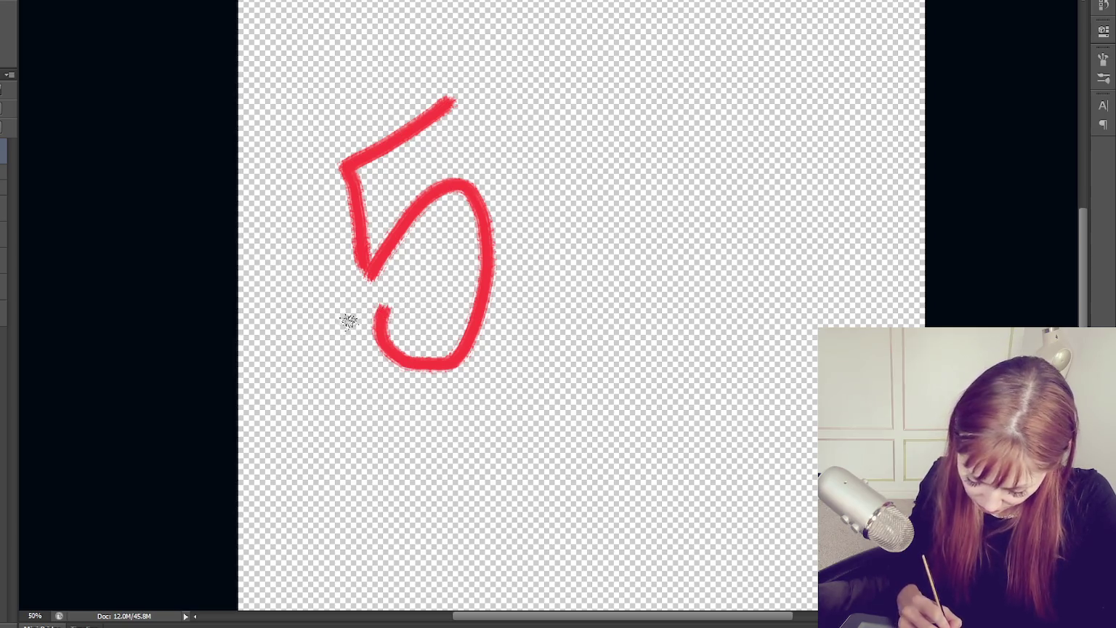
pyautogui.moveTo(389, 298); pyautogui.dragTo(305, 364)
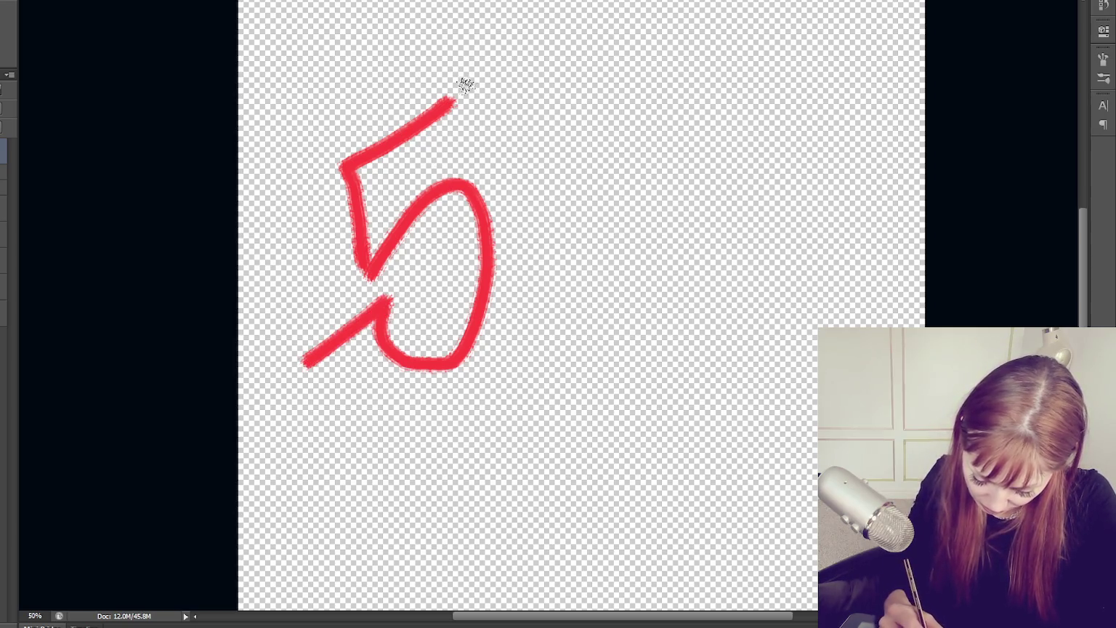
pyautogui.hotkey('ctrl', 'alt', 'z')
pyautogui.hotkey('ctrl', 'alt', 'z')
pyautogui.moveTo(363, 260)
pyautogui.mouseDown()
pyautogui.moveTo(387, 231)
pyautogui.moveTo(431, 249)
pyautogui.moveTo(342, 365)
pyautogui.mouseUp()
pyautogui.moveTo(455, 90)
pyautogui.mouseDown()
pyautogui.moveTo(464, 74)
pyautogui.moveTo(492, 138)
pyautogui.moveTo(379, 196)
pyautogui.mouseUp()
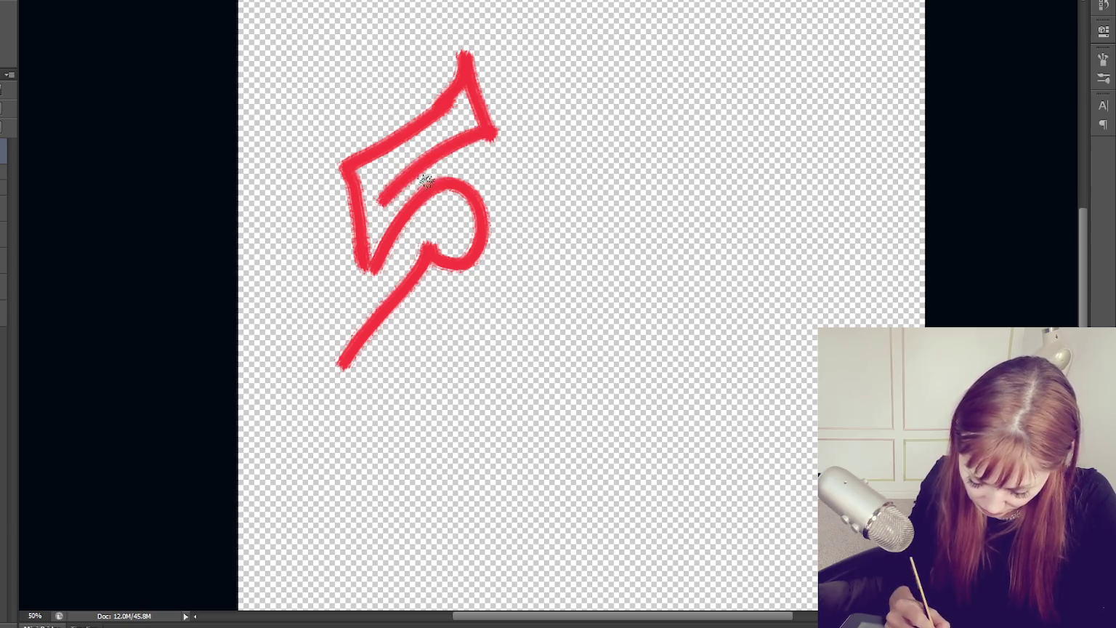
pyautogui.moveTo(453, 148)
pyautogui.mouseDown()
pyautogui.moveTo(559, 242)
pyautogui.moveTo(452, 331)
pyautogui.mouseUp()
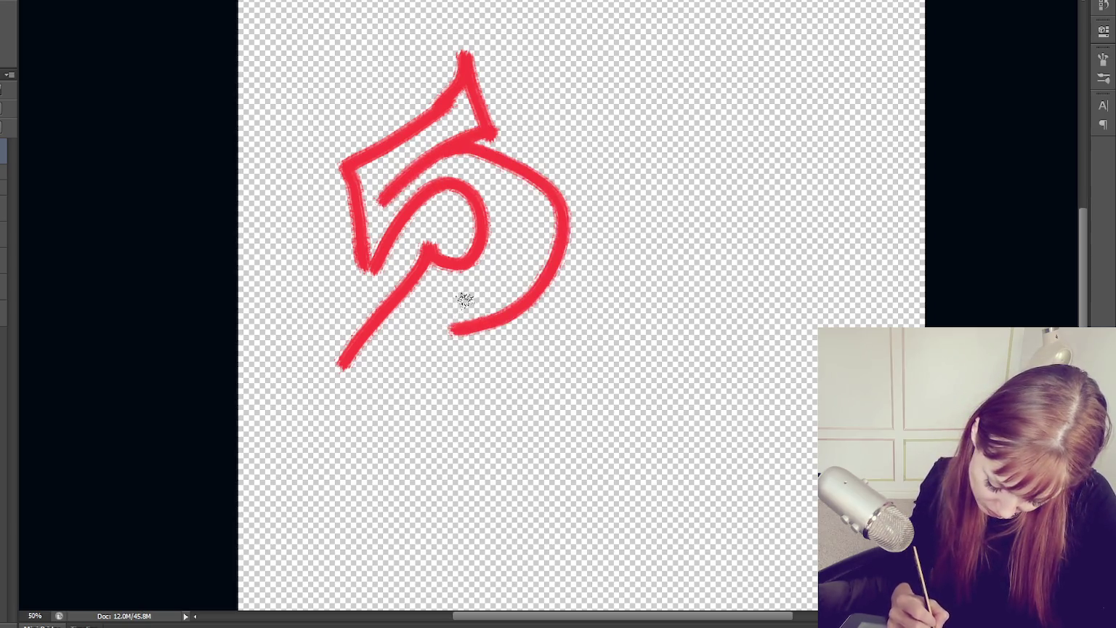
pyautogui.moveTo(345, 369); pyautogui.dragTo(480, 333)
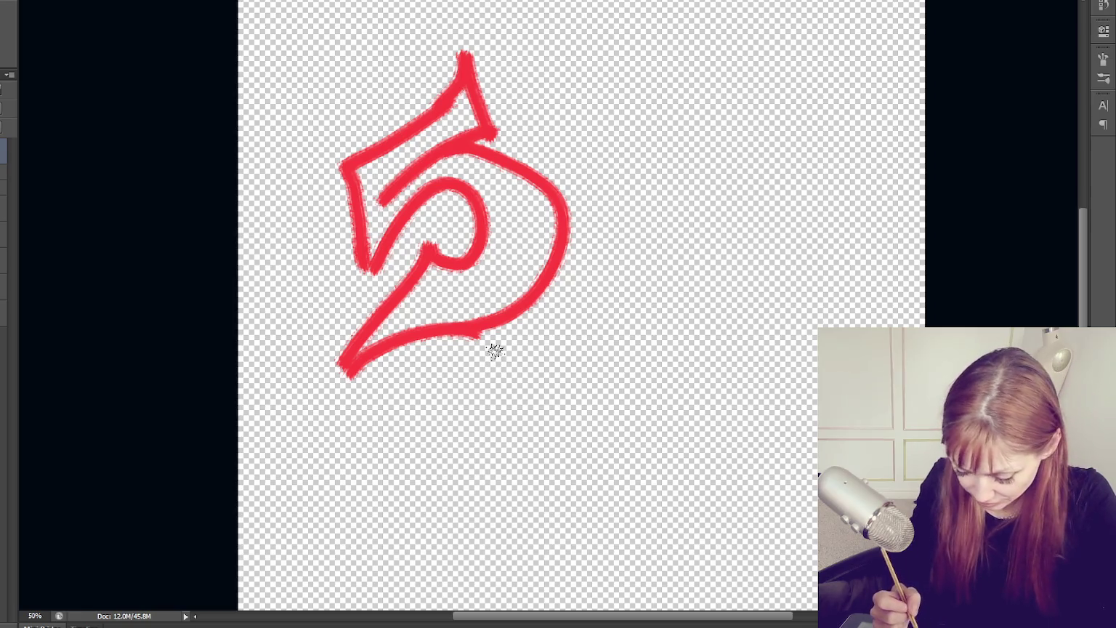
pyautogui.moveTo(476, 100)
pyautogui.mouseDown()
pyautogui.moveTo(574, 66)
pyautogui.moveTo(599, 91)
pyautogui.moveTo(525, 166)
pyautogui.moveTo(611, 139)
pyautogui.moveTo(553, 275)
pyautogui.mouseUp()
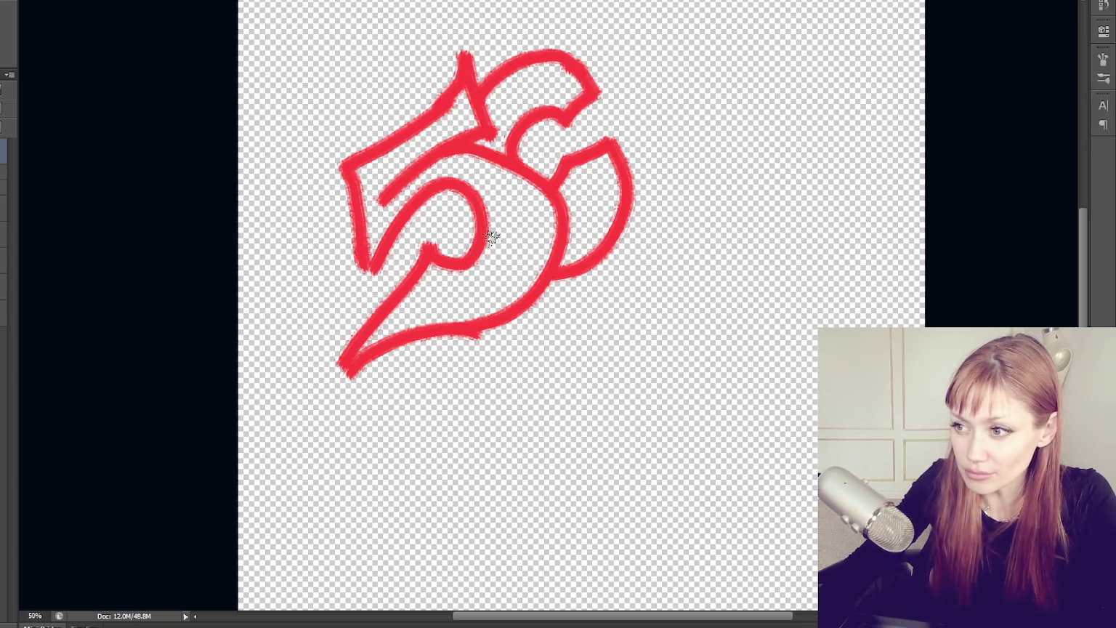
# Move the red 5 sketch down and left, then try and undo short strokes beside it
pyautogui.moveTo(477, 258); pyautogui.dragTo(418, 427)
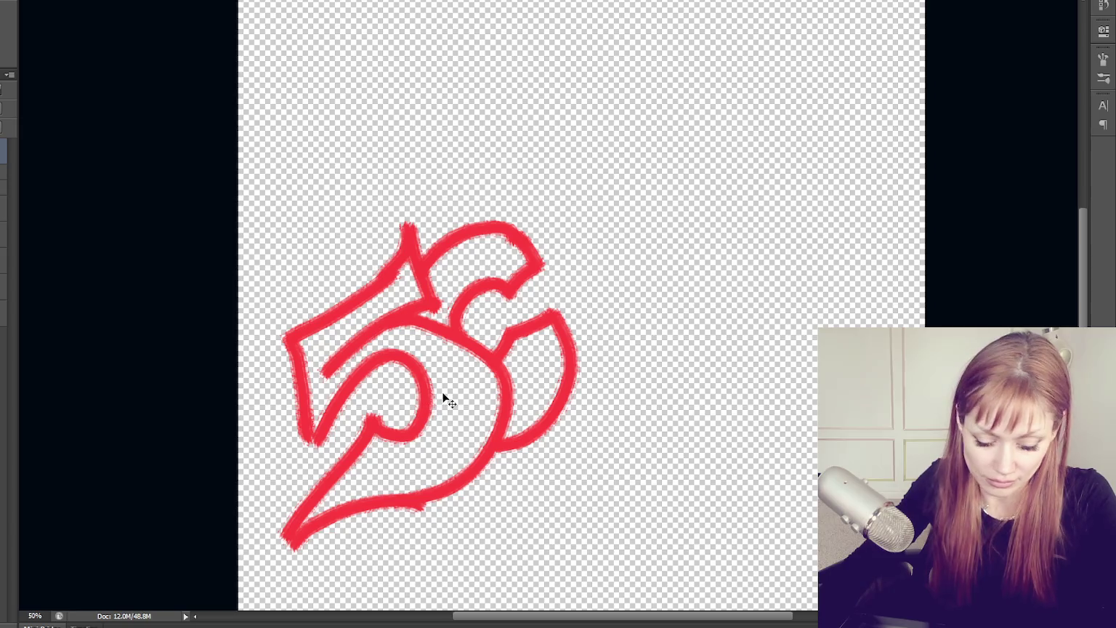
pyautogui.press('b')
pyautogui.moveTo(522, 232); pyautogui.dragTo(578, 338)
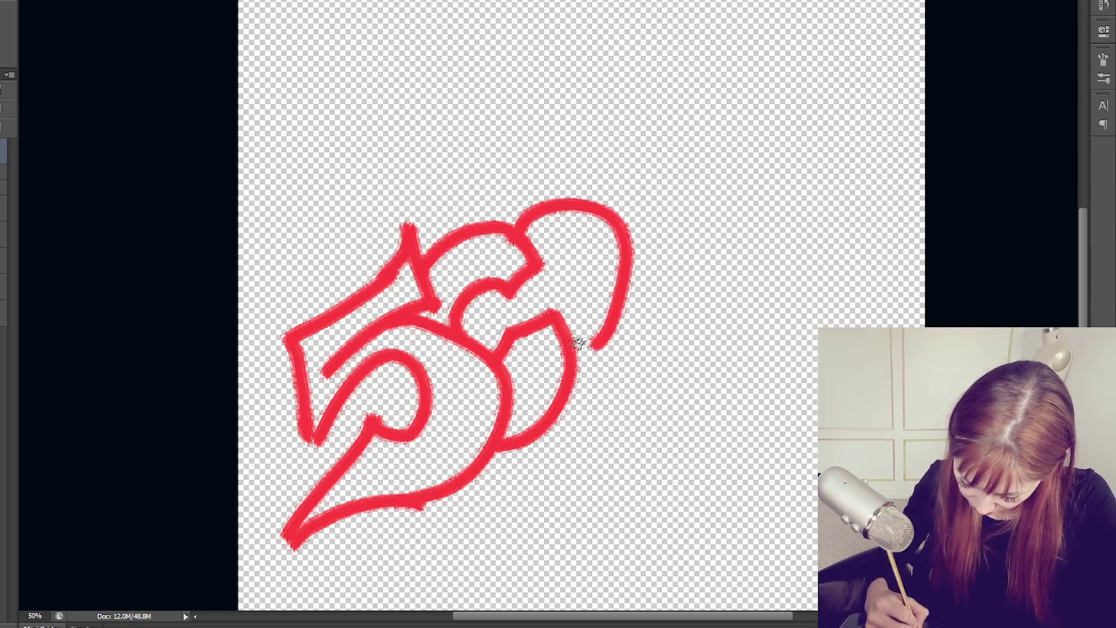
pyautogui.hotkey('ctrl', 'z')
pyautogui.moveTo(486, 297); pyautogui.dragTo(490, 334)
pyautogui.hotkey('ctrl', 'z')
# Draw a large looped red letter with an inner oval beside the 5
pyautogui.moveTo(484, 285); pyautogui.dragTo(495, 333)
pyautogui.moveTo(521, 226)
pyautogui.mouseDown()
pyautogui.moveTo(663, 343)
pyautogui.moveTo(549, 417)
pyautogui.mouseUp()
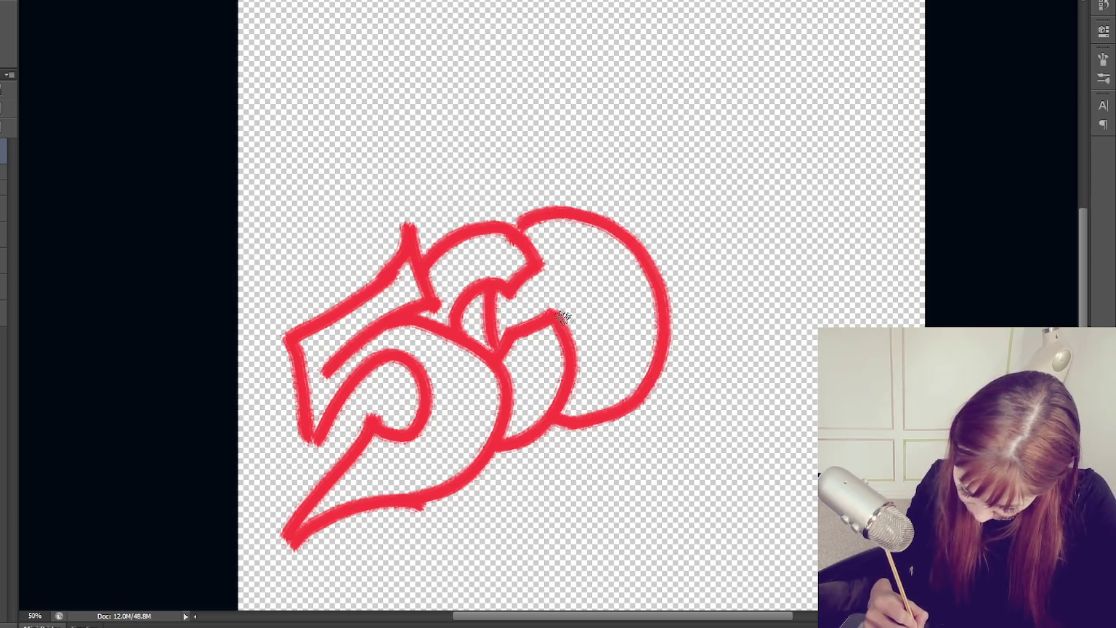
pyautogui.moveTo(563, 317); pyautogui.dragTo(569, 336)
# Sketch a top bar and an F-shaped letter on the right, then undo them
pyautogui.moveTo(464, 222)
pyautogui.mouseDown()
pyautogui.moveTo(458, 204)
pyautogui.moveTo(494, 182)
pyautogui.moveTo(749, 149)
pyautogui.moveTo(625, 200)
pyautogui.mouseUp()
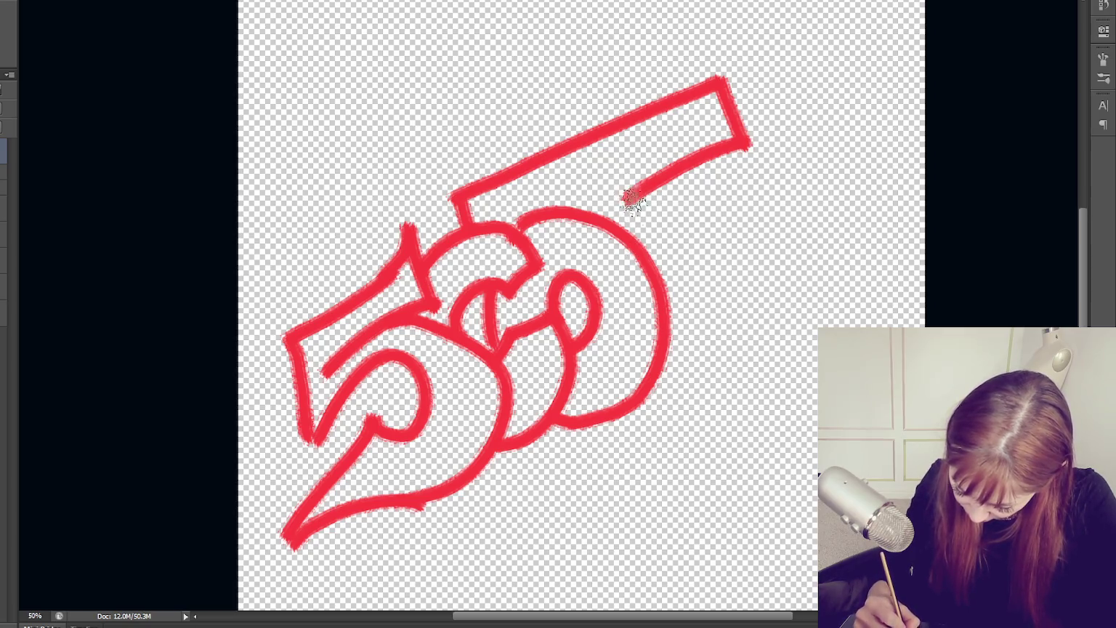
pyautogui.moveTo(633, 190)
pyautogui.mouseDown()
pyautogui.moveTo(623, 174)
pyautogui.moveTo(623, 192)
pyautogui.moveTo(656, 182)
pyautogui.moveTo(705, 384)
pyautogui.moveTo(729, 403)
pyautogui.mouseUp()
pyautogui.moveTo(629, 422); pyautogui.dragTo(727, 397)
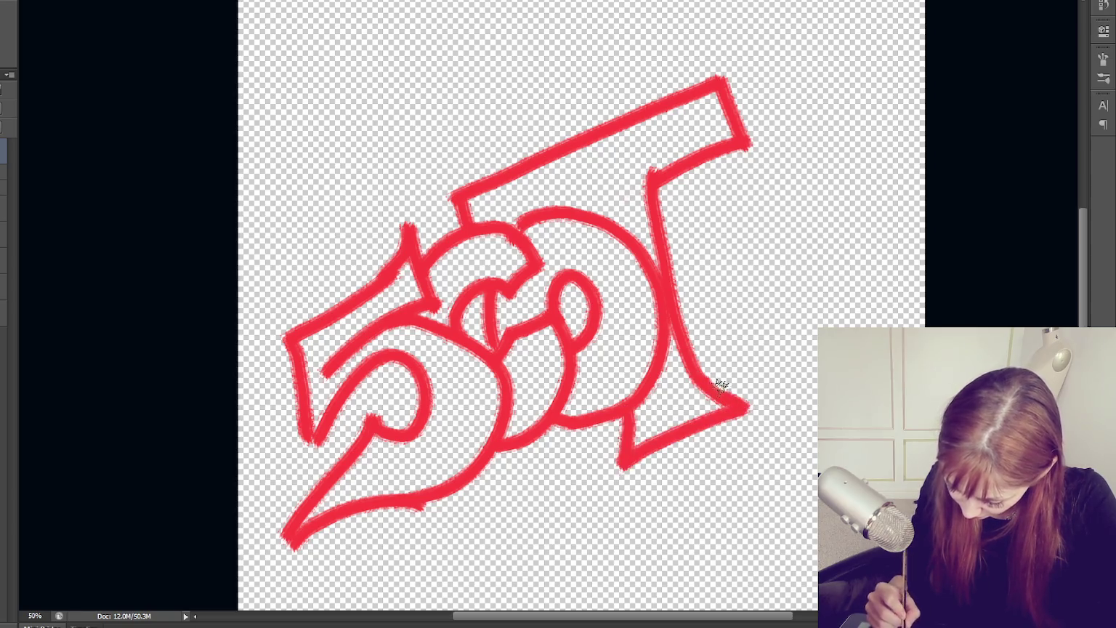
pyautogui.moveTo(658, 198)
pyautogui.mouseDown()
pyautogui.moveTo(782, 155)
pyautogui.moveTo(721, 239)
pyautogui.moveTo(773, 349)
pyautogui.moveTo(710, 356)
pyautogui.mouseUp()
pyautogui.moveTo(668, 270); pyautogui.dragTo(687, 373)
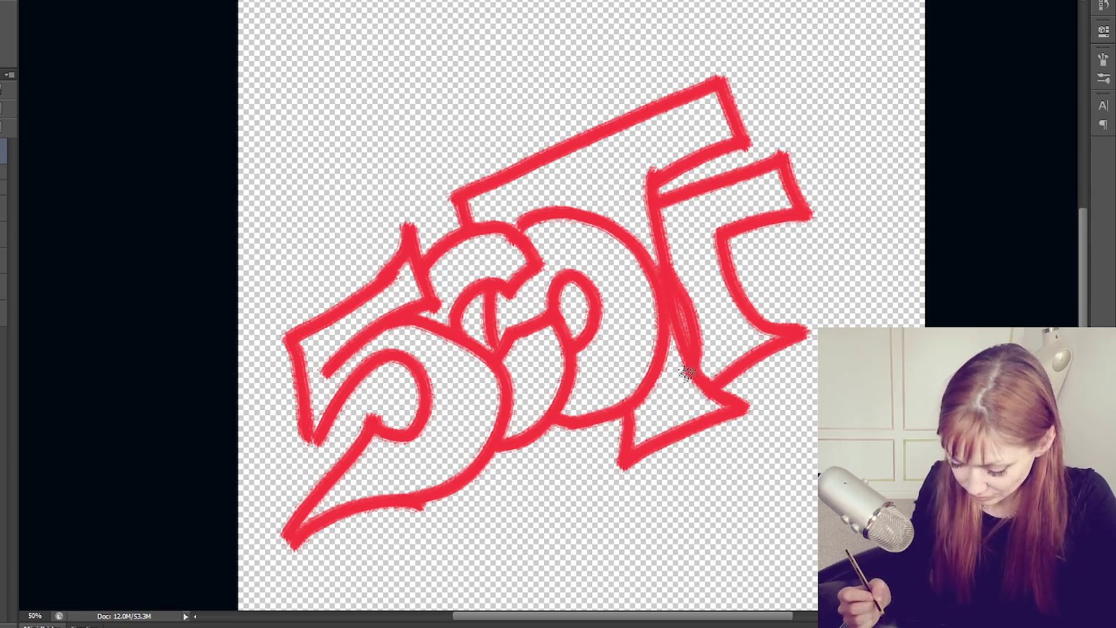
pyautogui.hotkey('ctrl', 'alt', 'z')
pyautogui.hotkey('ctrl', 'alt', 'z')
pyautogui.hotkey('ctrl', 'alt', 'z')
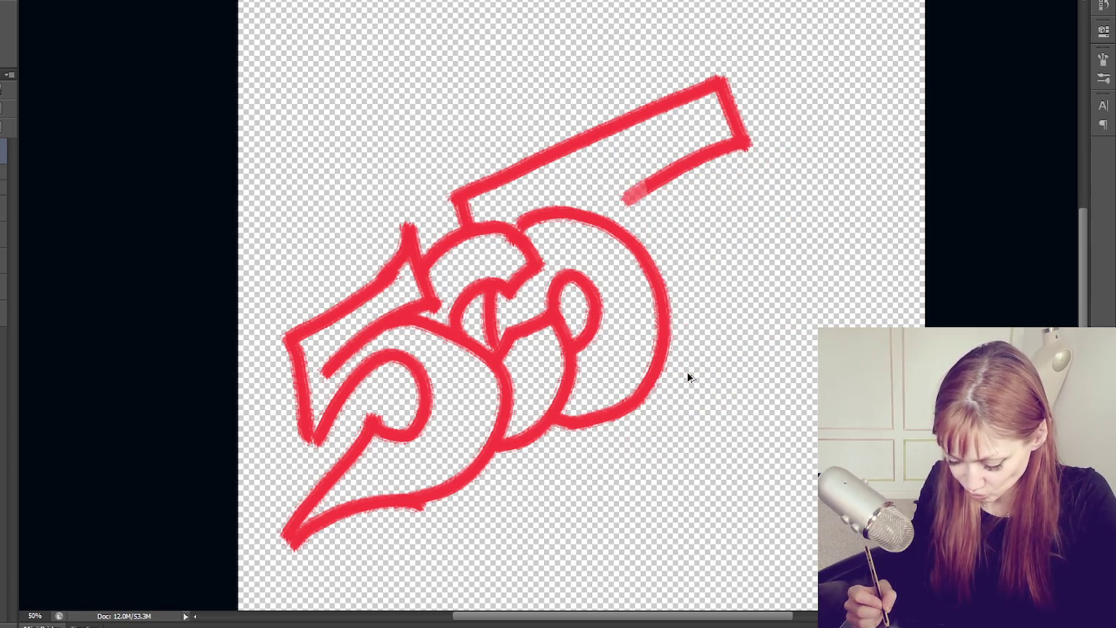
pyautogui.hotkey('ctrl', 'alt', 'z')
pyautogui.hotkey('ctrl', 'alt', 'z')
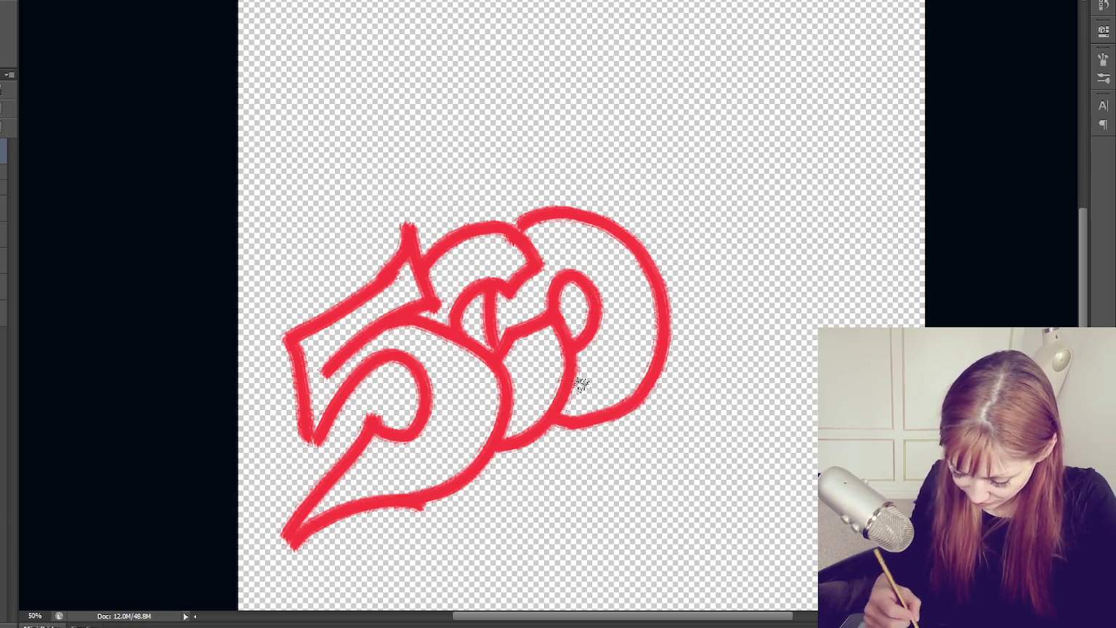
# Try a top bar with a tall right stem, then undo those strokes
pyautogui.moveTo(507, 143)
pyautogui.mouseDown()
pyautogui.moveTo(520, 190)
pyautogui.moveTo(772, 105)
pyautogui.moveTo(706, 132)
pyautogui.moveTo(755, 374)
pyautogui.mouseUp()
pyautogui.moveTo(677, 161); pyautogui.dragTo(729, 342)
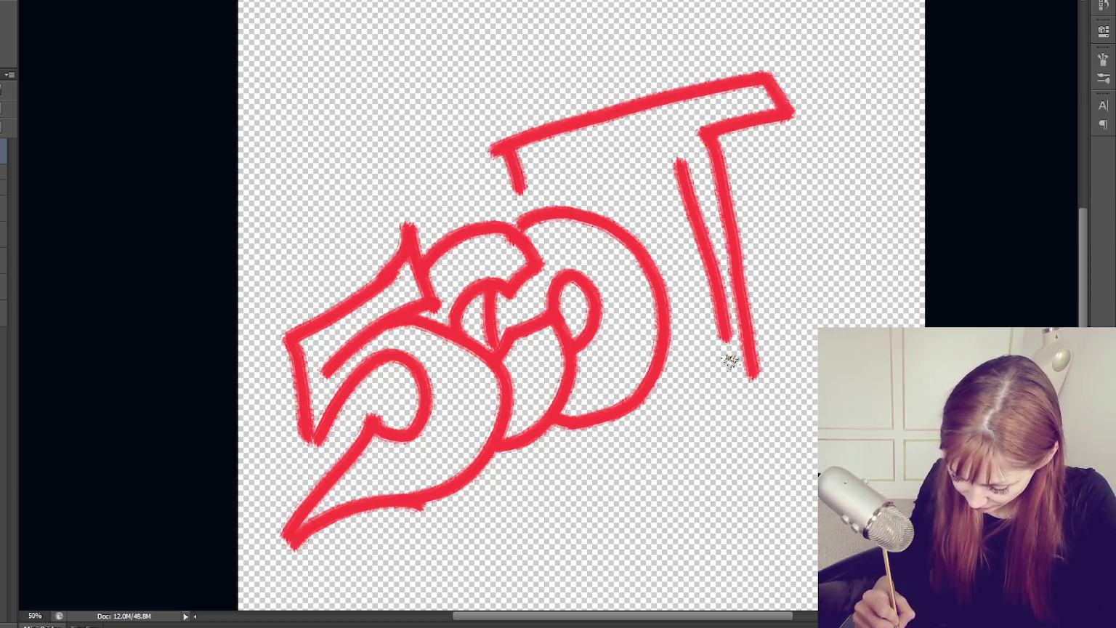
pyautogui.moveTo(640, 155)
pyautogui.mouseDown()
pyautogui.moveTo(669, 174)
pyautogui.moveTo(718, 471)
pyautogui.mouseUp()
pyautogui.hotkey('ctrl', 'alt', 'z')
pyautogui.hotkey('ctrl', 'alt', 'z')
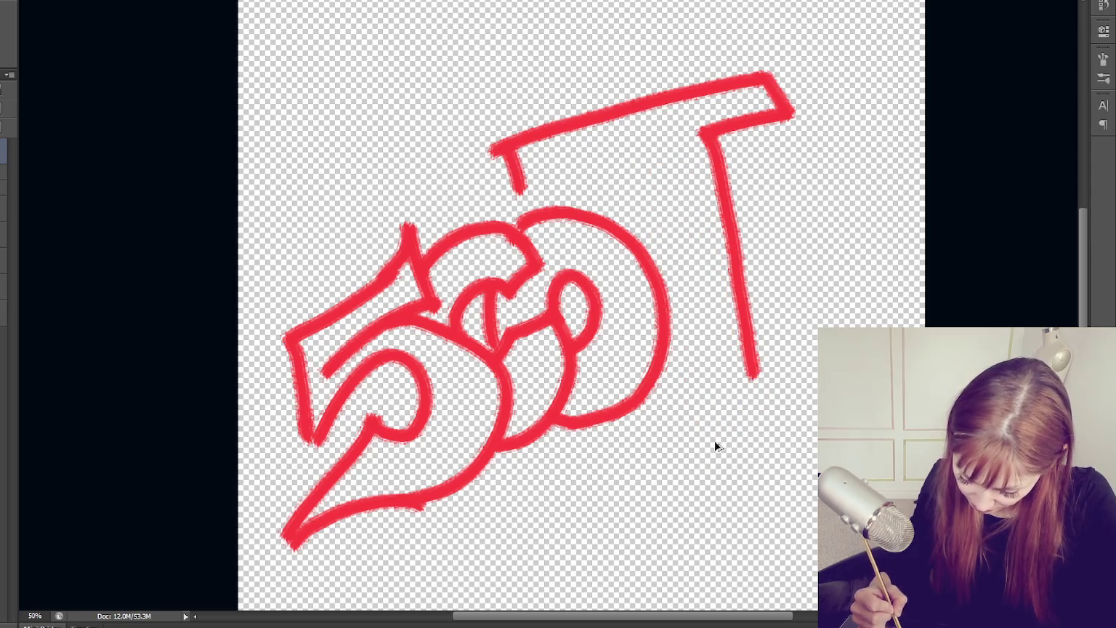
pyautogui.hotkey('ctrl', 'alt', 'z')
pyautogui.hotkey('ctrl', 'alt', 'z')
pyautogui.hotkey('ctrl', 'alt', 'z')
# Draw tall T-shaped red letters with a boxed top bar, then delete the whole sketch
pyautogui.moveTo(541, 160)
pyautogui.mouseDown()
pyautogui.moveTo(523, 116)
pyautogui.moveTo(720, 73)
pyautogui.moveTo(666, 118)
pyautogui.mouseUp()
pyautogui.moveTo(727, 64)
pyautogui.mouseDown()
pyautogui.moveTo(848, 102)
pyautogui.moveTo(763, 114)
pyautogui.mouseUp()
pyautogui.moveTo(538, 161)
pyautogui.mouseDown()
pyautogui.moveTo(625, 131)
pyautogui.moveTo(646, 234)
pyautogui.mouseUp()
pyautogui.moveTo(665, 360); pyautogui.dragTo(677, 494)
pyautogui.moveTo(669, 112)
pyautogui.mouseDown()
pyautogui.moveTo(726, 407)
pyautogui.moveTo(679, 494)
pyautogui.mouseUp()
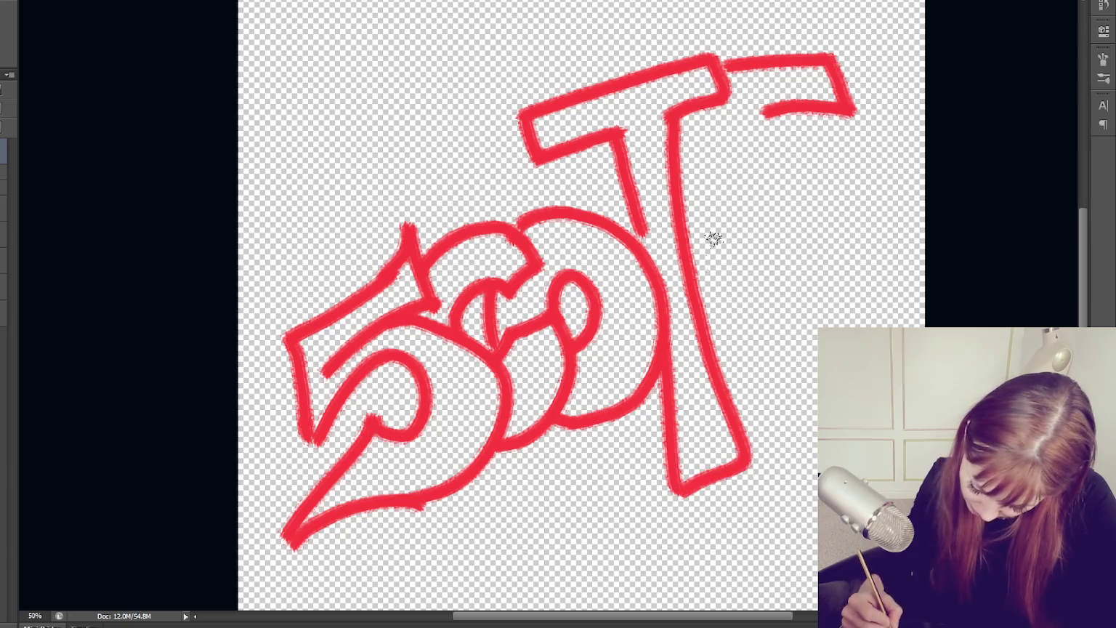
pyautogui.moveTo(672, 143)
pyautogui.mouseDown()
pyautogui.moveTo(731, 115)
pyautogui.moveTo(745, 433)
pyautogui.mouseUp()
pyautogui.moveTo(763, 116)
pyautogui.mouseDown()
pyautogui.moveTo(811, 392)
pyautogui.moveTo(712, 519)
pyautogui.mouseUp()
pyautogui.moveTo(734, 476); pyautogui.dragTo(705, 530)
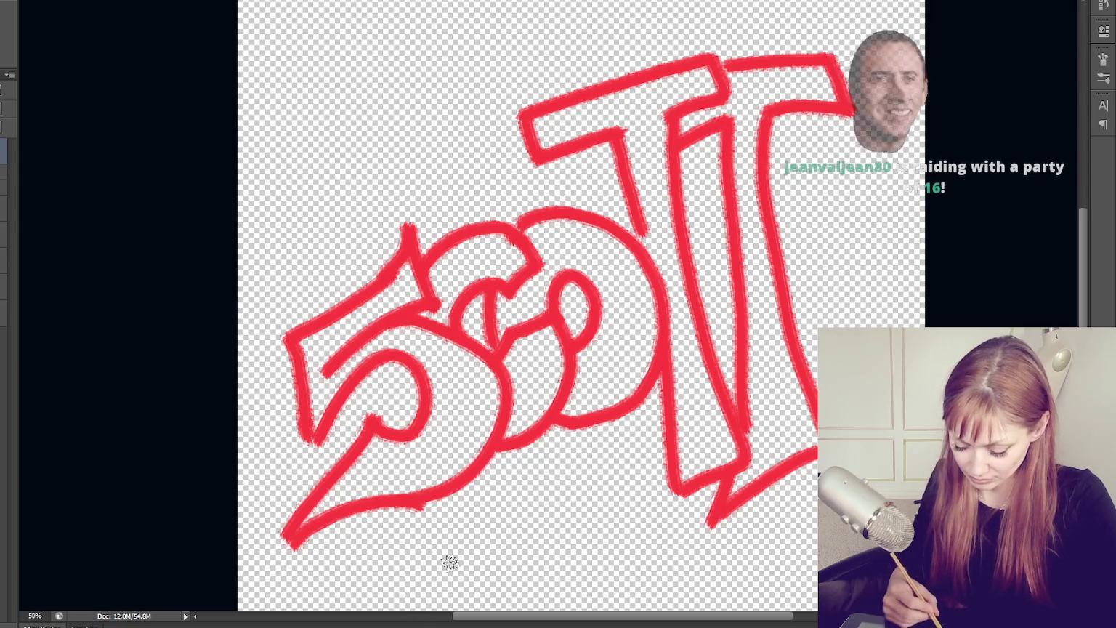
pyautogui.moveTo(632, 215); pyautogui.dragTo(654, 323)
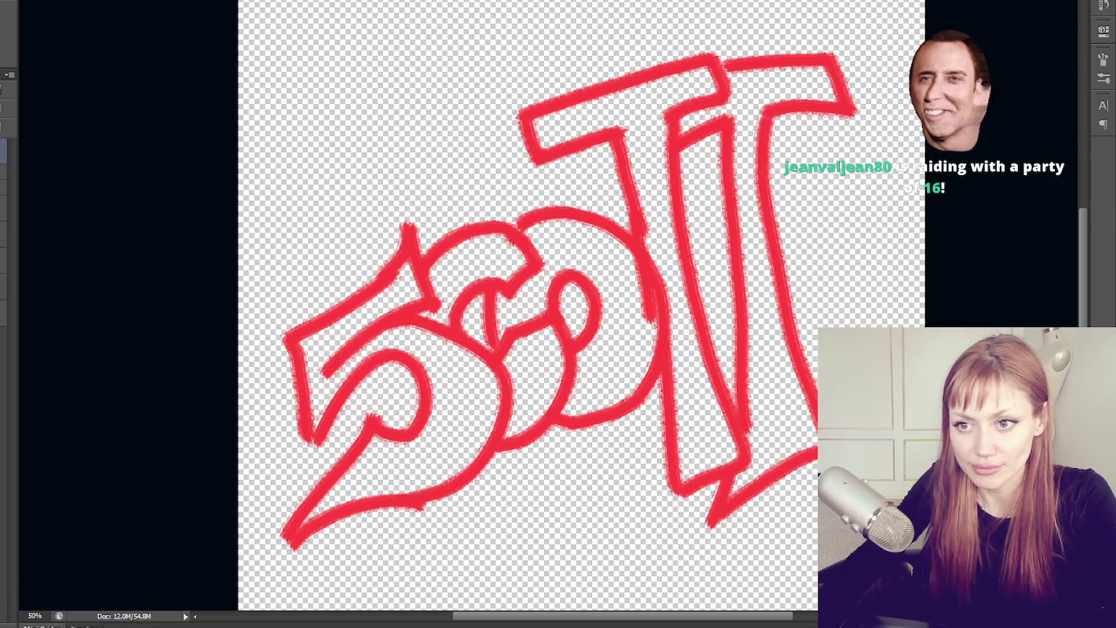
pyautogui.press('Delete')
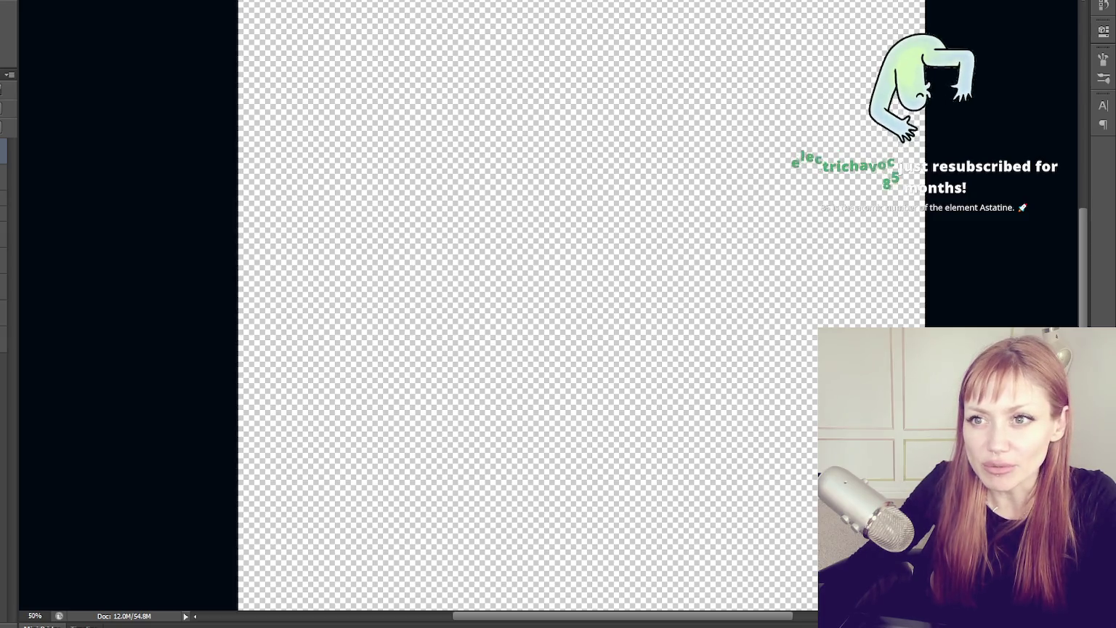
# Bring up the brush presets with F5 and undo to restore the red lettering sketch
pyautogui.press('F5')
pyautogui.press('F5')
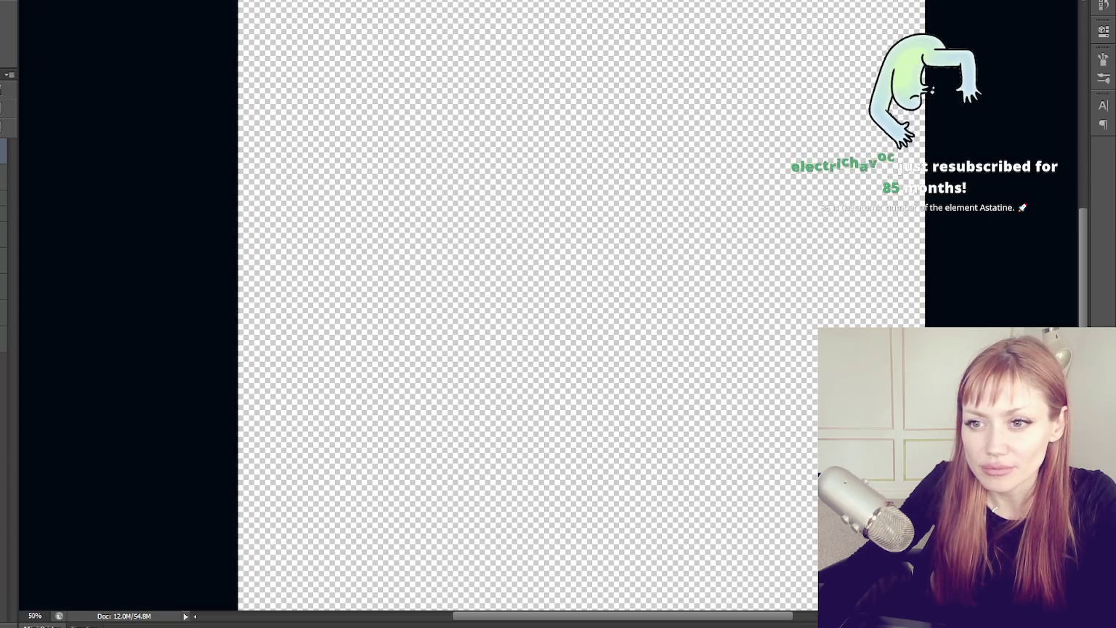
pyautogui.hotkey('ctrl', 'z')
pyautogui.hotkey('ctrl', 'z')
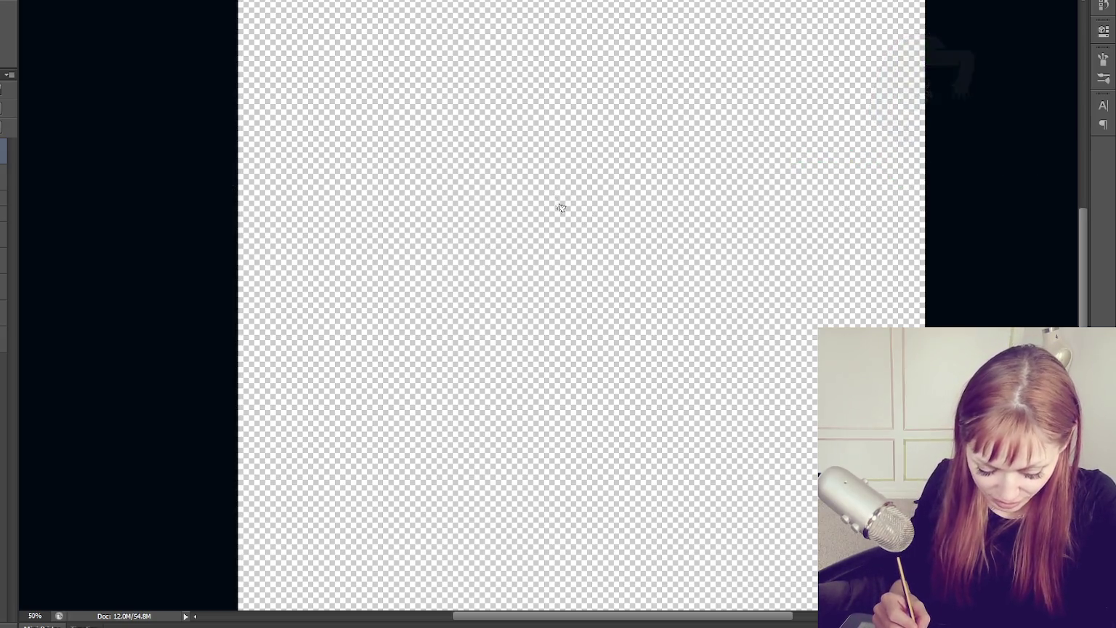
# Draw the red 5's outer and inner top and left edges and its bowl curve
pyautogui.moveTo(478, 131)
pyautogui.mouseDown()
pyautogui.moveTo(673, 105)
pyautogui.moveTo(683, 170)
pyautogui.mouseUp()
pyautogui.moveTo(472, 134)
pyautogui.mouseDown()
pyautogui.moveTo(496, 288)
pyautogui.moveTo(696, 302)
pyautogui.moveTo(574, 369)
pyautogui.moveTo(457, 393)
pyautogui.mouseUp()
pyautogui.moveTo(511, 155); pyautogui.dragTo(527, 245)
pyautogui.moveTo(520, 170)
pyautogui.mouseDown()
pyautogui.moveTo(665, 154)
pyautogui.moveTo(686, 169)
pyautogui.mouseUp()
pyautogui.moveTo(534, 235)
pyautogui.mouseDown()
pyautogui.moveTo(620, 225)
pyautogui.moveTo(494, 428)
pyautogui.mouseUp()
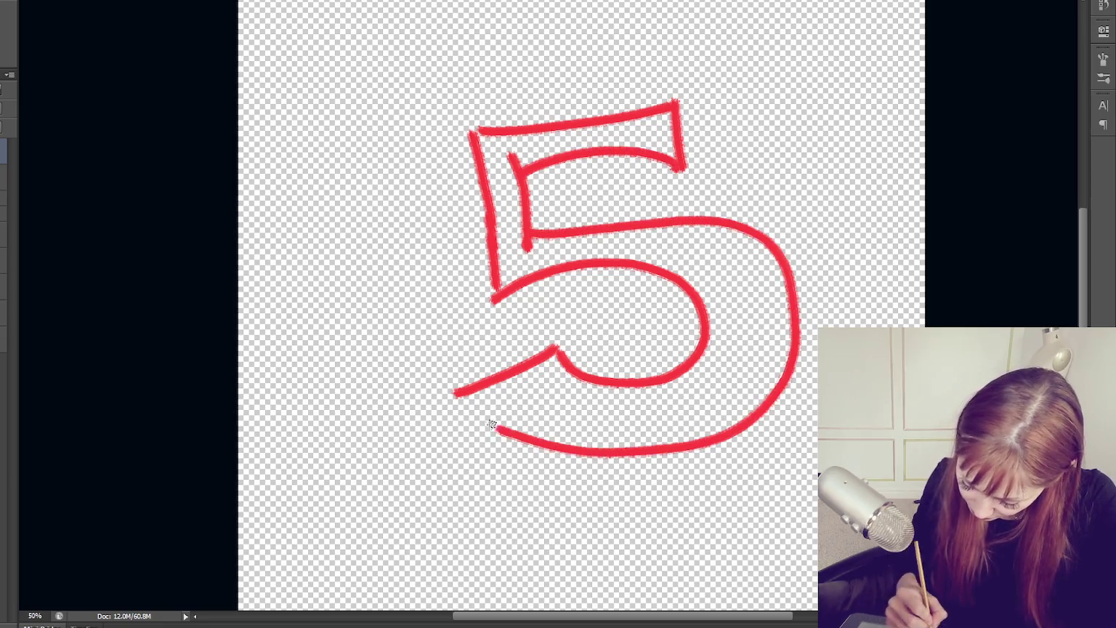
pyautogui.hotkey('ctrl', 'z')
pyautogui.moveTo(529, 240)
pyautogui.mouseDown()
pyautogui.moveTo(693, 224)
pyautogui.moveTo(429, 388)
pyautogui.mouseUp()
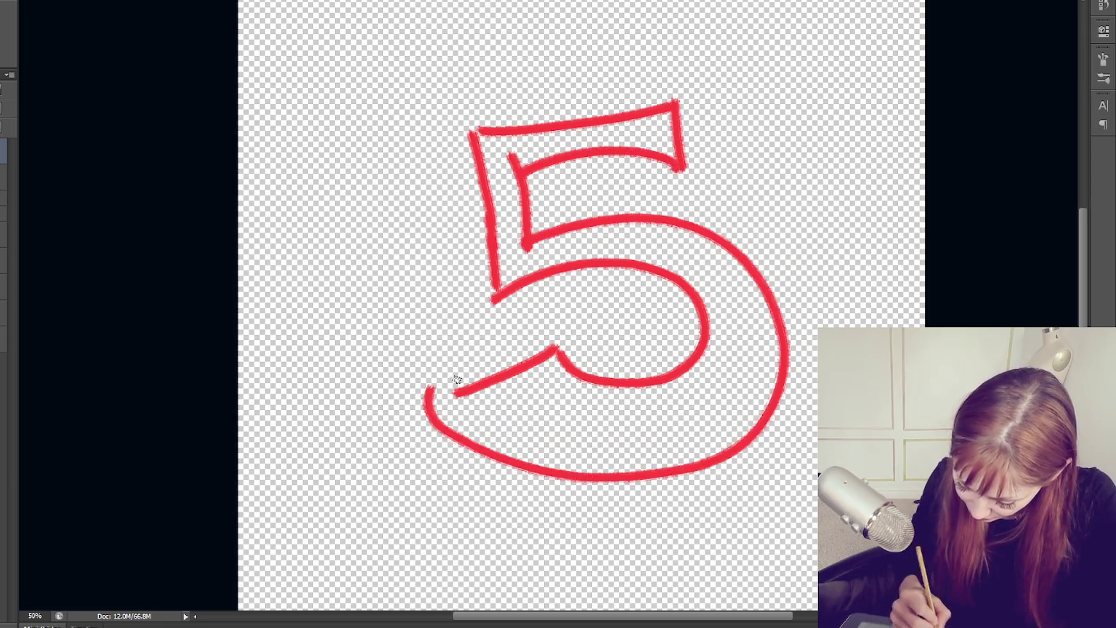
pyautogui.moveTo(556, 347); pyautogui.dragTo(390, 417)
# Shape the 5's lower-left tip into a sharp point, alternating eraser and brush
pyautogui.press('e')
pyautogui.moveTo(448, 379); pyautogui.dragTo(436, 387)
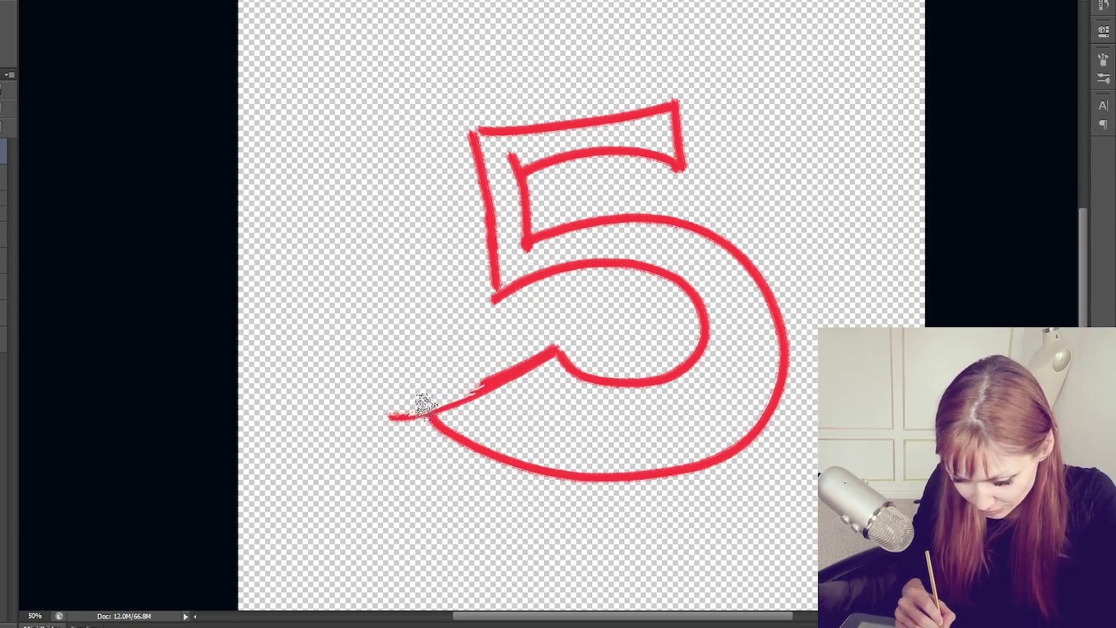
pyautogui.press('b')
pyautogui.moveTo(392, 416); pyautogui.dragTo(520, 364)
pyautogui.moveTo(462, 397)
pyautogui.mouseDown()
pyautogui.moveTo(397, 418)
pyautogui.moveTo(497, 459)
pyautogui.mouseUp()
pyautogui.moveTo(427, 417)
pyautogui.mouseDown()
pyautogui.moveTo(482, 399)
pyautogui.moveTo(436, 411)
pyautogui.moveTo(450, 426)
pyautogui.mouseUp()
pyautogui.press('e')
pyautogui.press('b')
pyautogui.moveTo(396, 417); pyautogui.dragTo(494, 381)
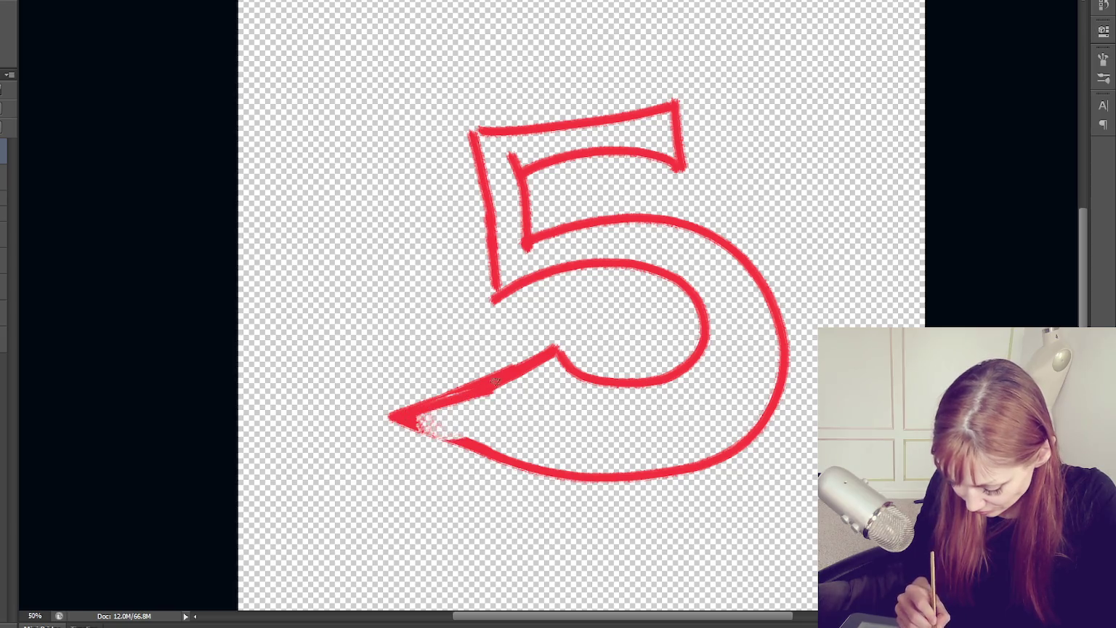
pyautogui.moveTo(405, 422); pyautogui.dragTo(526, 458)
pyautogui.hotkey('ctrl', 'z')
pyautogui.moveTo(400, 422); pyautogui.dragTo(560, 473)
# Clean up the top-left corner and paint white along the 5's inner edges
pyautogui.press('e')
pyautogui.moveTo(516, 166)
pyautogui.mouseDown()
pyautogui.moveTo(500, 165)
pyautogui.moveTo(511, 150)
pyautogui.moveTo(572, 161)
pyautogui.mouseUp()
pyautogui.moveTo(467, 124); pyautogui.dragTo(485, 227)
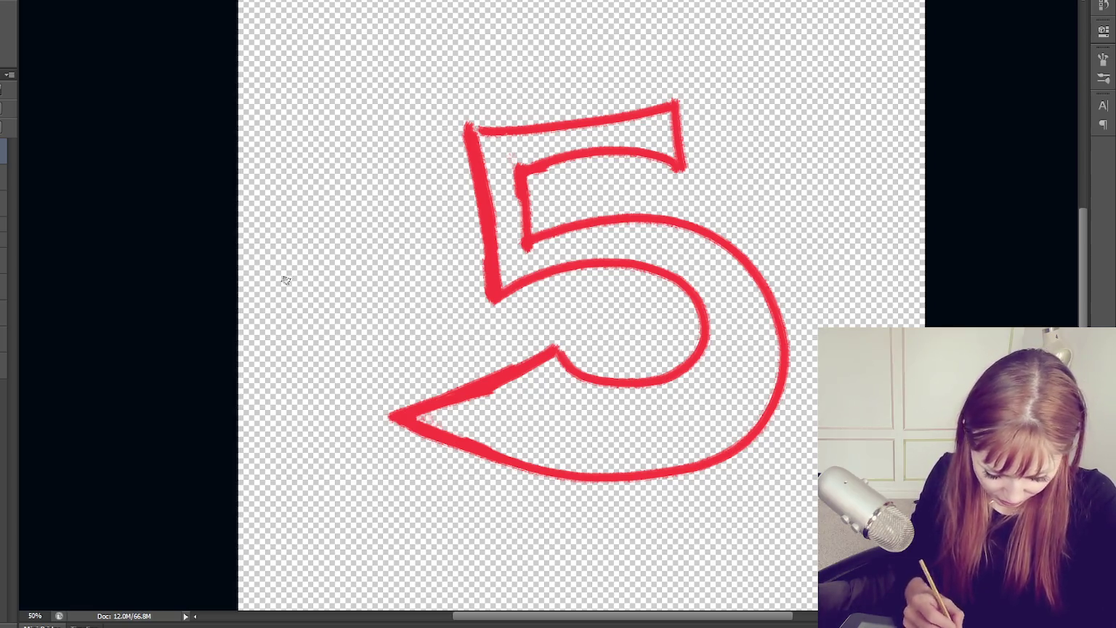
pyautogui.moveTo(418, 412); pyautogui.dragTo(554, 359)
pyautogui.moveTo(415, 416)
pyautogui.mouseDown()
pyautogui.moveTo(556, 357)
pyautogui.moveTo(655, 385)
pyautogui.moveTo(708, 335)
pyautogui.moveTo(694, 285)
pyautogui.mouseUp()
pyautogui.hotkey('ctrl', 'z')
pyautogui.moveTo(498, 291)
pyautogui.mouseDown()
pyautogui.moveTo(608, 250)
pyautogui.moveTo(618, 389)
pyautogui.moveTo(553, 371)
pyautogui.moveTo(694, 372)
pyautogui.moveTo(703, 362)
pyautogui.mouseUp()
# Brush white along the inner edges of the 5's bowl, left side, top bar and bottom
pyautogui.moveTo(517, 274)
pyautogui.mouseDown()
pyautogui.moveTo(607, 263)
pyautogui.moveTo(687, 278)
pyautogui.moveTo(708, 360)
pyautogui.mouseUp()
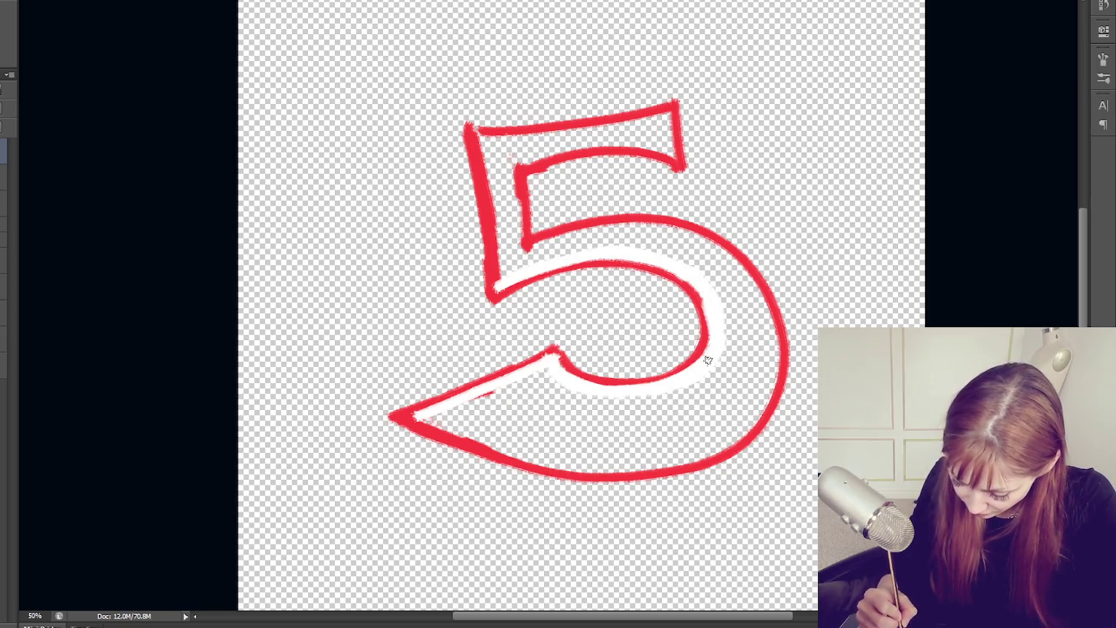
pyautogui.moveTo(476, 129); pyautogui.dragTo(498, 278)
pyautogui.moveTo(485, 133); pyautogui.dragTo(670, 111)
pyautogui.moveTo(485, 131)
pyautogui.mouseDown()
pyautogui.moveTo(667, 112)
pyautogui.moveTo(483, 130)
pyautogui.mouseUp()
pyautogui.moveTo(552, 120)
pyautogui.mouseDown()
pyautogui.moveTo(664, 110)
pyautogui.moveTo(680, 163)
pyautogui.mouseUp()
pyautogui.moveTo(513, 157)
pyautogui.mouseDown()
pyautogui.moveTo(673, 151)
pyautogui.moveTo(504, 171)
pyautogui.moveTo(513, 251)
pyautogui.moveTo(636, 233)
pyautogui.moveTo(723, 271)
pyautogui.moveTo(769, 329)
pyautogui.moveTo(760, 399)
pyautogui.moveTo(721, 439)
pyautogui.moveTo(702, 454)
pyautogui.moveTo(618, 465)
pyautogui.mouseUp()
pyautogui.moveTo(436, 418)
pyautogui.mouseDown()
pyautogui.moveTo(679, 470)
pyautogui.moveTo(579, 468)
pyautogui.mouseUp()
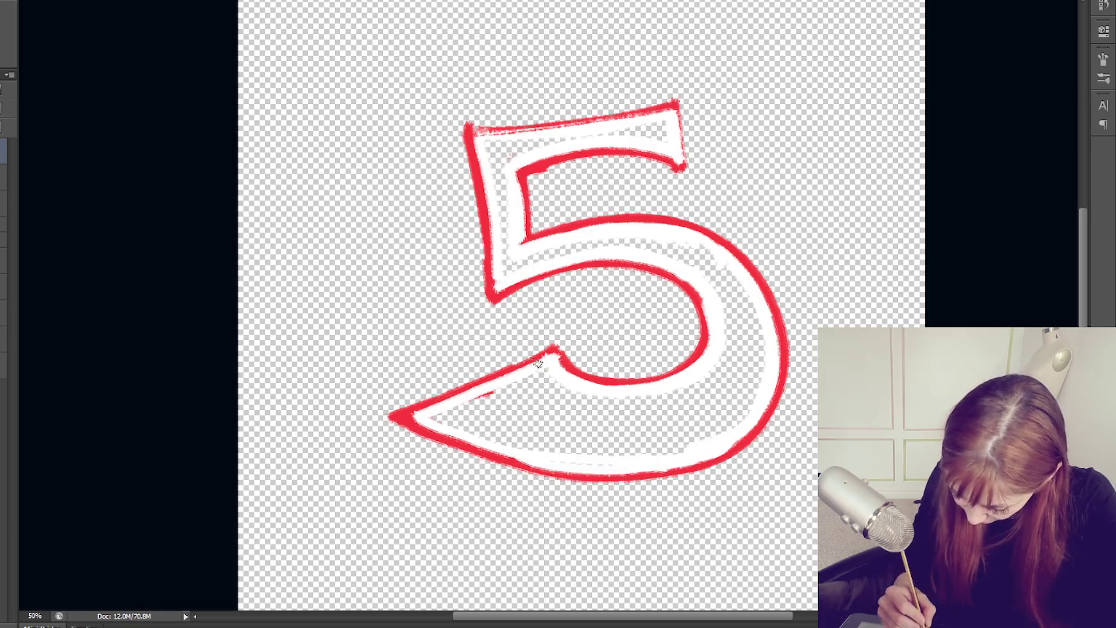
# Fill the 5's interior white with the Paint Bucket and cover the remaining gaps
pyautogui.click(561, 414)
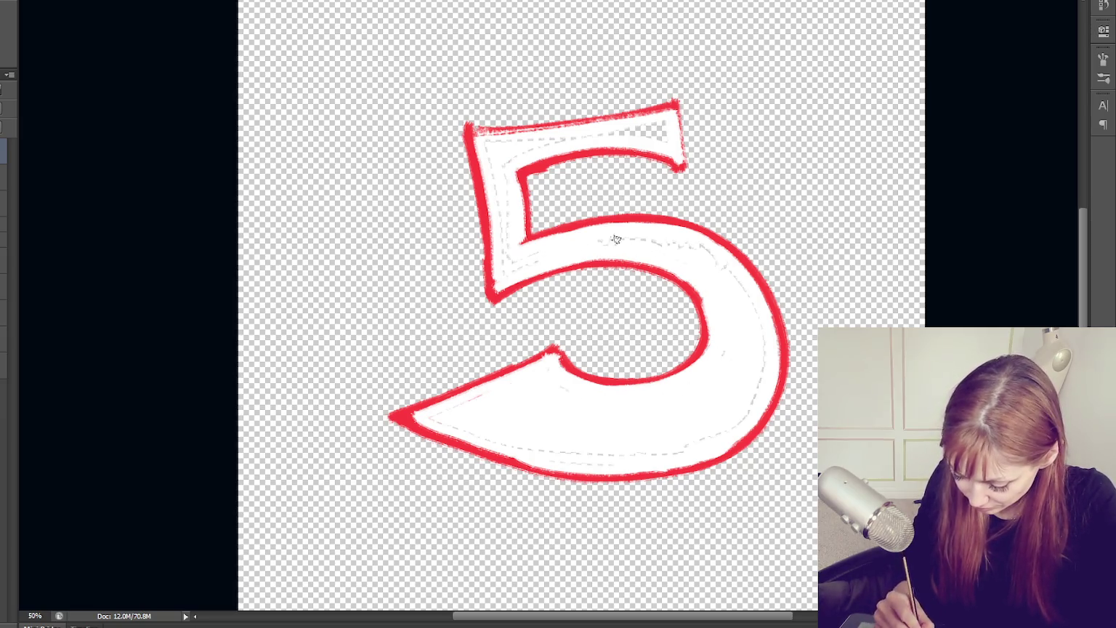
pyautogui.moveTo(494, 207); pyautogui.dragTo(500, 268)
pyautogui.moveTo(521, 138)
pyautogui.mouseDown()
pyautogui.moveTo(632, 130)
pyautogui.moveTo(606, 133)
pyautogui.mouseUp()
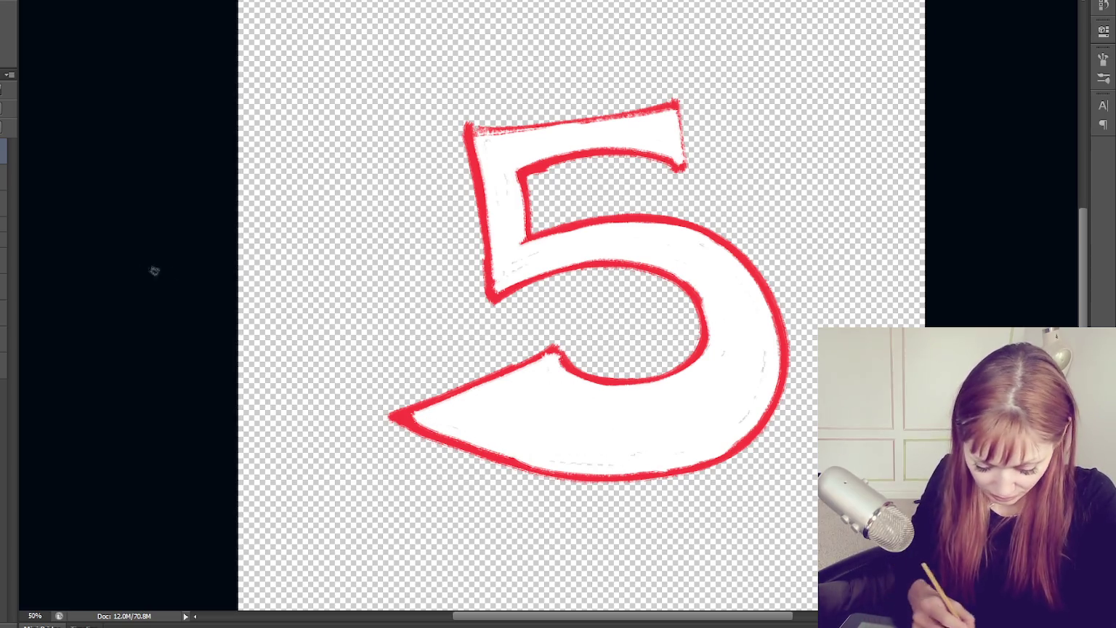
pyautogui.click(4, 179)
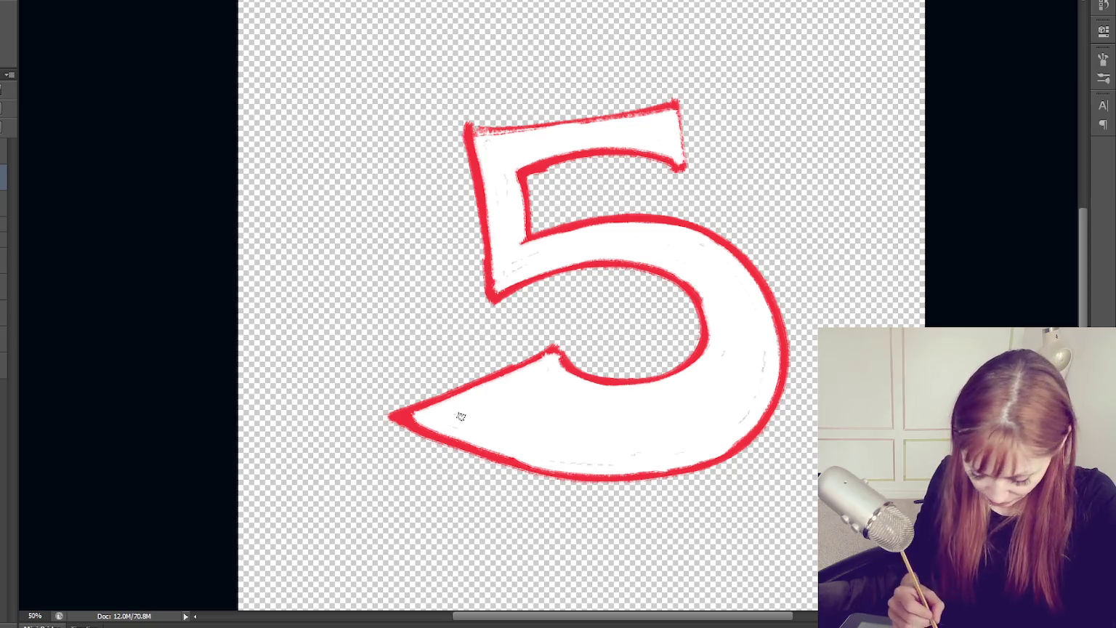
# Thicken the red outline along the 5's inner edges, bowl and bottom
pyautogui.moveTo(543, 187)
pyautogui.mouseDown()
pyautogui.moveTo(539, 241)
pyautogui.moveTo(676, 166)
pyautogui.moveTo(664, 172)
pyautogui.moveTo(683, 109)
pyautogui.moveTo(697, 145)
pyautogui.moveTo(689, 169)
pyautogui.mouseUp()
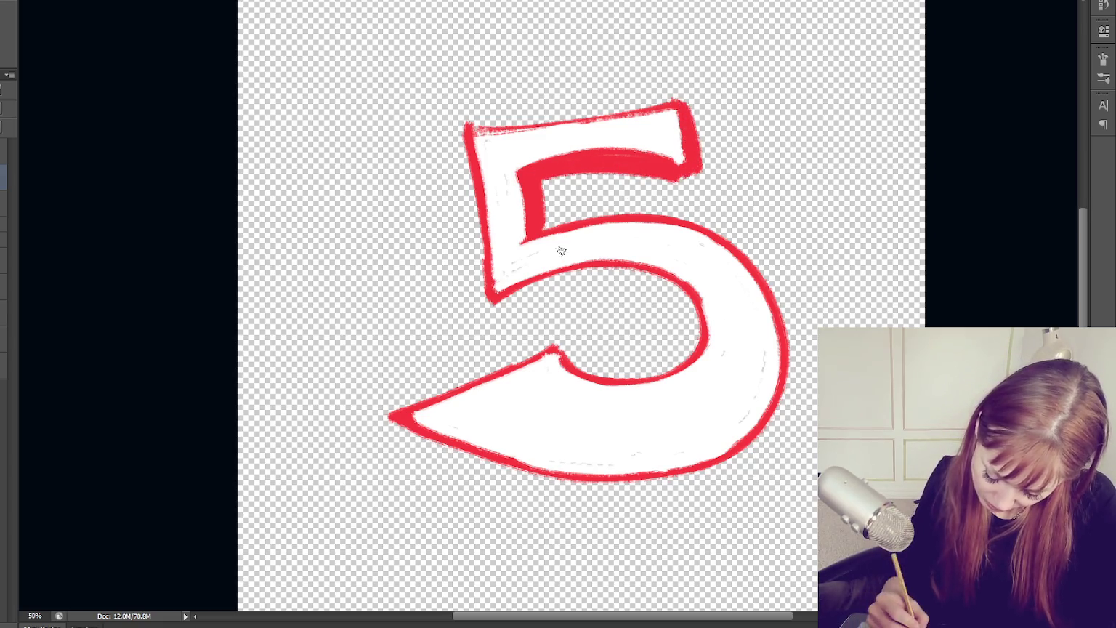
pyautogui.moveTo(543, 225); pyautogui.dragTo(541, 246)
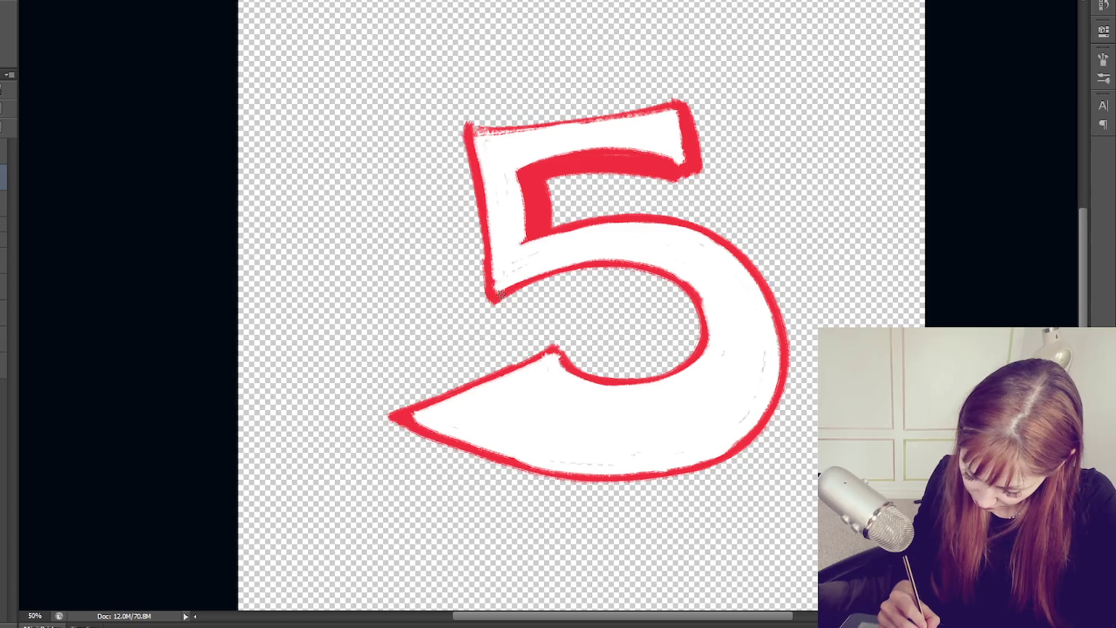
pyautogui.moveTo(517, 304)
pyautogui.mouseDown()
pyautogui.moveTo(659, 263)
pyautogui.moveTo(652, 286)
pyautogui.mouseUp()
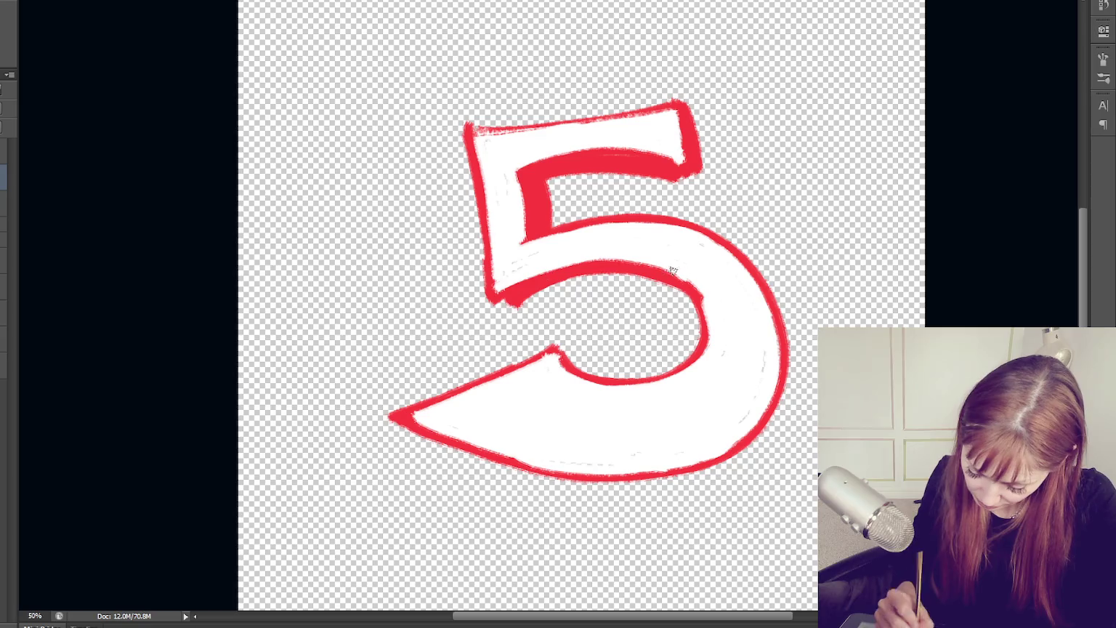
pyautogui.moveTo(774, 288); pyautogui.dragTo(791, 409)
pyautogui.moveTo(787, 349)
pyautogui.mouseDown()
pyautogui.moveTo(733, 462)
pyautogui.moveTo(627, 473)
pyautogui.mouseUp()
pyautogui.moveTo(406, 430)
pyautogui.mouseDown()
pyautogui.moveTo(705, 474)
pyautogui.moveTo(574, 485)
pyautogui.moveTo(491, 472)
pyautogui.mouseUp()
pyautogui.moveTo(787, 405)
pyautogui.mouseDown()
pyautogui.moveTo(640, 499)
pyautogui.moveTo(502, 486)
pyautogui.moveTo(406, 425)
pyautogui.mouseUp()
pyautogui.moveTo(638, 495)
pyautogui.mouseDown()
pyautogui.moveTo(407, 429)
pyautogui.moveTo(489, 448)
pyautogui.moveTo(506, 465)
pyautogui.mouseUp()
pyautogui.moveTo(772, 423)
pyautogui.mouseDown()
pyautogui.moveTo(516, 495)
pyautogui.moveTo(411, 436)
pyautogui.mouseUp()
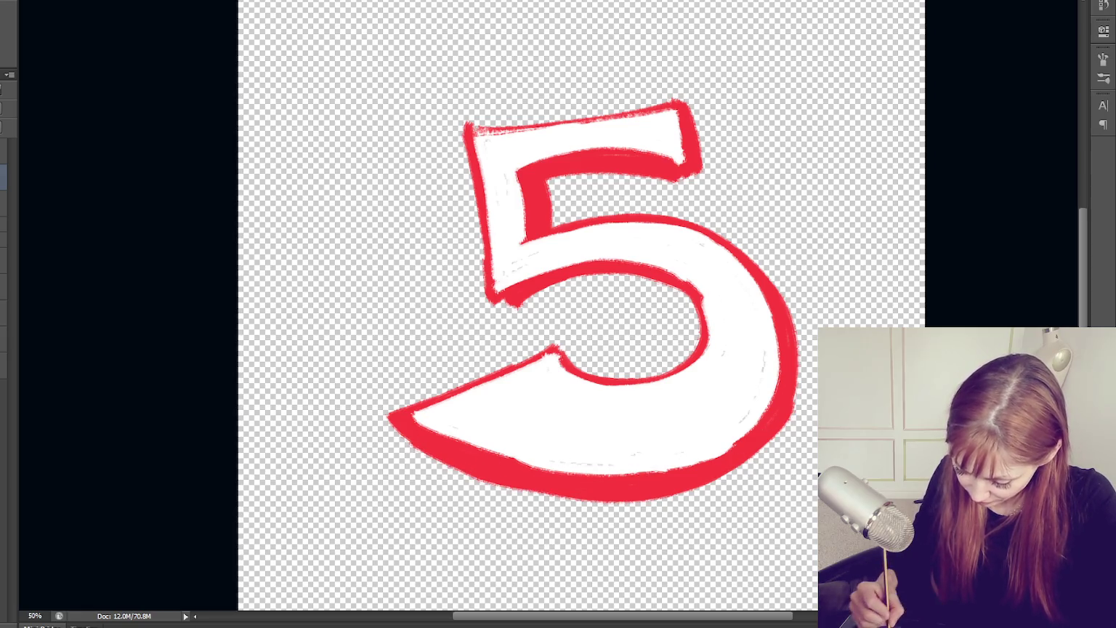
# Thicken the 5's lower-right red outline, rotating the canvas view for a better angle
pyautogui.moveTo(811, 314)
pyautogui.mouseDown()
pyautogui.moveTo(750, 463)
pyautogui.moveTo(805, 349)
pyautogui.moveTo(796, 287)
pyautogui.mouseUp()
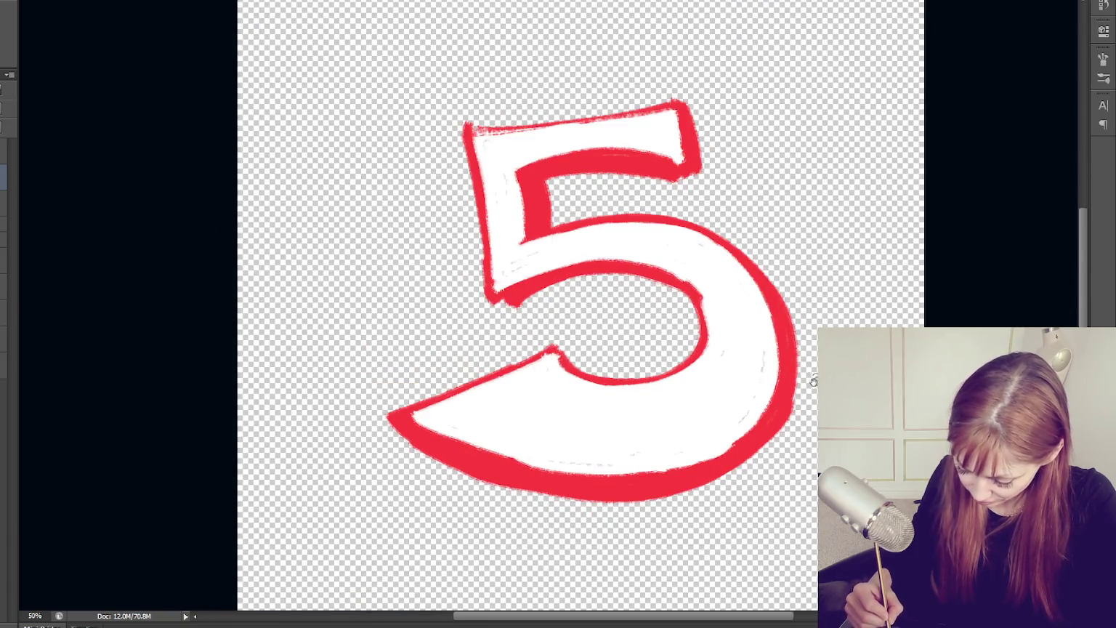
pyautogui.moveTo(812, 376); pyautogui.dragTo(814, 363)
pyautogui.press('b')
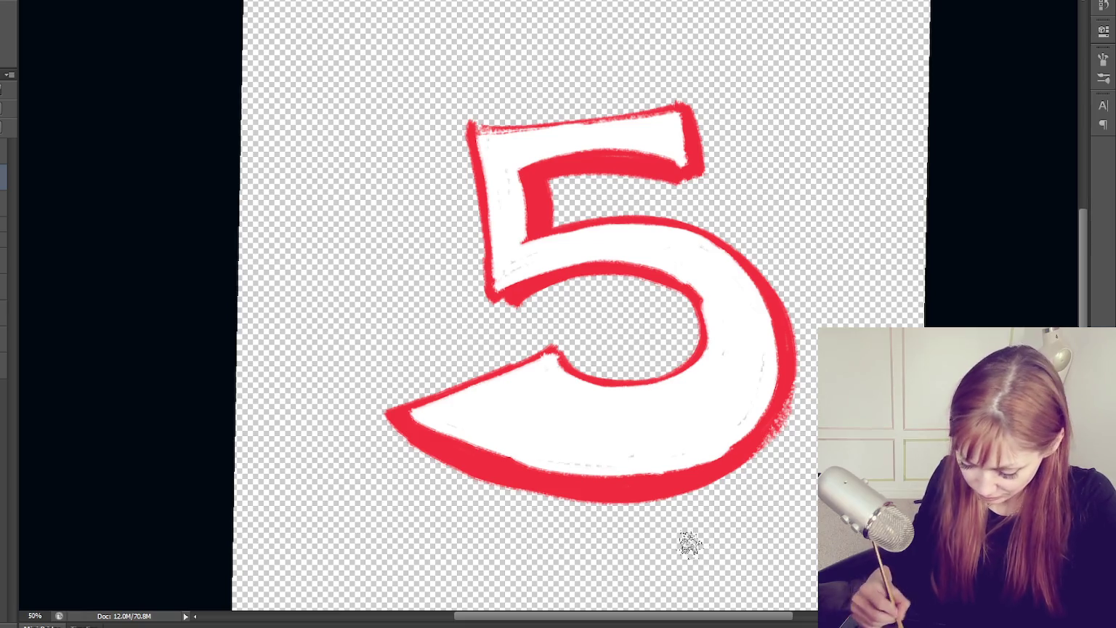
pyautogui.moveTo(796, 369); pyautogui.dragTo(719, 489)
pyautogui.hotkey('ctrl', 'z')
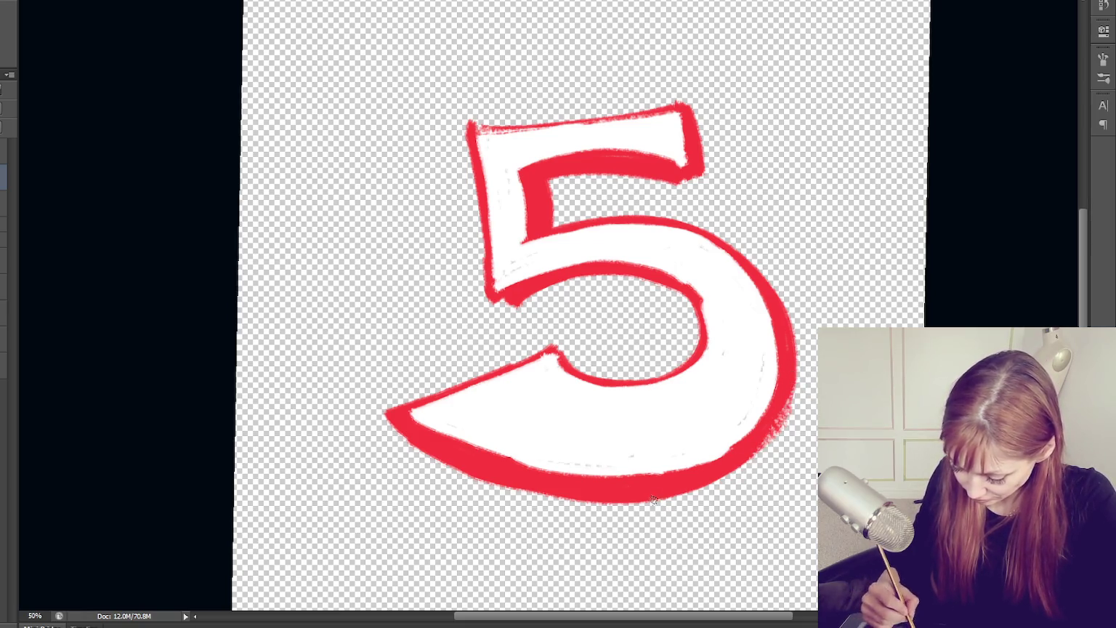
pyautogui.moveTo(791, 393); pyautogui.dragTo(678, 498)
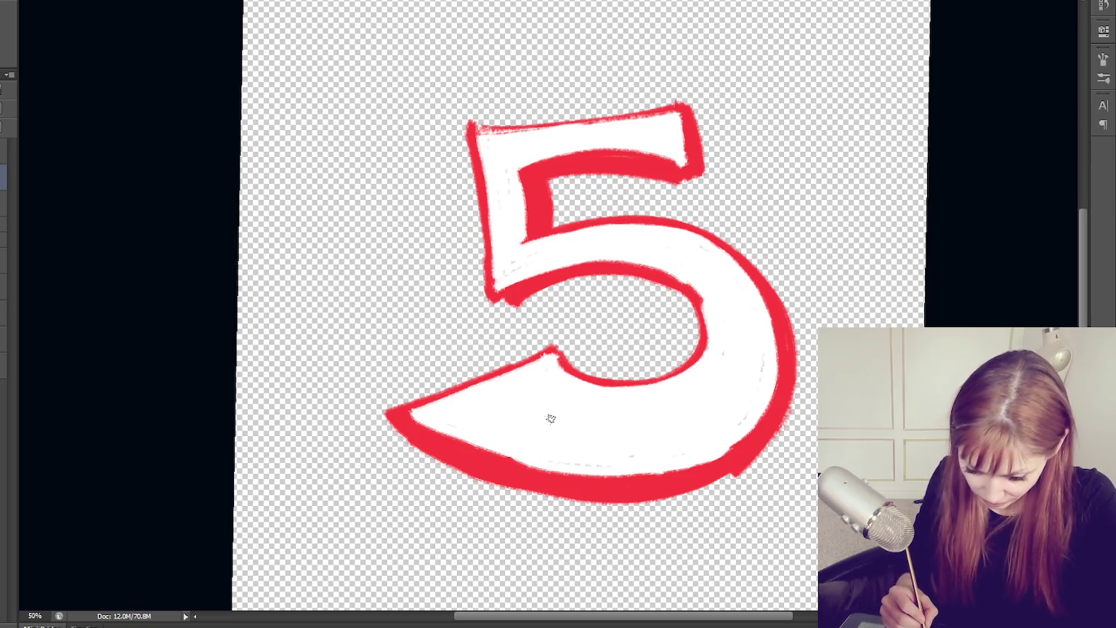
# Touch up the white fill's lower edge and try, then undo, a curve left of the 5
pyautogui.moveTo(428, 426); pyautogui.dragTo(553, 454)
pyautogui.moveTo(439, 428)
pyautogui.mouseDown()
pyautogui.moveTo(499, 442)
pyautogui.moveTo(756, 418)
pyautogui.moveTo(690, 463)
pyautogui.mouseUp()
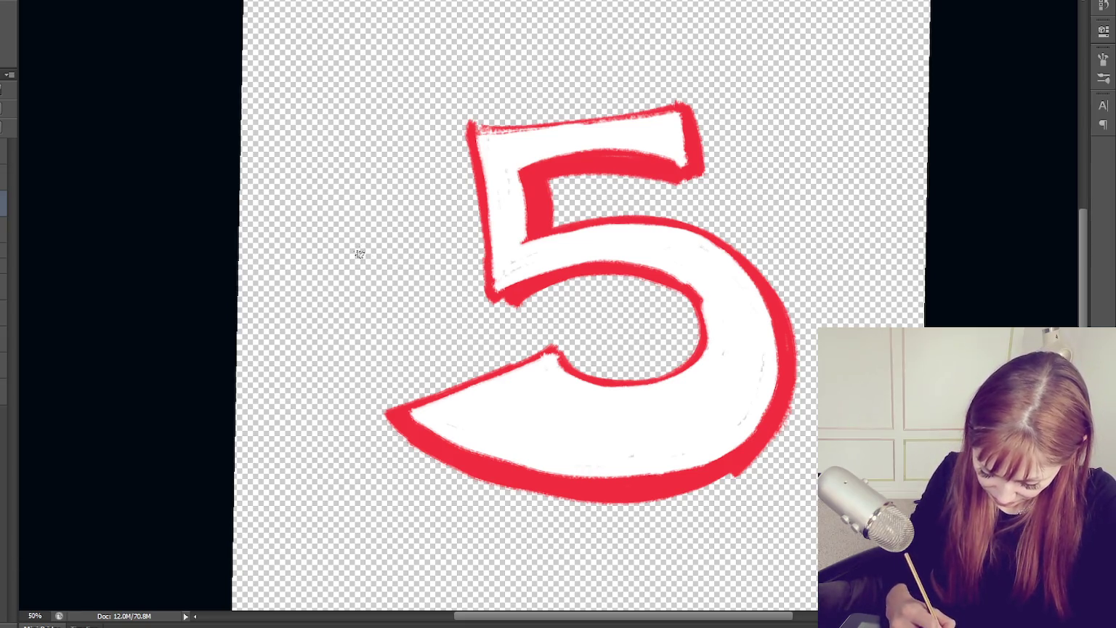
pyautogui.moveTo(356, 187)
pyautogui.mouseDown()
pyautogui.moveTo(361, 353)
pyautogui.moveTo(418, 295)
pyautogui.mouseUp()
pyautogui.hotkey('ctrl', 'z')
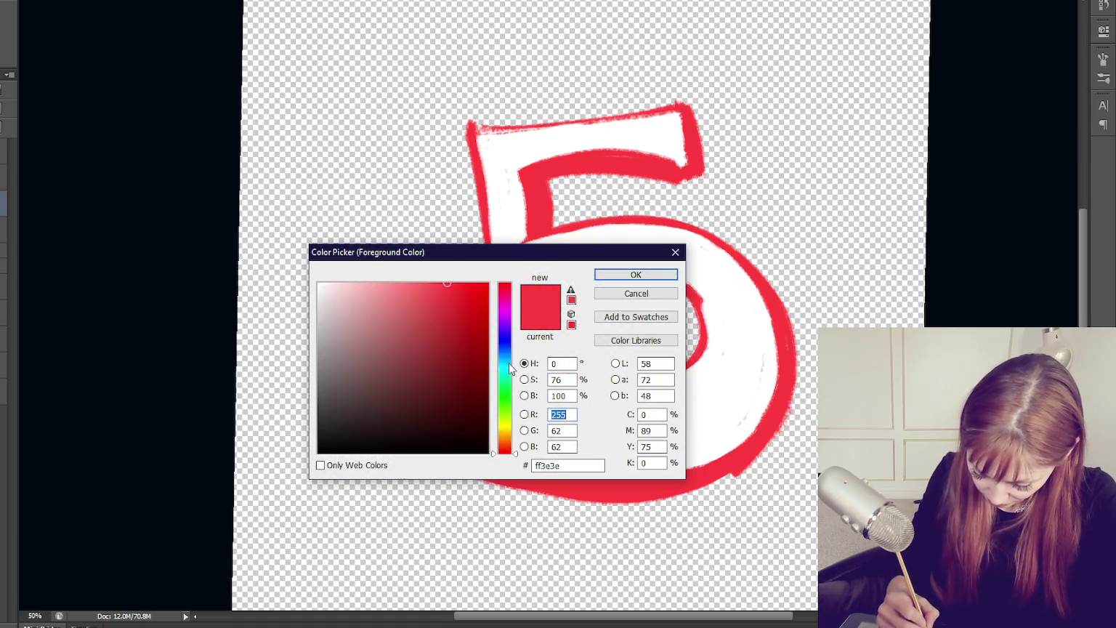
# Set the painting colour to cyan and try trial sketch strokes left of the 5, undoing them
pyautogui.click(510, 367)
pyautogui.click(628, 276)
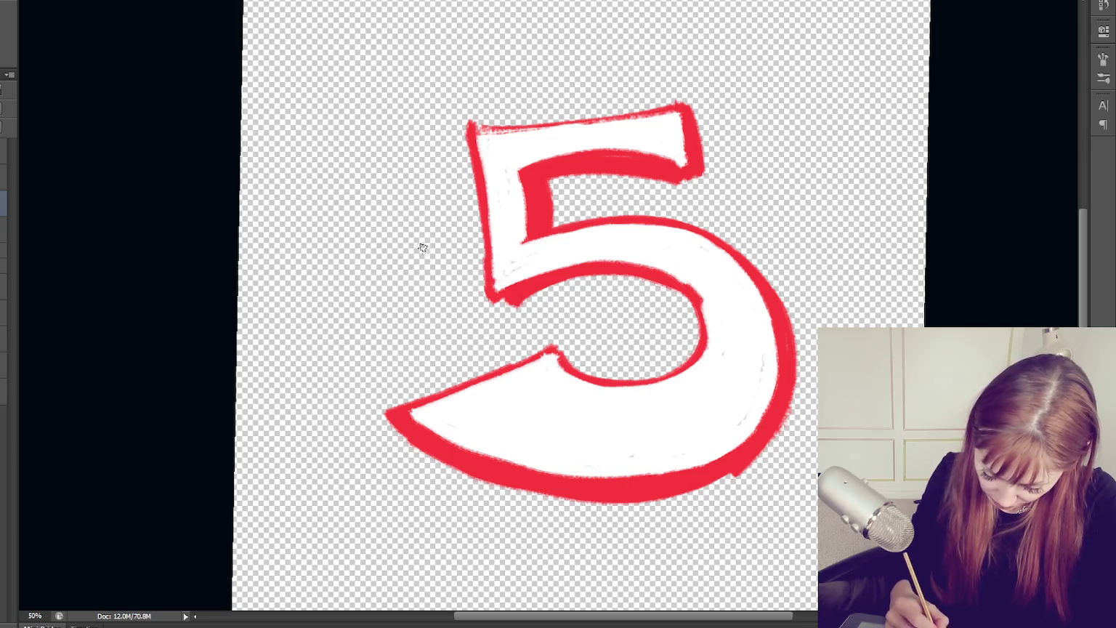
pyautogui.moveTo(449, 178)
pyautogui.mouseDown()
pyautogui.moveTo(430, 212)
pyautogui.moveTo(447, 372)
pyautogui.moveTo(462, 360)
pyautogui.mouseUp()
pyautogui.hotkey('ctrl', 'z')
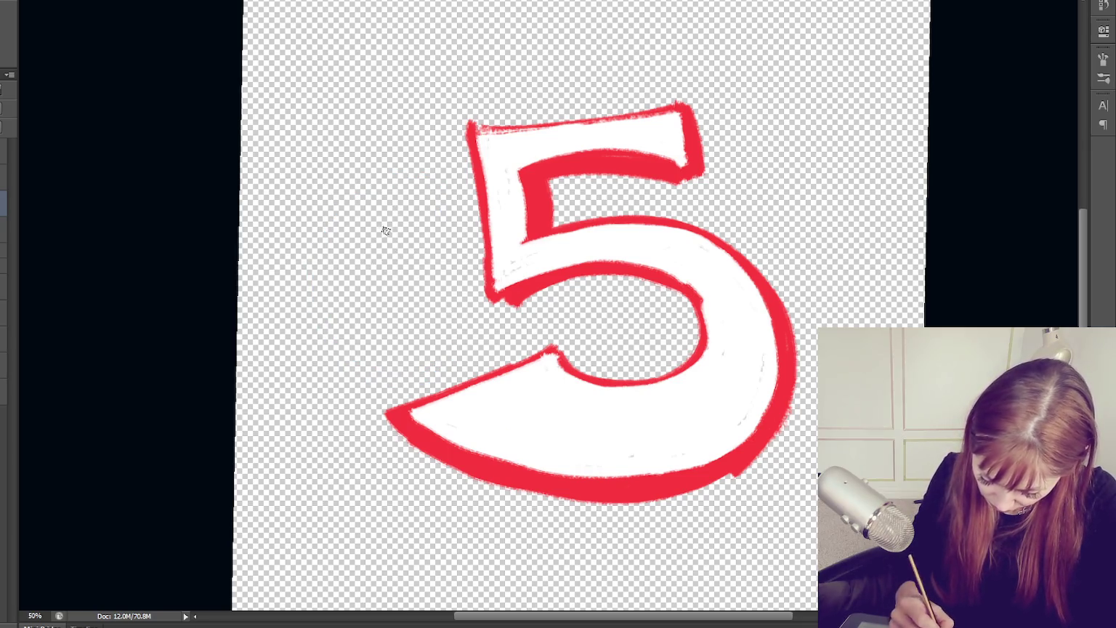
pyautogui.moveTo(405, 263); pyautogui.dragTo(483, 285)
pyautogui.moveTo(473, 166)
pyautogui.mouseDown()
pyautogui.moveTo(349, 211)
pyautogui.moveTo(483, 331)
pyautogui.mouseUp()
pyautogui.moveTo(374, 341)
pyautogui.mouseDown()
pyautogui.moveTo(364, 358)
pyautogui.moveTo(483, 481)
pyautogui.mouseUp()
pyautogui.moveTo(549, 351); pyautogui.dragTo(485, 293)
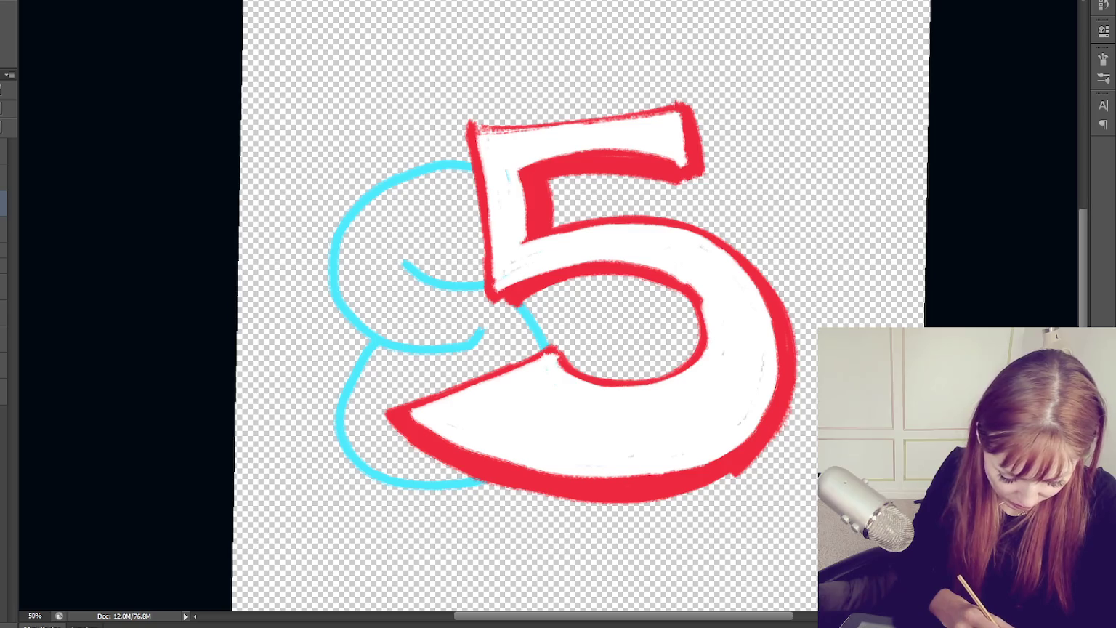
pyautogui.hotkey('ctrl', 'alt', 'z')
pyautogui.hotkey('ctrl', 'alt', 'z')
pyautogui.hotkey('ctrl', 'alt', 'z')
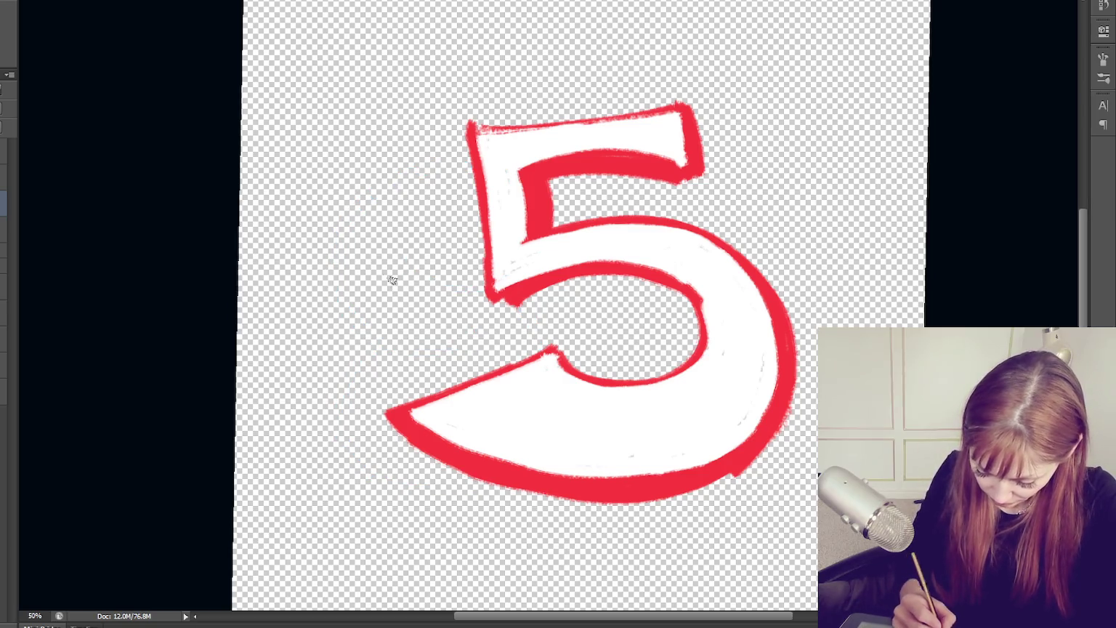
pyautogui.moveTo(454, 186); pyautogui.dragTo(440, 327)
pyautogui.hotkey('ctrl', 'z')
# Sketch cyan arcs and loops around and inside the 5, then undo them all
pyautogui.moveTo(478, 190)
pyautogui.mouseDown()
pyautogui.moveTo(320, 233)
pyautogui.moveTo(433, 335)
pyautogui.moveTo(334, 369)
pyautogui.moveTo(473, 478)
pyautogui.mouseUp()
pyautogui.moveTo(544, 353)
pyautogui.mouseDown()
pyautogui.moveTo(374, 252)
pyautogui.moveTo(477, 253)
pyautogui.mouseUp()
pyautogui.moveTo(450, 174)
pyautogui.mouseDown()
pyautogui.moveTo(589, 189)
pyautogui.moveTo(621, 215)
pyautogui.mouseUp()
pyautogui.moveTo(525, 477); pyautogui.dragTo(567, 500)
pyautogui.moveTo(647, 378); pyautogui.dragTo(614, 361)
pyautogui.moveTo(540, 292)
pyautogui.mouseDown()
pyautogui.moveTo(566, 354)
pyautogui.moveTo(614, 362)
pyautogui.mouseUp()
pyautogui.moveTo(595, 276); pyautogui.dragTo(609, 351)
pyautogui.moveTo(701, 145)
pyautogui.mouseDown()
pyautogui.moveTo(794, 240)
pyautogui.moveTo(716, 481)
pyautogui.mouseUp()
pyautogui.moveTo(680, 273)
pyautogui.mouseDown()
pyautogui.moveTo(669, 280)
pyautogui.moveTo(696, 359)
pyautogui.mouseUp()
pyautogui.hotkey('ctrl', 'alt', 'z')
pyautogui.hotkey('ctrl', 'alt', 'z')
pyautogui.hotkey('ctrl', 'alt', 'z')
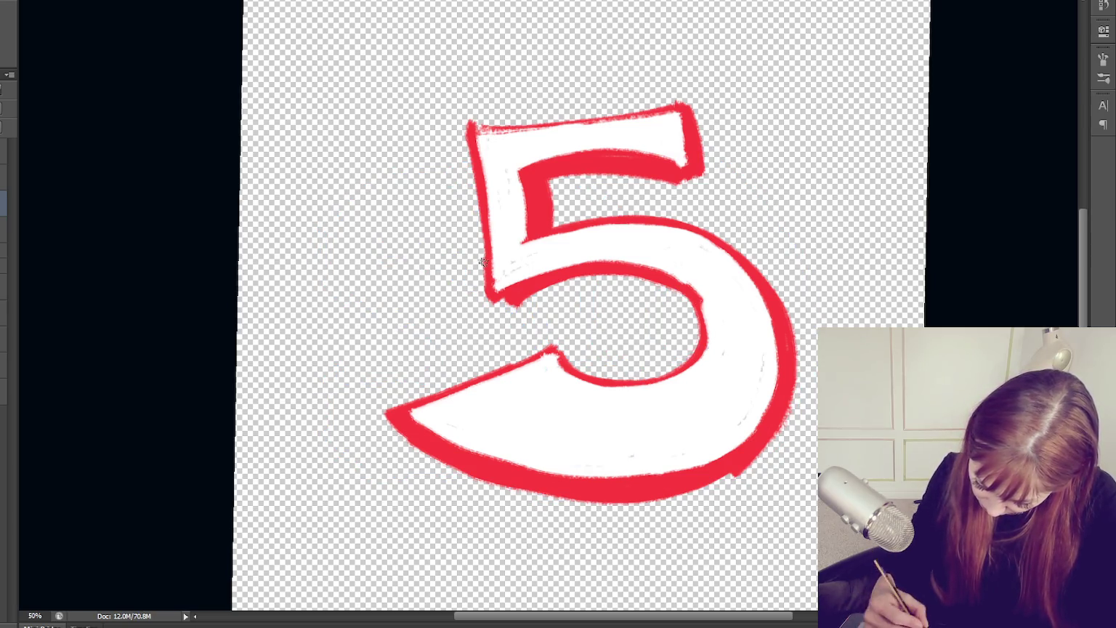
# Sketch a cyan S left of the 5 and tall O loops through it
pyautogui.moveTo(399, 234)
pyautogui.mouseDown()
pyautogui.moveTo(419, 349)
pyautogui.moveTo(332, 218)
pyautogui.moveTo(389, 411)
pyautogui.moveTo(324, 349)
pyautogui.moveTo(356, 422)
pyautogui.mouseUp()
pyautogui.moveTo(356, 291); pyautogui.dragTo(388, 327)
pyautogui.moveTo(480, 151); pyautogui.dragTo(462, 377)
pyautogui.moveTo(516, 73); pyautogui.dragTo(461, 364)
pyautogui.hotkey('ctrl', 'alt', 'z')
pyautogui.hotkey('ctrl', 'alt', 'z')
pyautogui.moveTo(501, 61)
pyautogui.mouseDown()
pyautogui.moveTo(494, 538)
pyautogui.moveTo(529, 502)
pyautogui.mouseUp()
pyautogui.moveTo(466, 429); pyautogui.dragTo(530, 139)
pyautogui.moveTo(469, 40)
pyautogui.mouseDown()
pyautogui.moveTo(469, 536)
pyautogui.moveTo(552, 496)
pyautogui.mouseUp()
pyautogui.moveTo(574, 58)
pyautogui.mouseDown()
pyautogui.moveTo(628, 399)
pyautogui.moveTo(565, 394)
pyautogui.moveTo(553, 142)
pyautogui.mouseUp()
# Draw two cyan Ts with crossbars and long stems right of the O
pyautogui.moveTo(643, 64); pyautogui.dragTo(779, 91)
pyautogui.moveTo(723, 87); pyautogui.dragTo(638, 566)
pyautogui.moveTo(734, 167); pyautogui.dragTo(852, 189)
pyautogui.moveTo(783, 185); pyautogui.dragTo(701, 517)
pyautogui.moveTo(760, 266); pyautogui.dragTo(782, 172)
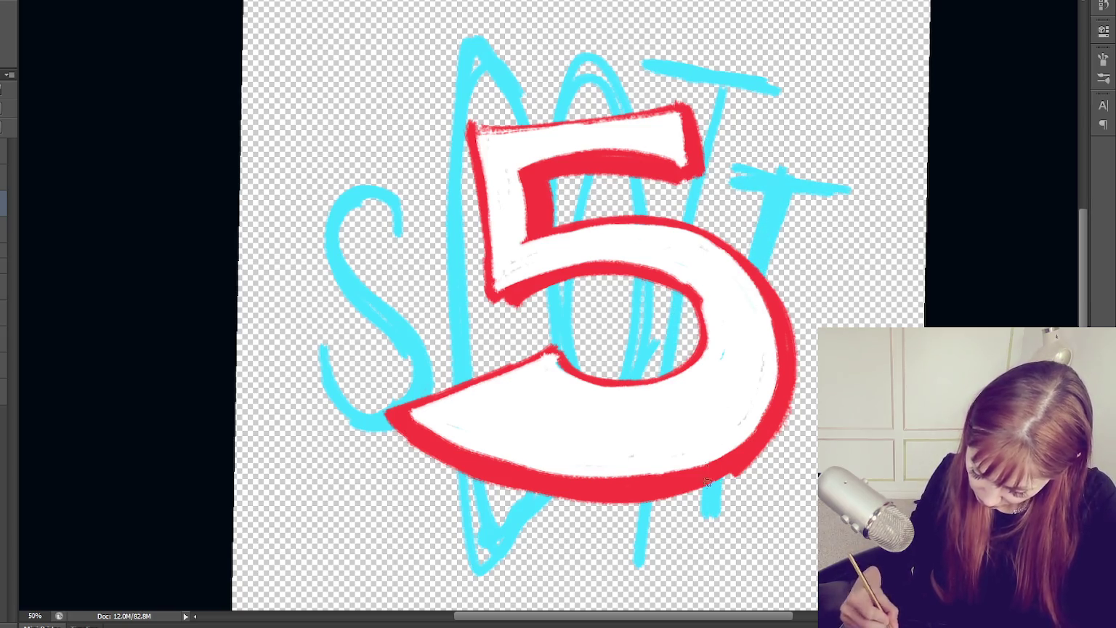
# Thicken the top, right side, lower curve and tail of the cyan S
pyautogui.moveTo(407, 250)
pyautogui.mouseDown()
pyautogui.moveTo(385, 209)
pyautogui.moveTo(339, 258)
pyautogui.moveTo(372, 198)
pyautogui.moveTo(361, 243)
pyautogui.mouseUp()
pyautogui.moveTo(381, 169); pyautogui.dragTo(307, 271)
pyautogui.moveTo(381, 151)
pyautogui.mouseDown()
pyautogui.moveTo(414, 251)
pyautogui.moveTo(416, 218)
pyautogui.moveTo(324, 283)
pyautogui.moveTo(428, 379)
pyautogui.mouseUp()
pyautogui.moveTo(385, 328)
pyautogui.mouseDown()
pyautogui.moveTo(407, 367)
pyautogui.moveTo(374, 447)
pyautogui.mouseUp()
pyautogui.moveTo(298, 334)
pyautogui.mouseDown()
pyautogui.moveTo(364, 440)
pyautogui.moveTo(356, 447)
pyautogui.moveTo(307, 356)
pyautogui.moveTo(305, 373)
pyautogui.mouseUp()
# Thicken the O and T strokes, then select the 5's red outline layer
pyautogui.moveTo(469, 40)
pyautogui.mouseDown()
pyautogui.moveTo(439, 200)
pyautogui.moveTo(476, 534)
pyautogui.moveTo(525, 536)
pyautogui.mouseUp()
pyautogui.moveTo(487, 73); pyautogui.dragTo(461, 244)
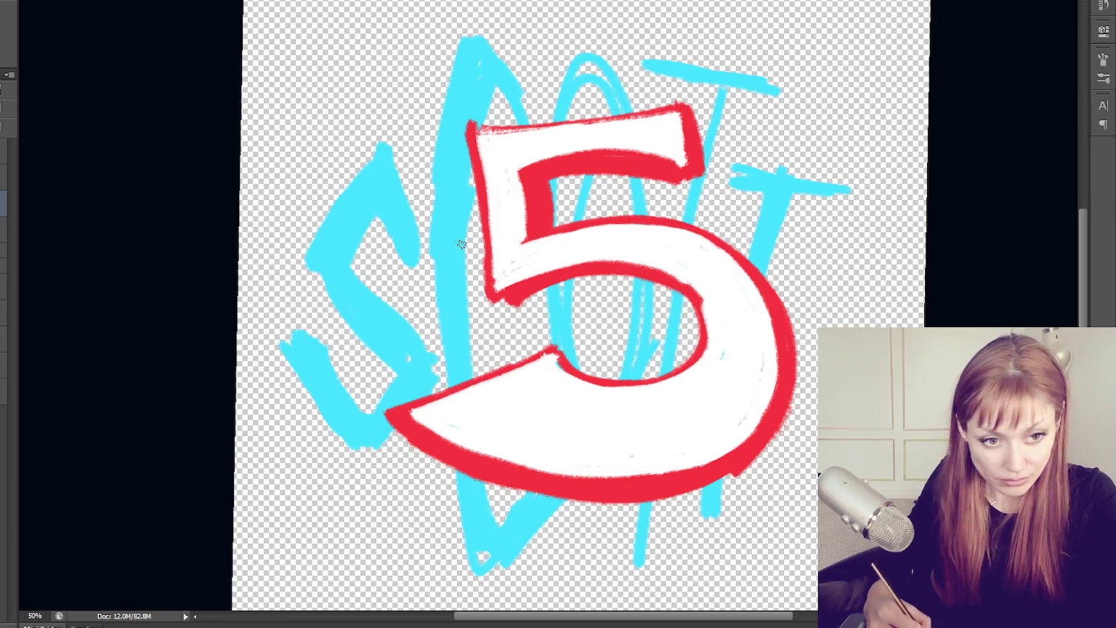
pyautogui.moveTo(517, 144)
pyautogui.mouseDown()
pyautogui.moveTo(545, 302)
pyautogui.moveTo(540, 465)
pyautogui.mouseUp()
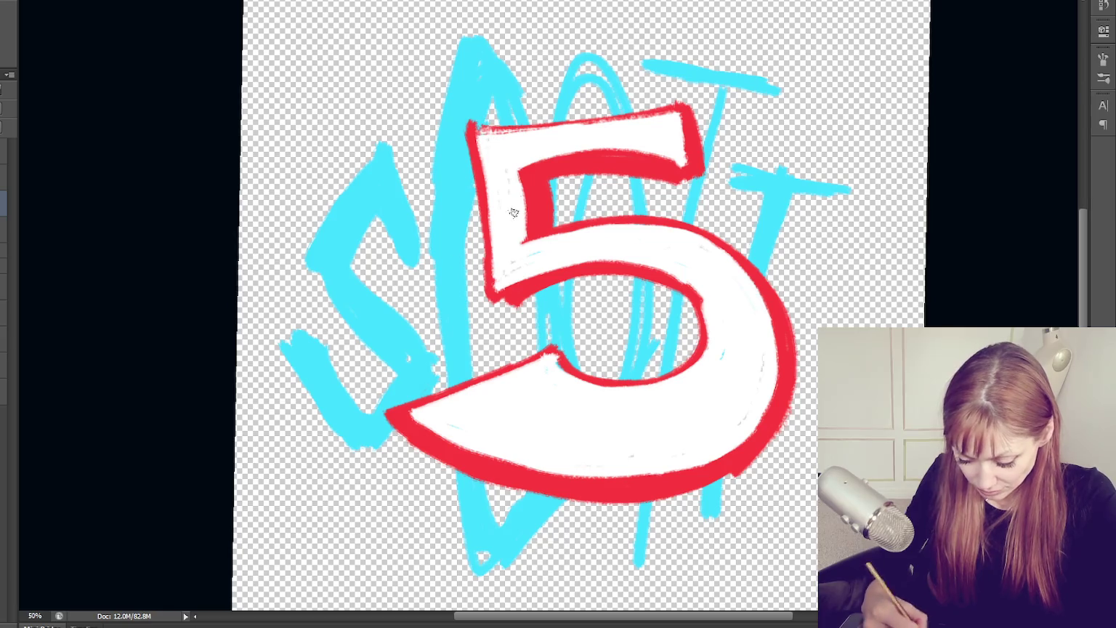
pyautogui.moveTo(584, 134)
pyautogui.mouseDown()
pyautogui.moveTo(565, 210)
pyautogui.moveTo(596, 94)
pyautogui.moveTo(658, 320)
pyautogui.moveTo(630, 419)
pyautogui.moveTo(577, 446)
pyautogui.mouseUp()
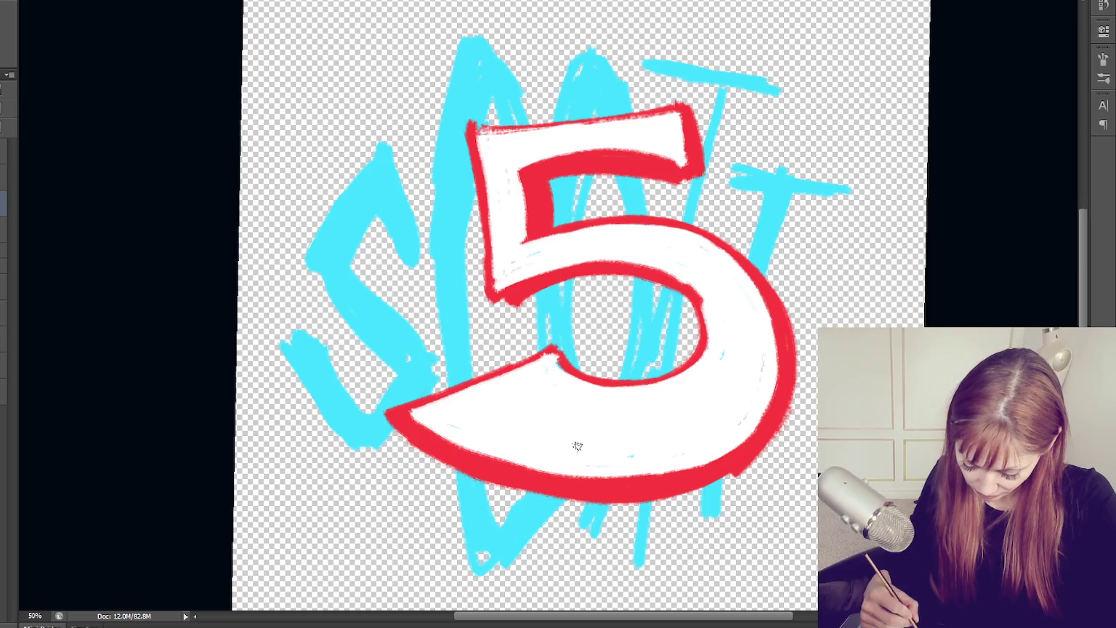
pyautogui.moveTo(647, 73)
pyautogui.mouseDown()
pyautogui.moveTo(789, 95)
pyautogui.moveTo(701, 96)
pyautogui.moveTo(660, 286)
pyautogui.mouseUp()
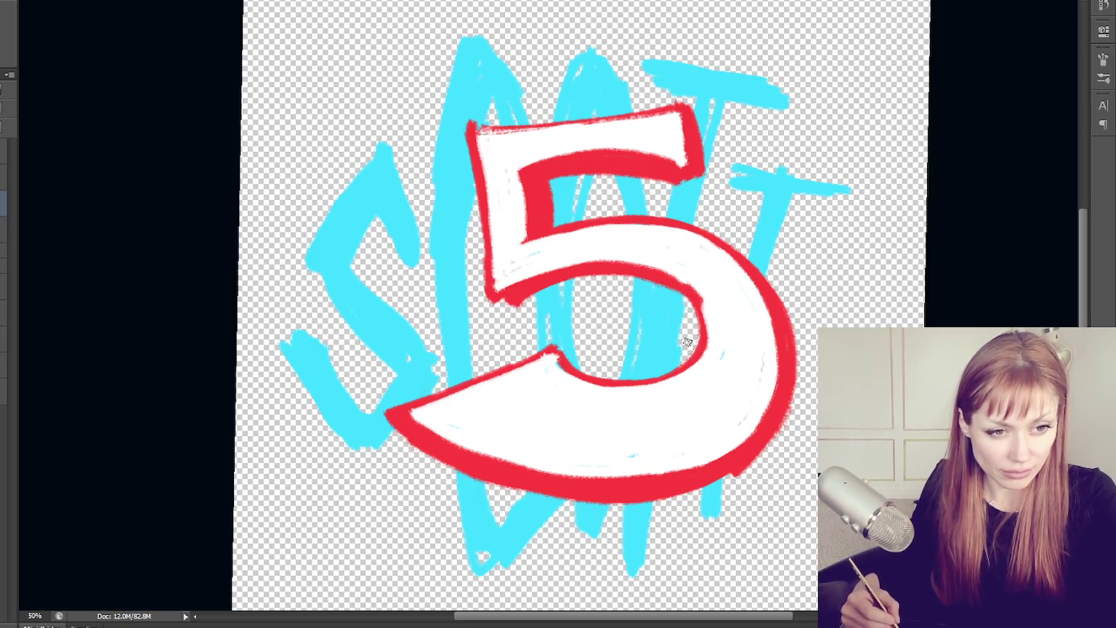
pyautogui.moveTo(720, 453); pyautogui.dragTo(699, 544)
pyautogui.moveTo(731, 180)
pyautogui.mouseDown()
pyautogui.moveTo(836, 195)
pyautogui.moveTo(826, 187)
pyautogui.mouseUp()
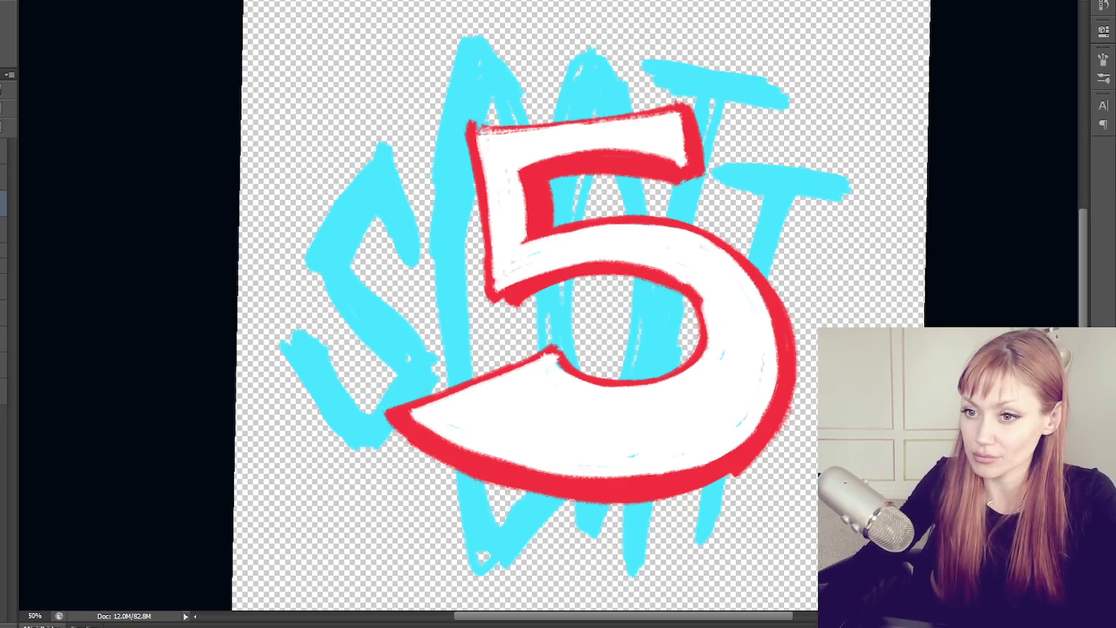
pyautogui.click(4, 151)
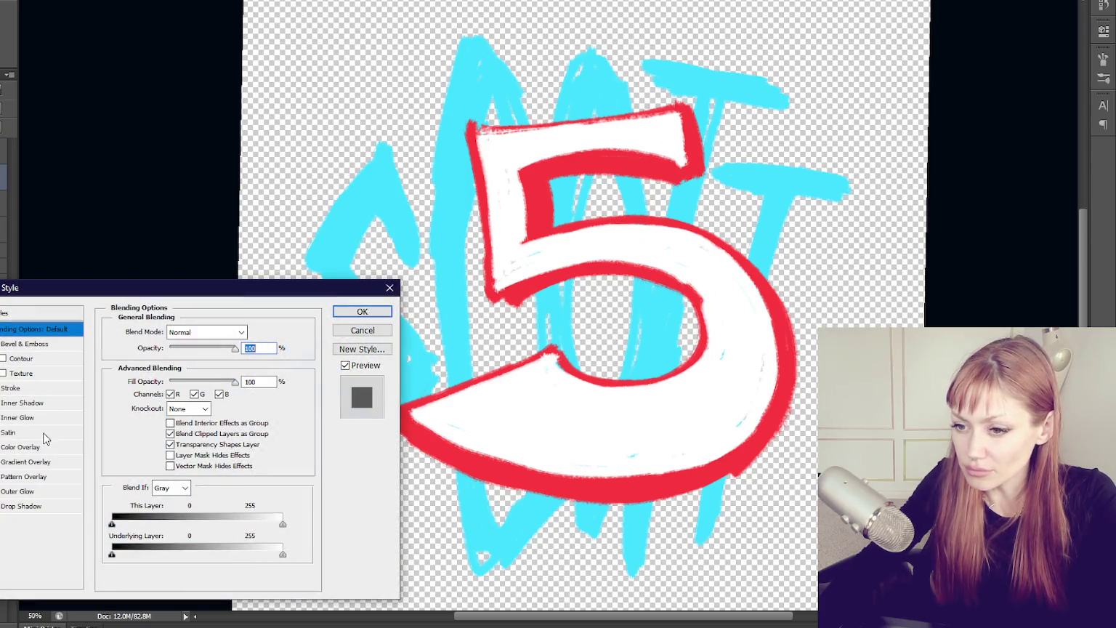
# Try a dark teal Color Overlay on the outline, then turn it off
pyautogui.click(44, 446)
pyautogui.click(262, 333)
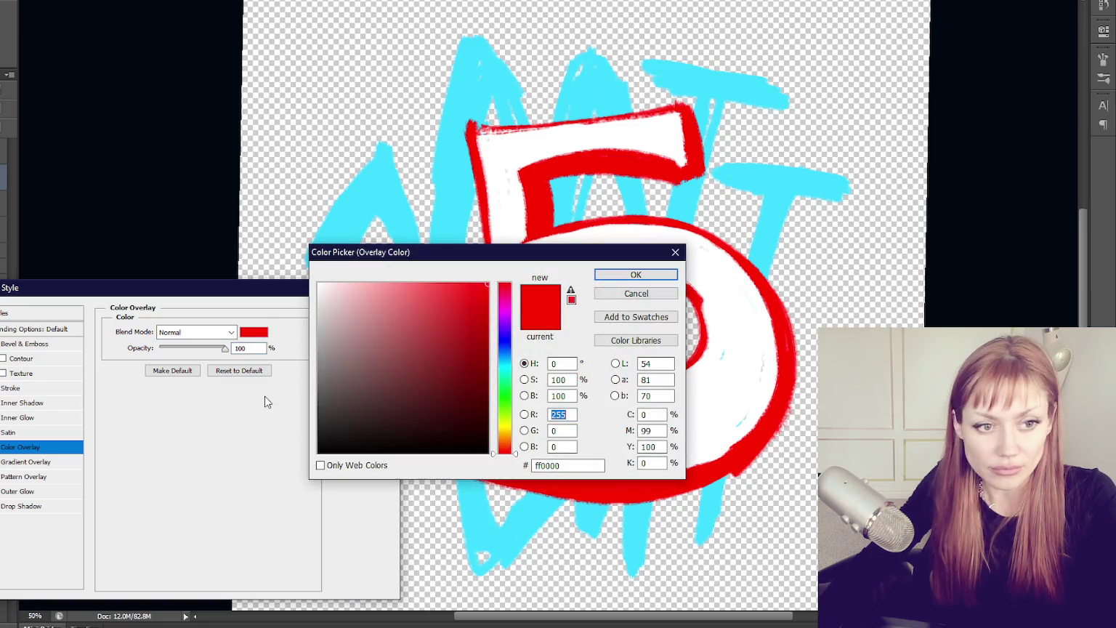
pyautogui.moveTo(505, 411)
pyautogui.mouseDown()
pyautogui.moveTo(508, 398)
pyautogui.moveTo(463, 362)
pyautogui.moveTo(439, 357)
pyautogui.moveTo(433, 373)
pyautogui.mouseUp()
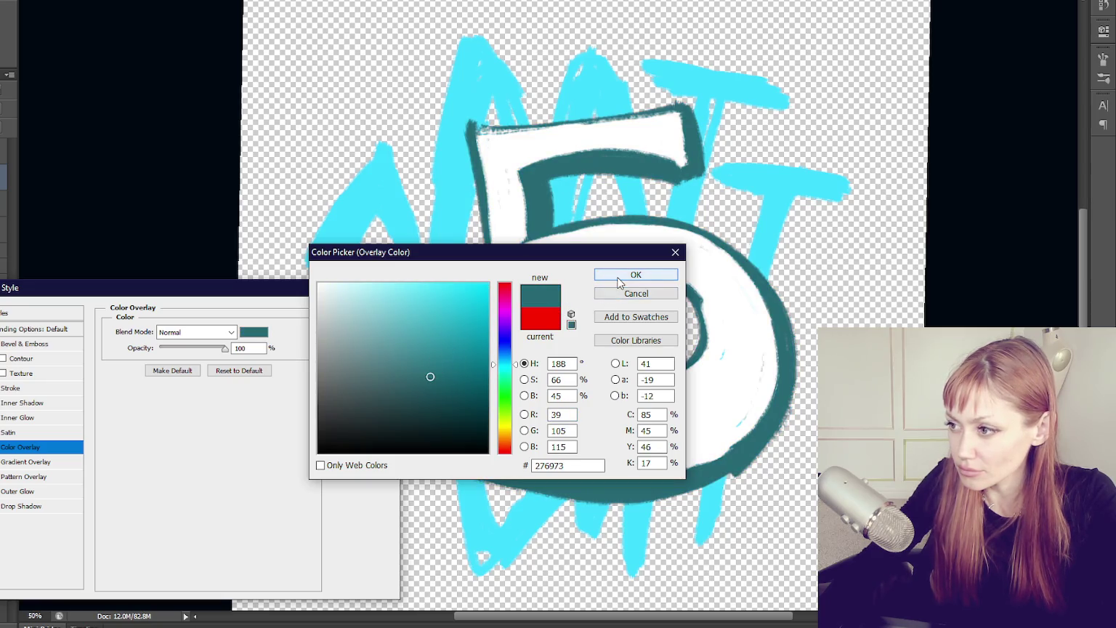
pyautogui.click(405, 363)
pyautogui.click(425, 383)
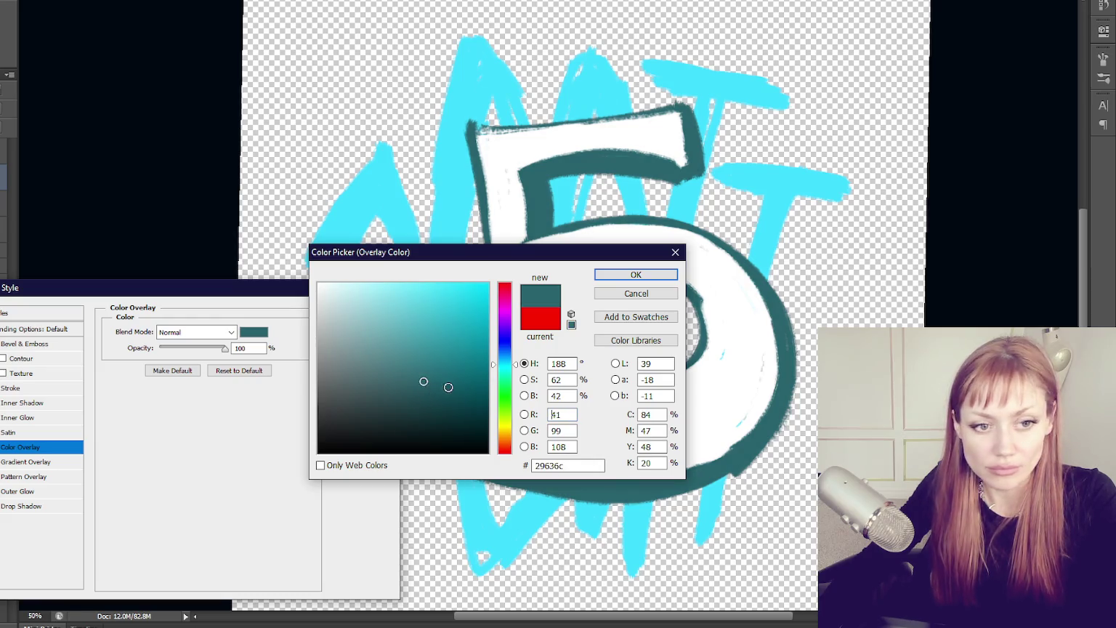
pyautogui.click(451, 389)
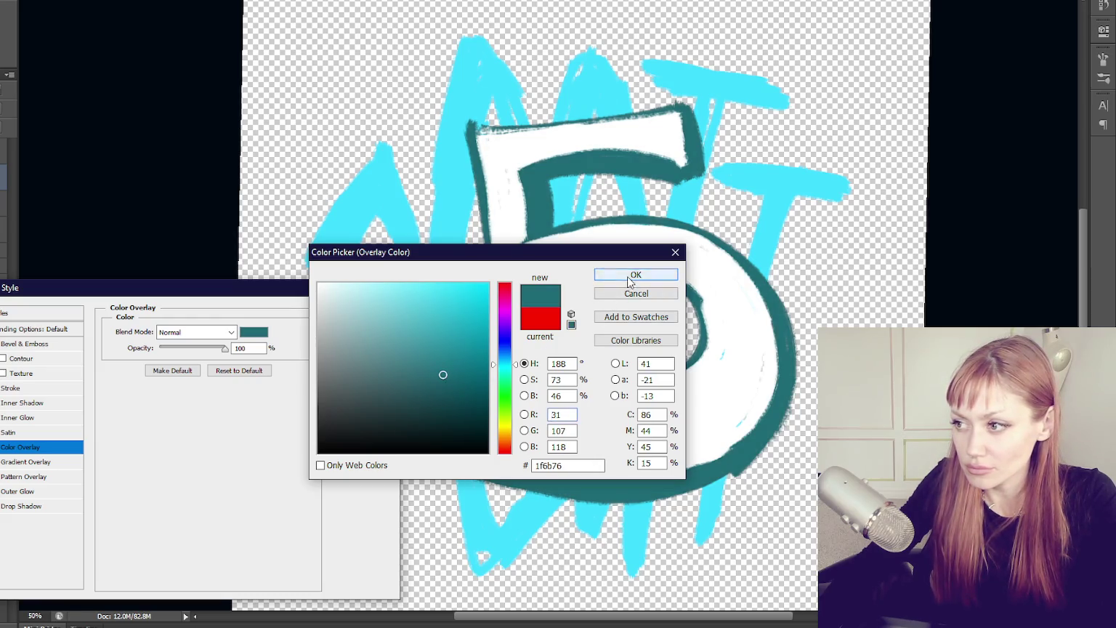
pyautogui.click(634, 275)
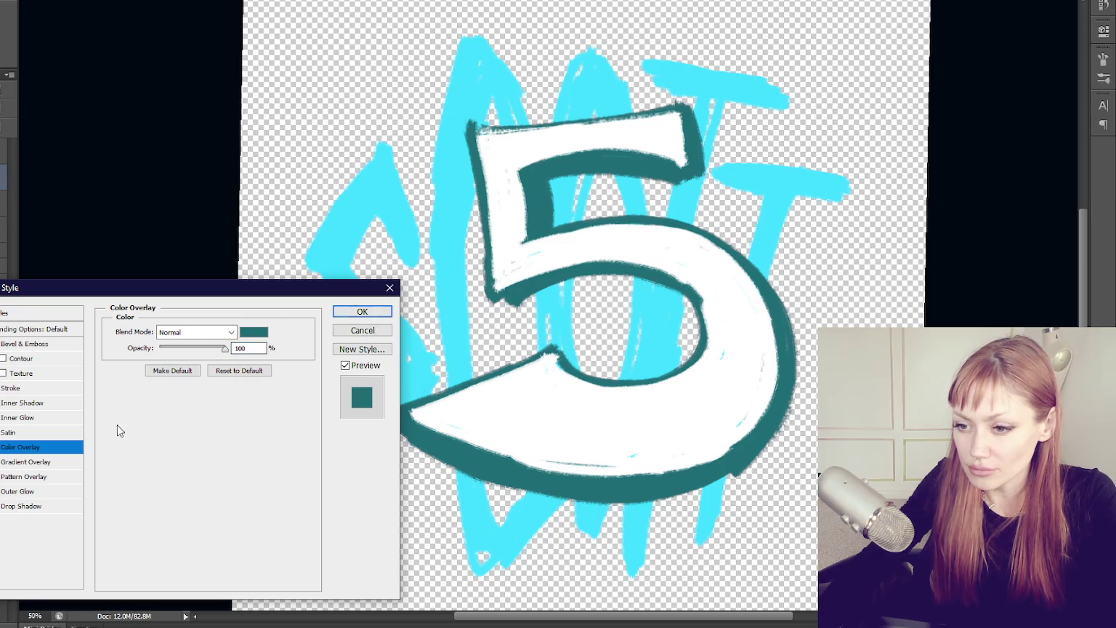
pyautogui.click(4, 453)
# Enable Gradient Overlay on the outline with the Foreground to Transparent preset
pyautogui.click(25, 462)
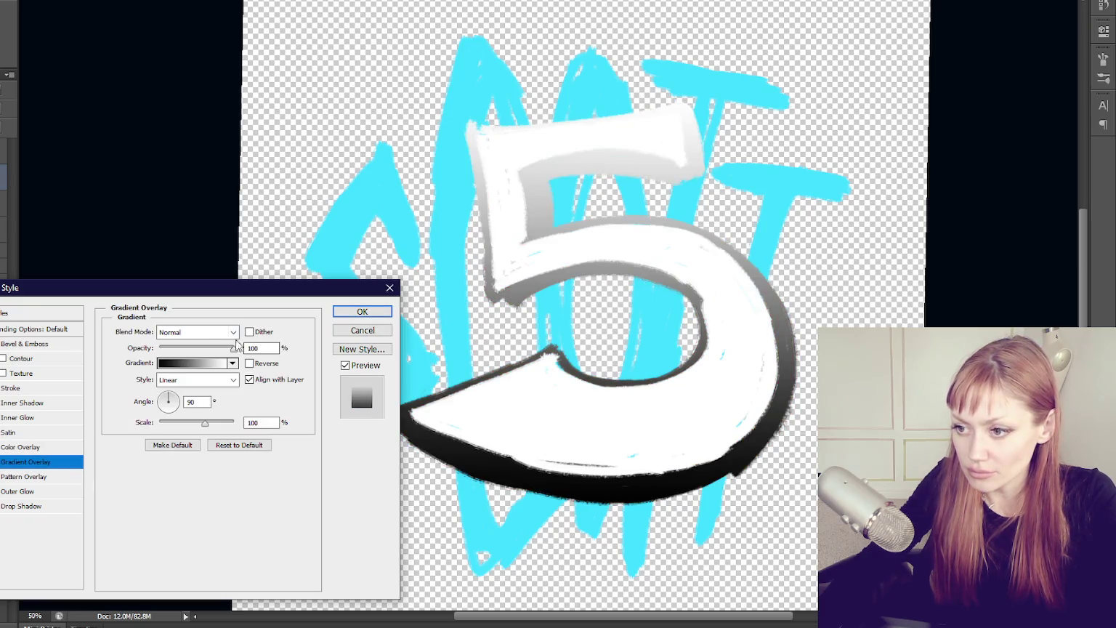
pyautogui.press('Tab')
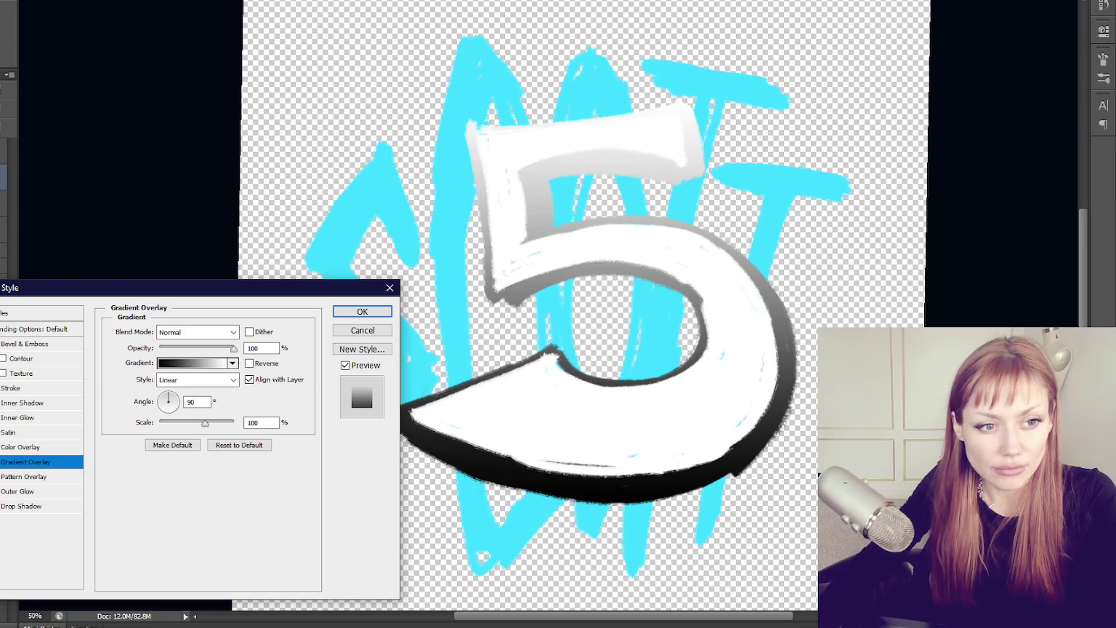
pyautogui.press('space')
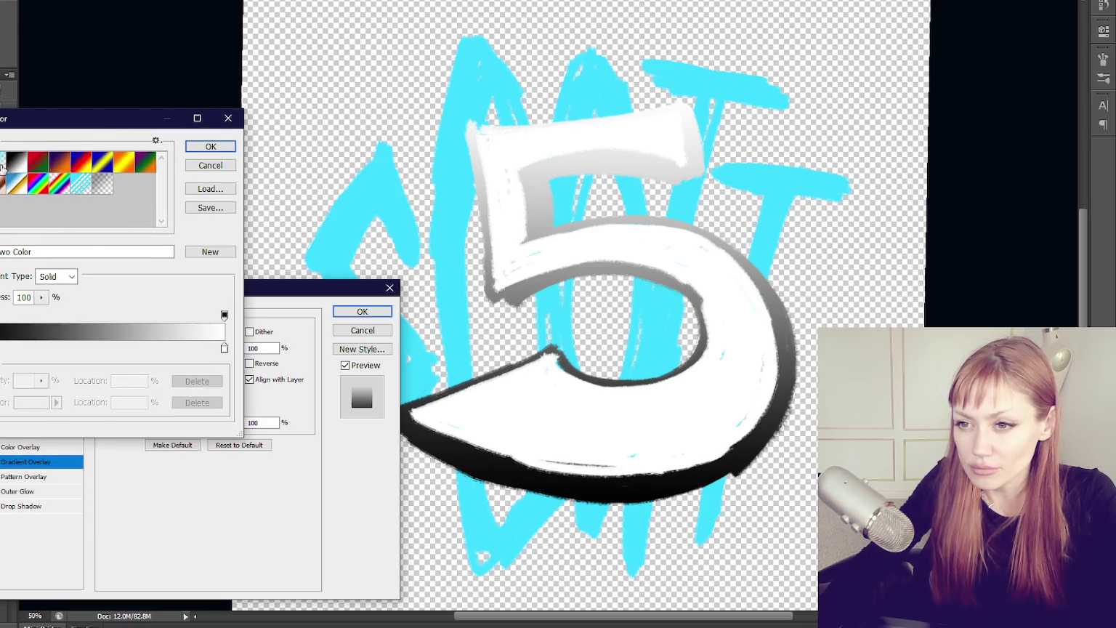
pyautogui.click(2, 167)
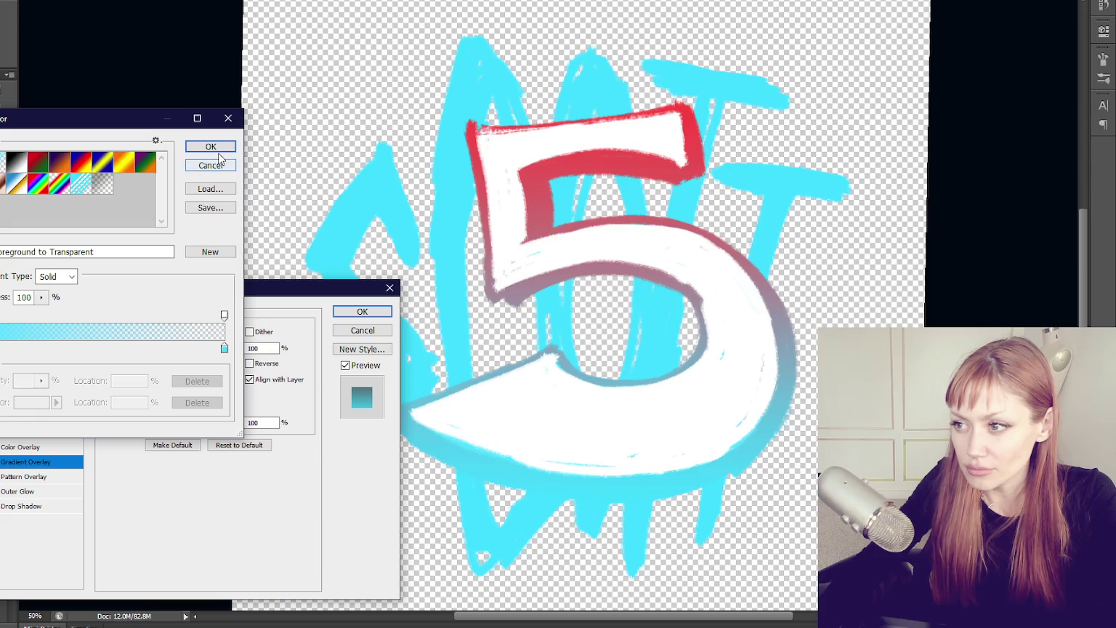
# Recolour the gradient's end stop to a lighter blue and apply it to the outline
pyautogui.doubleClick(224, 348)
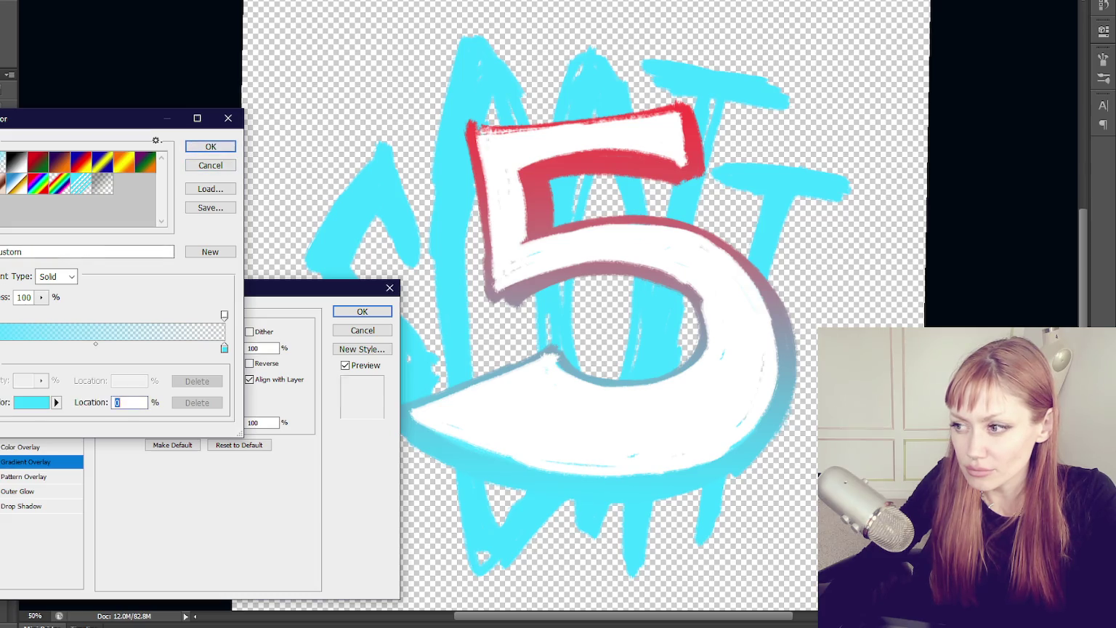
pyautogui.click(502, 361)
pyautogui.click(495, 349)
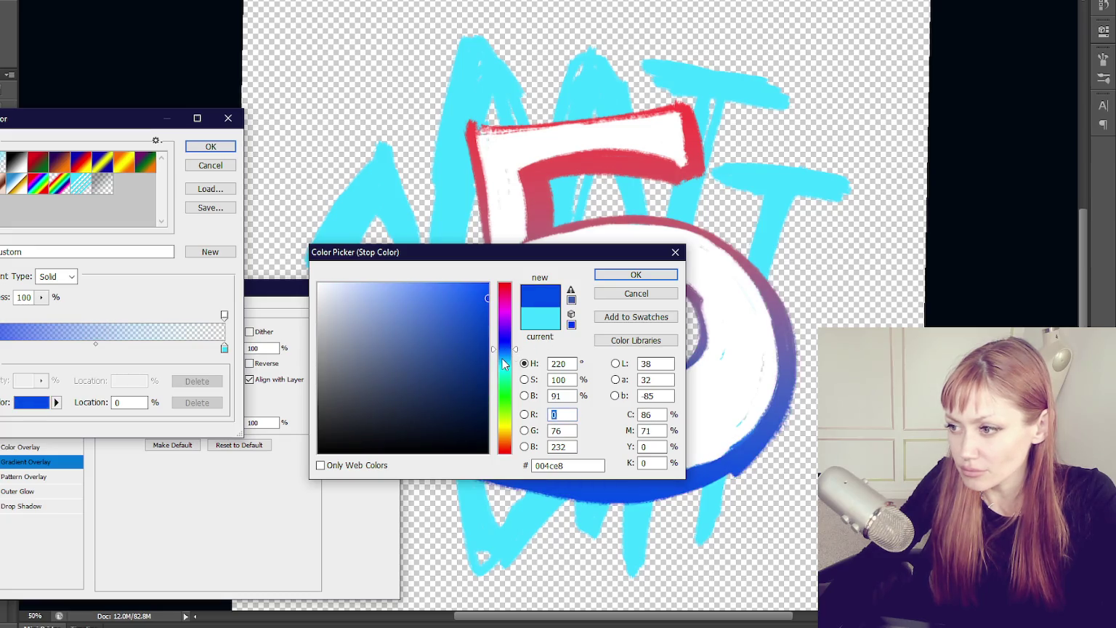
pyautogui.click(503, 363)
pyautogui.click(504, 357)
pyautogui.click(636, 275)
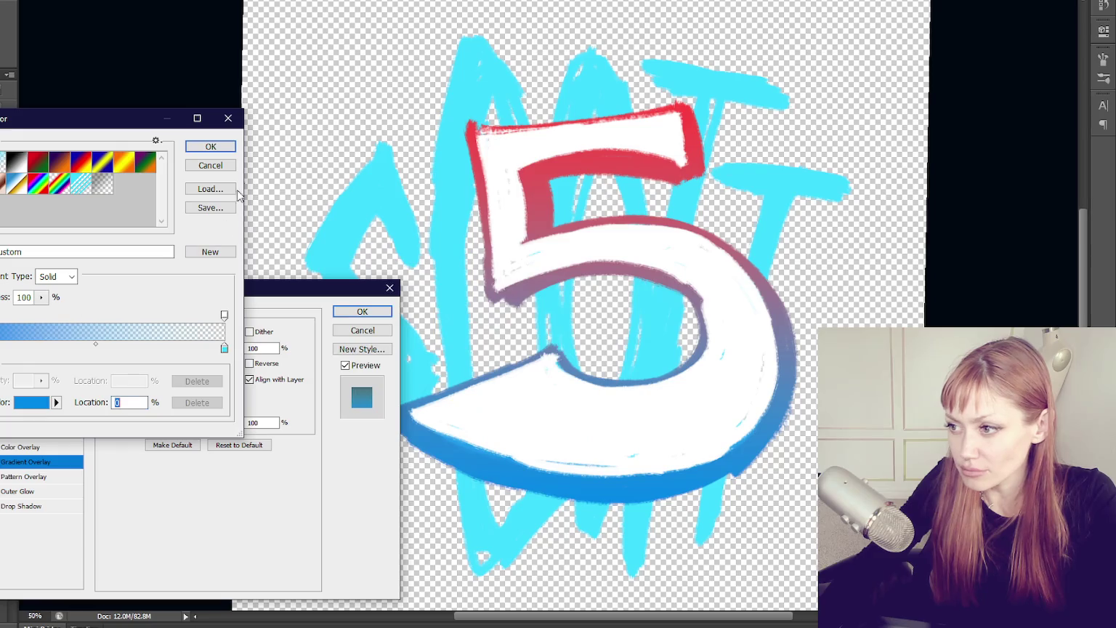
pyautogui.click(211, 146)
pyautogui.click(362, 311)
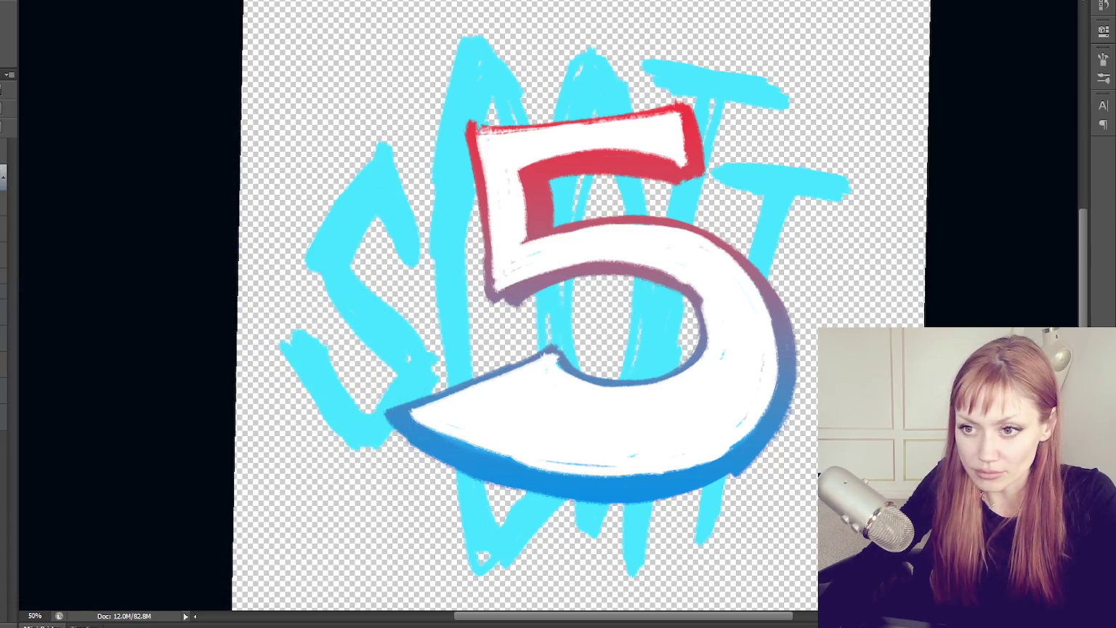
# Add a Gradient Overlay to the lettering layer using the purple-to-orange preset
pyautogui.doubleClick(5, 240)
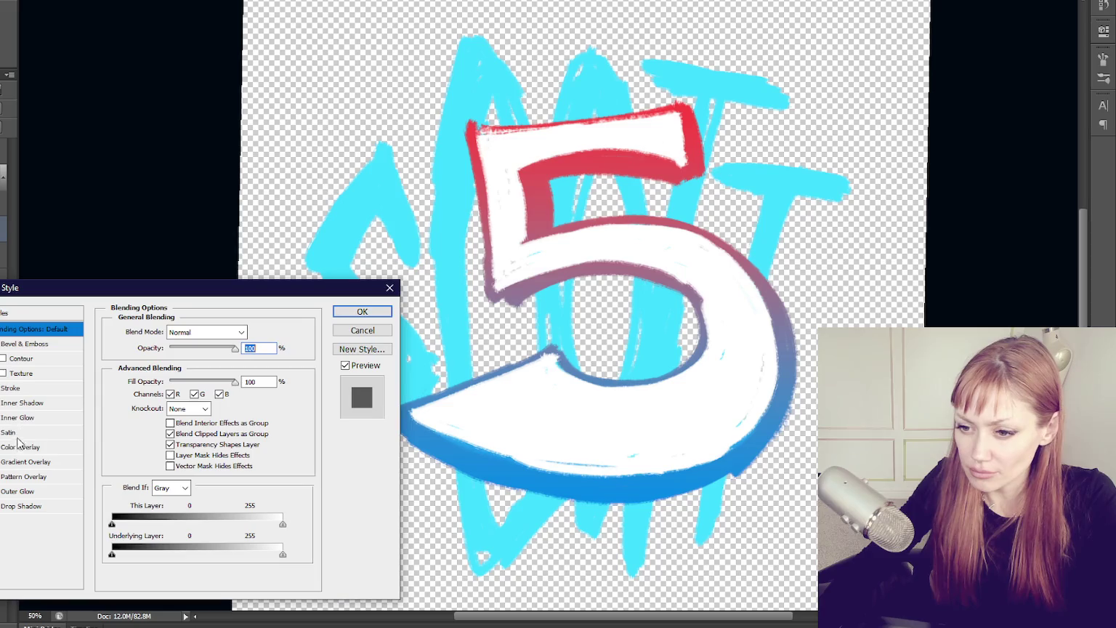
pyautogui.click(29, 463)
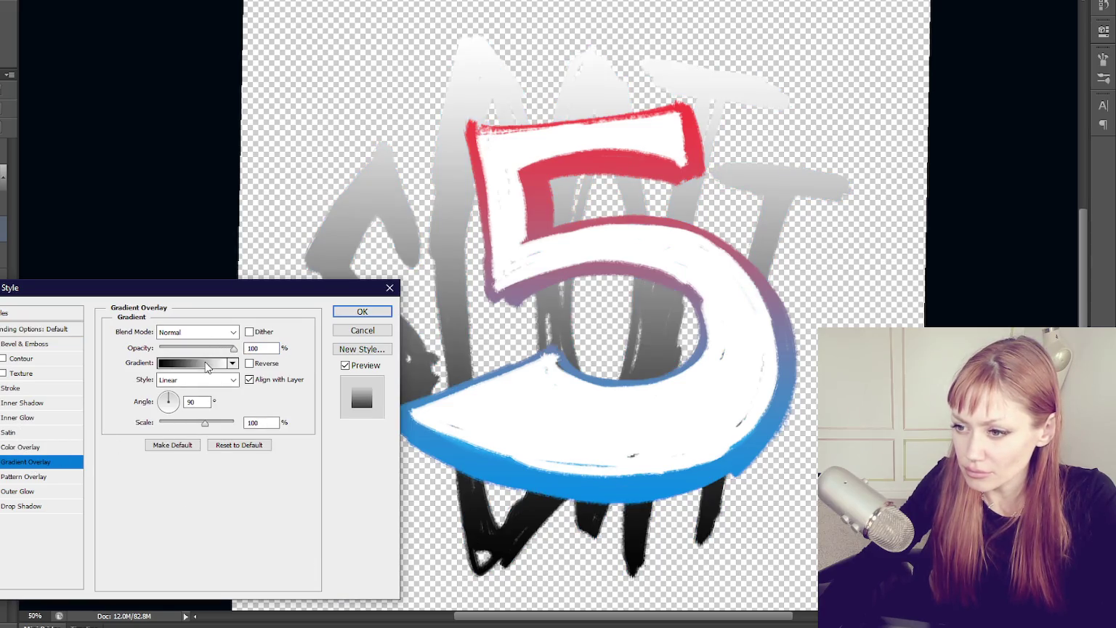
pyautogui.click(192, 364)
pyautogui.click(59, 164)
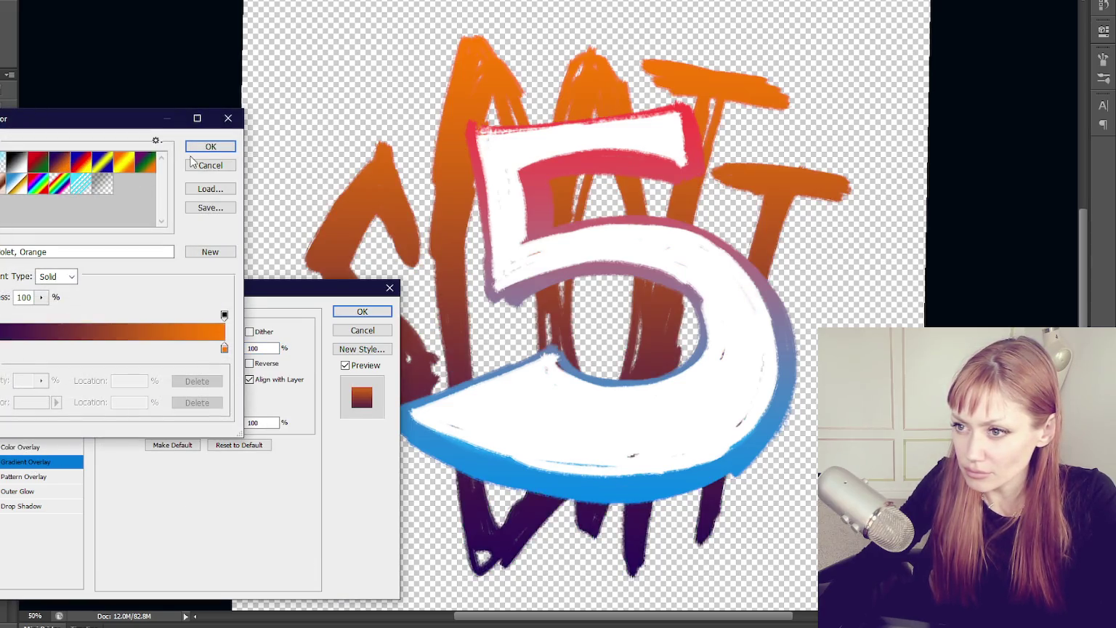
pyautogui.click(210, 146)
pyautogui.click(210, 368)
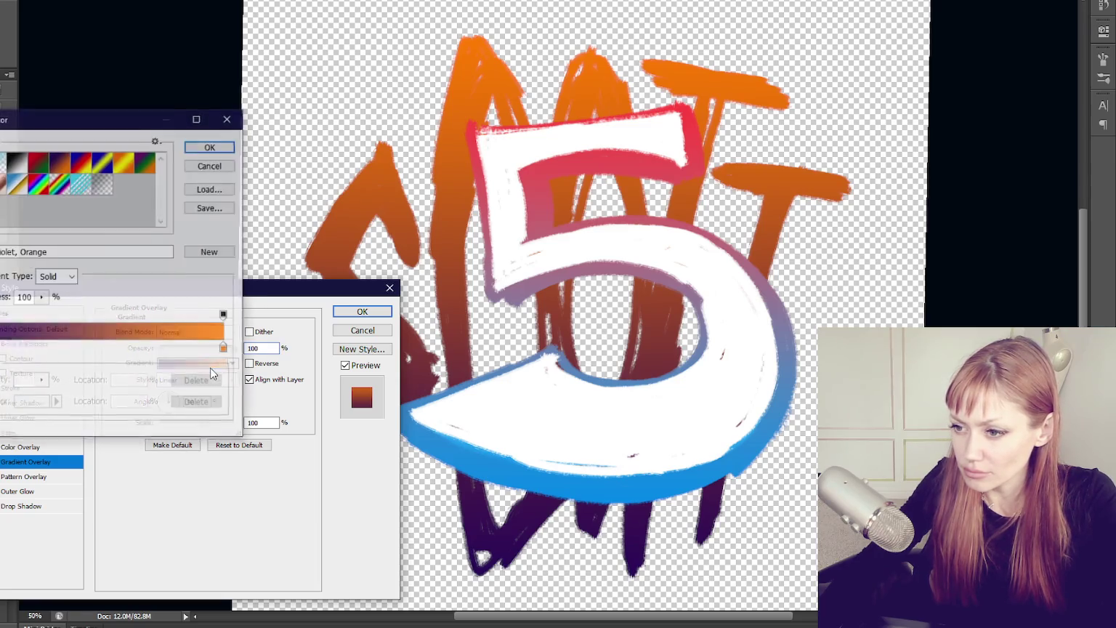
# Recolour the gradient's orange end stop to a deep yellow
pyautogui.doubleClick(224, 348)
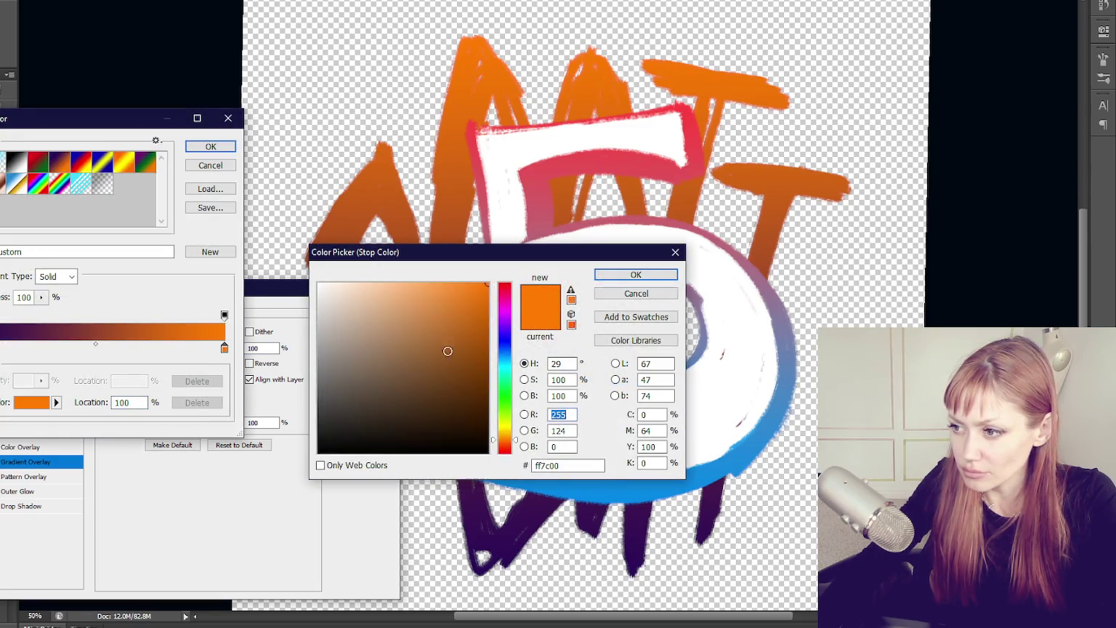
pyautogui.click(487, 368)
pyautogui.moveTo(461, 336)
pyautogui.mouseDown()
pyautogui.moveTo(439, 291)
pyautogui.moveTo(410, 284)
pyautogui.mouseUp()
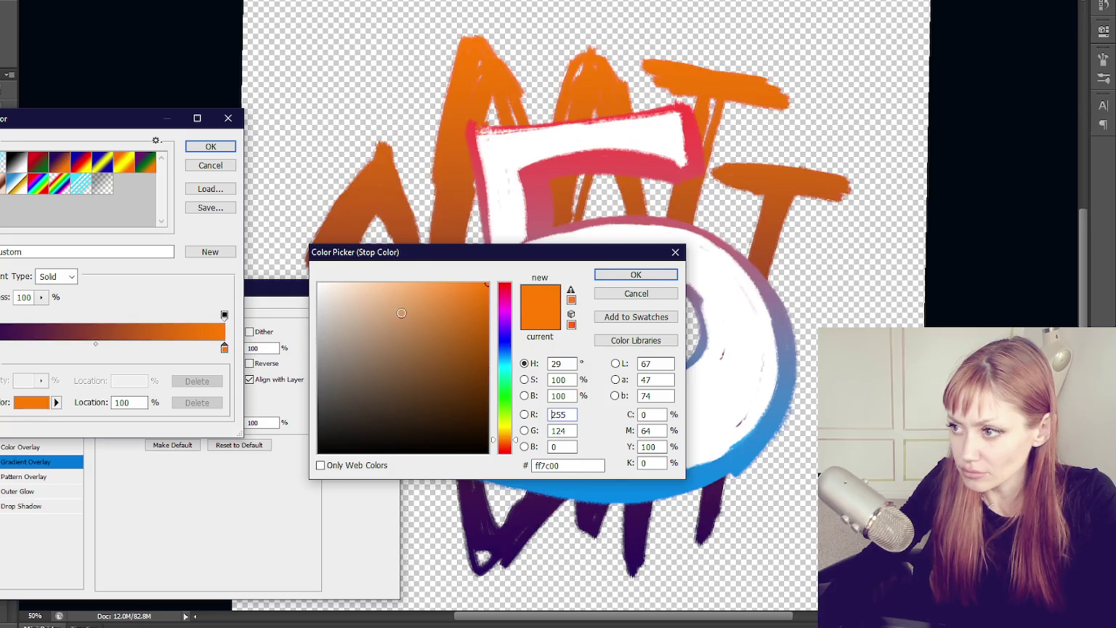
pyautogui.moveTo(509, 390); pyautogui.dragTo(509, 422)
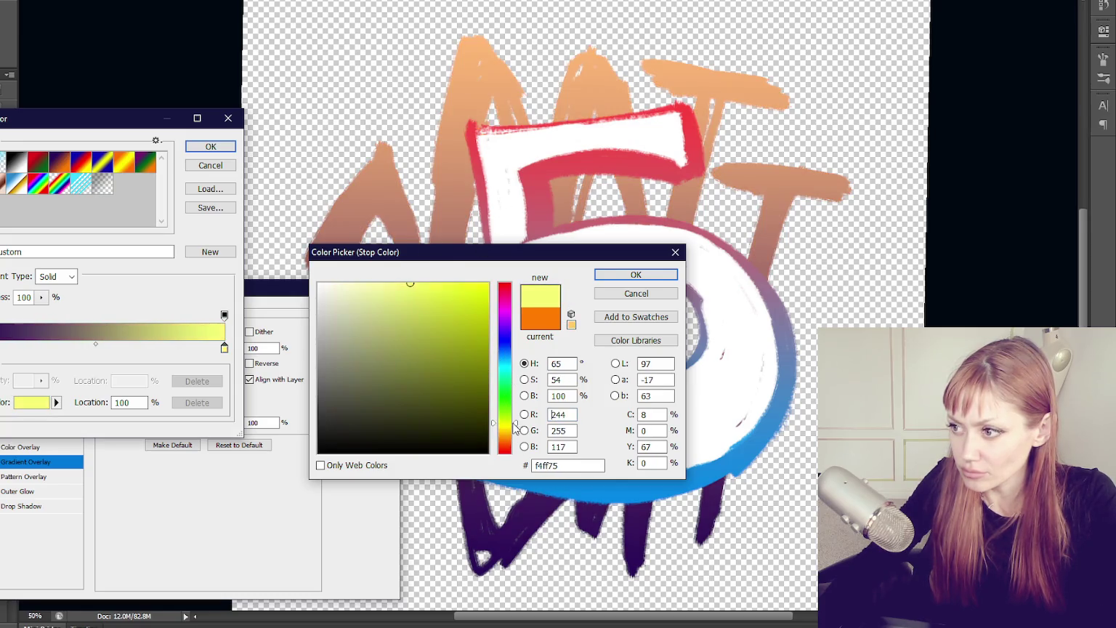
pyautogui.click(487, 284)
pyautogui.click(487, 289)
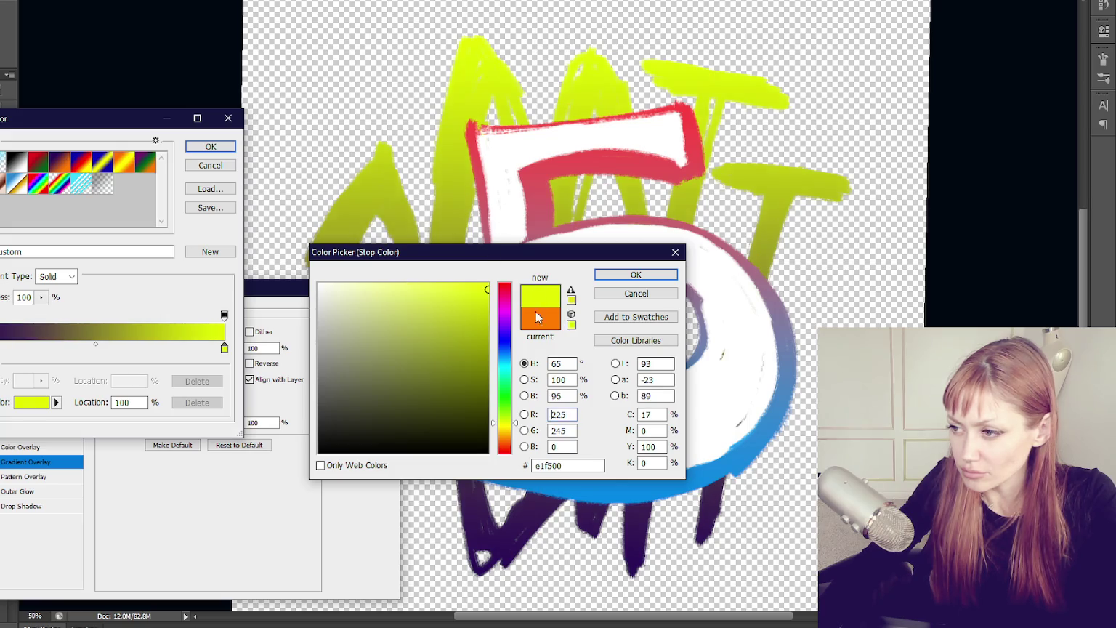
pyautogui.click(509, 431)
pyautogui.click(636, 275)
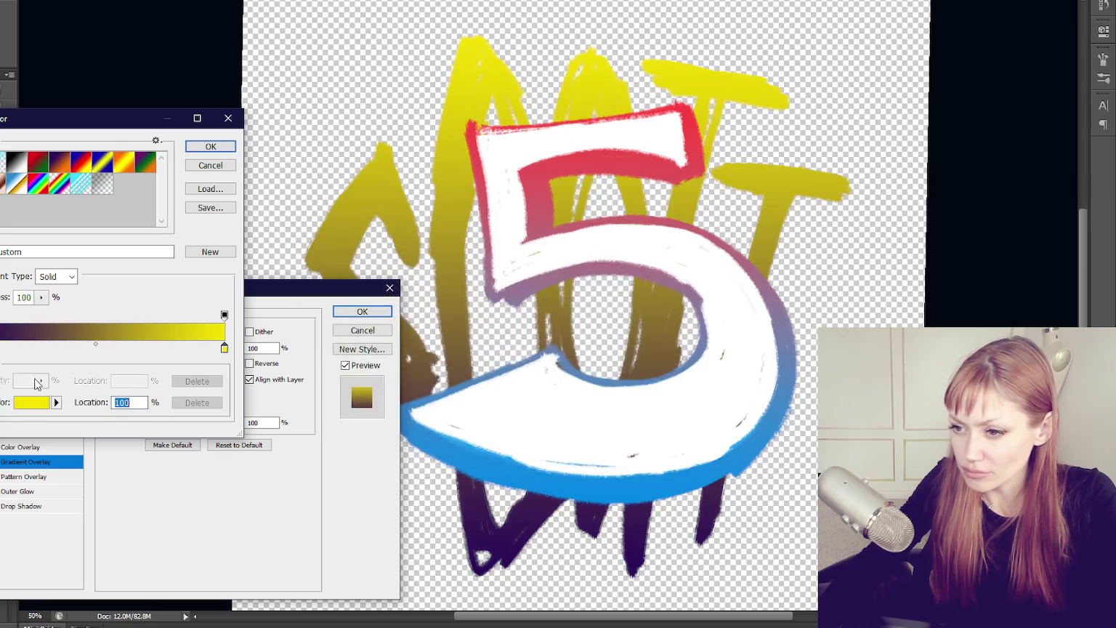
# Recolour the purple start stop to bright orange and apply the gradient to the lettering
pyautogui.click(2, 348)
pyautogui.click(31, 402)
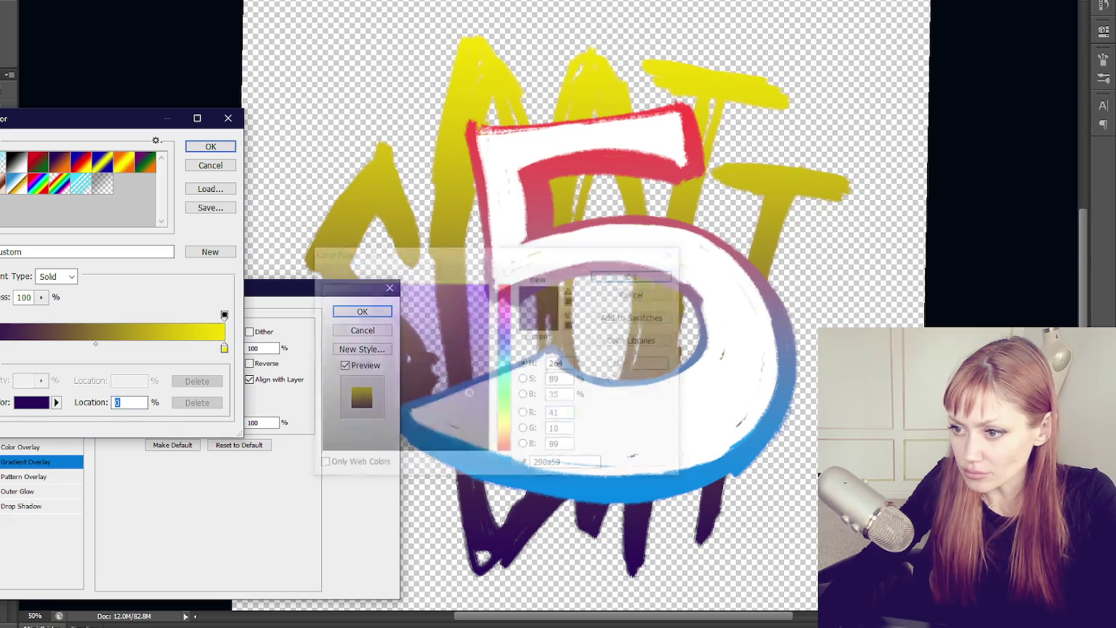
pyautogui.click(510, 429)
pyautogui.moveTo(479, 369); pyautogui.dragTo(488, 283)
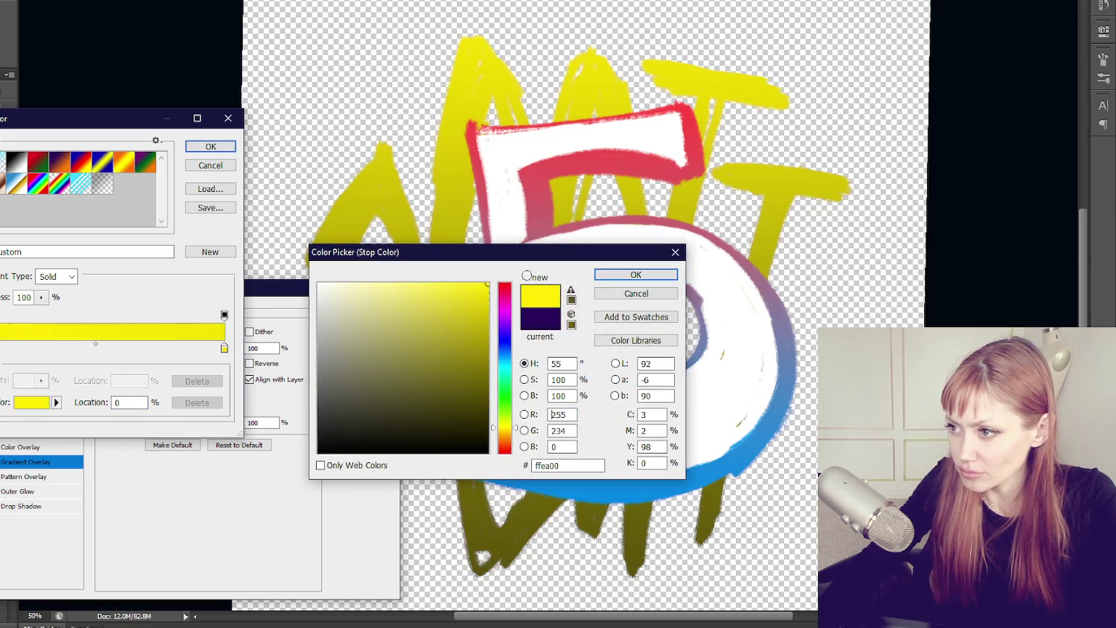
pyautogui.click(504, 434)
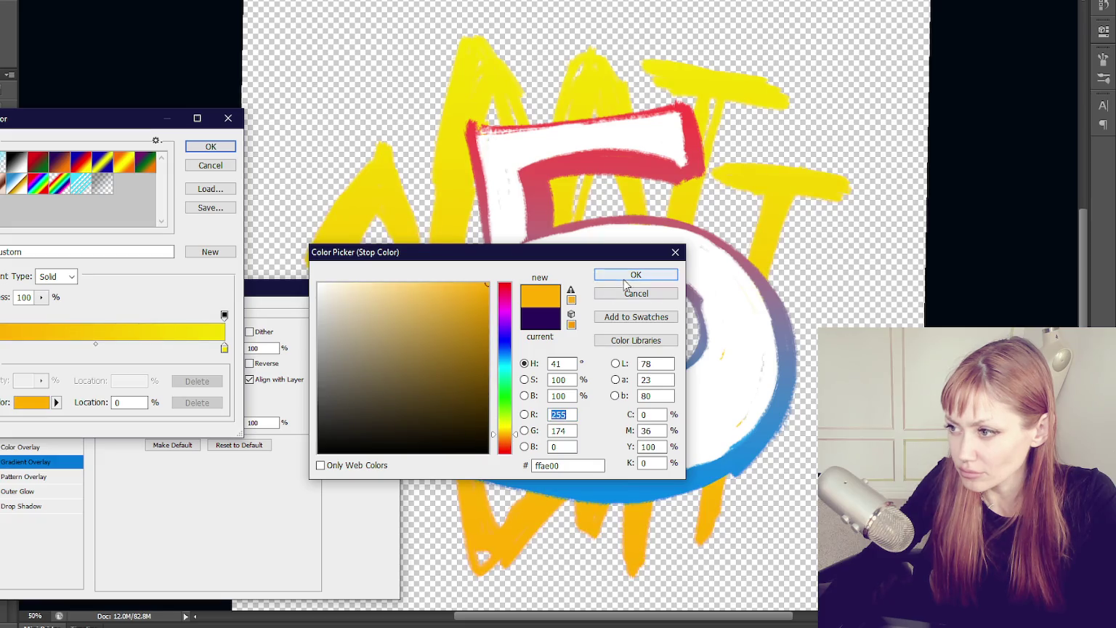
pyautogui.click(618, 275)
pyautogui.click(210, 146)
pyautogui.click(347, 313)
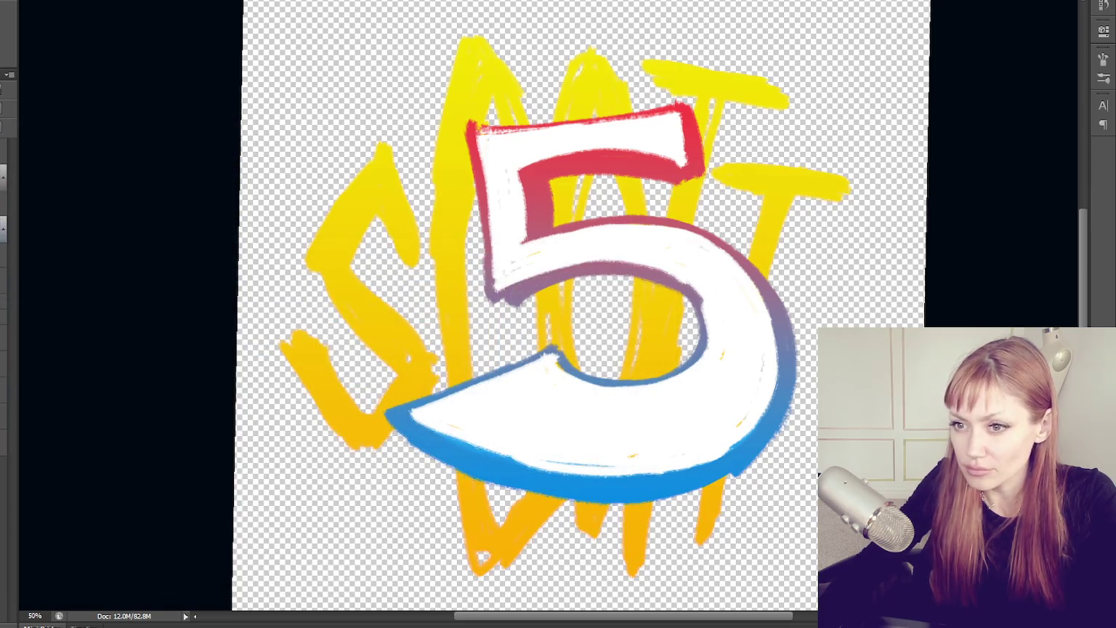
pyautogui.doubleClick(113, 221)
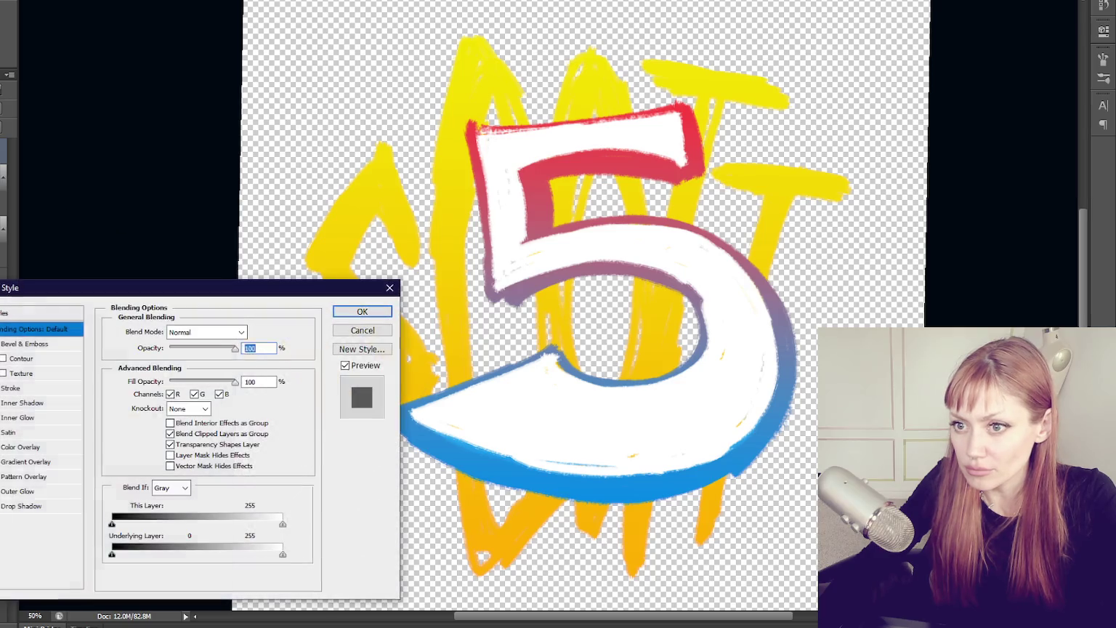
pyautogui.click(48, 461)
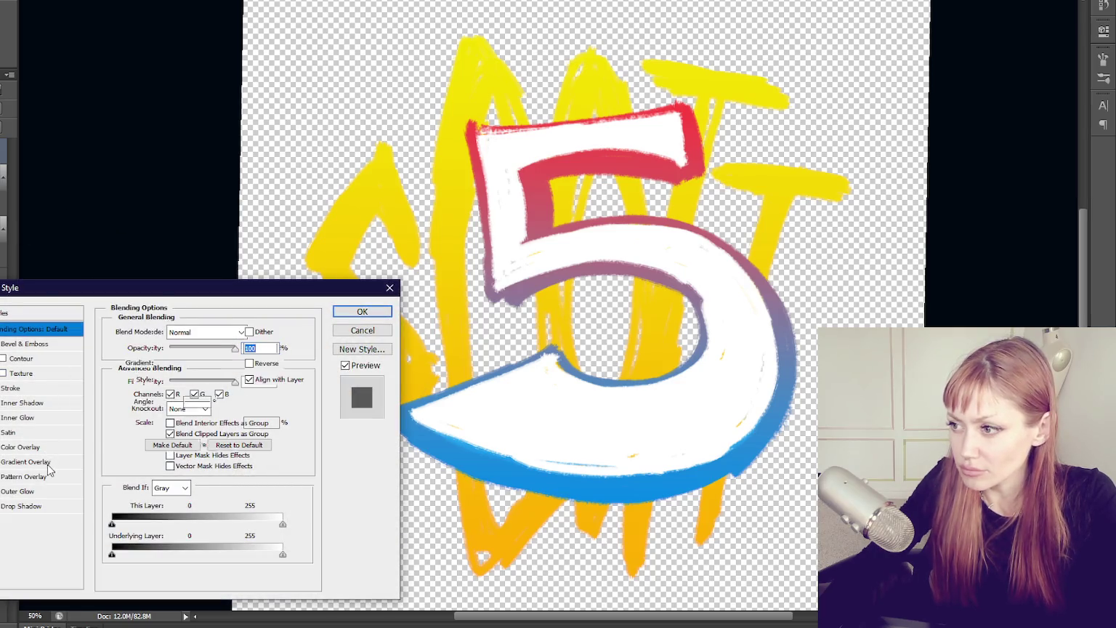
pyautogui.click(182, 363)
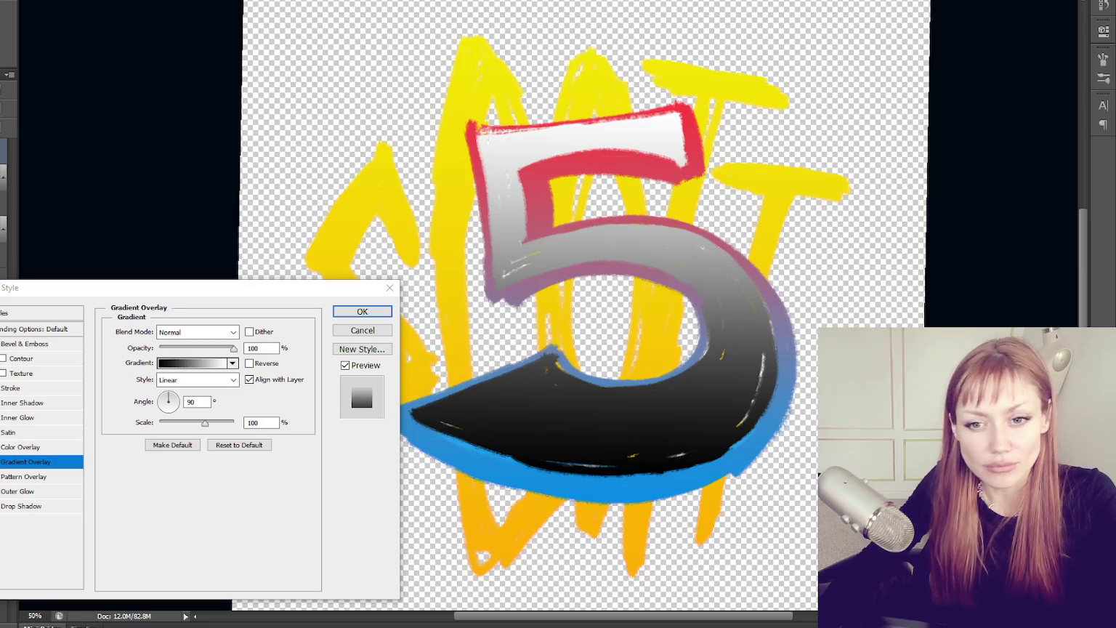
pyautogui.click(337, 327)
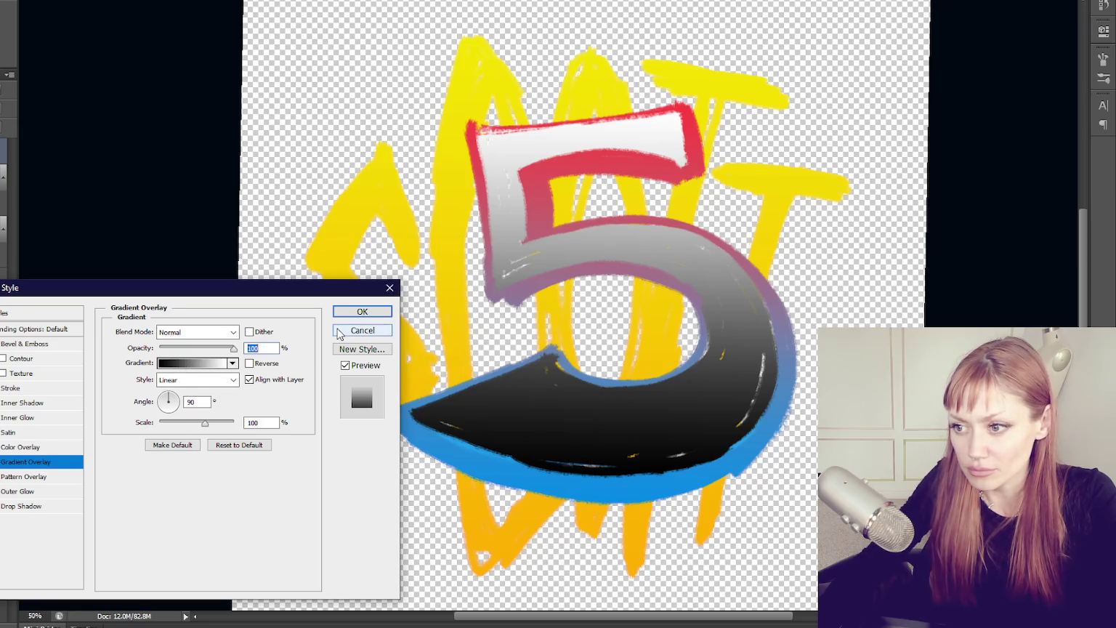
pyautogui.click(27, 449)
pyautogui.click(27, 447)
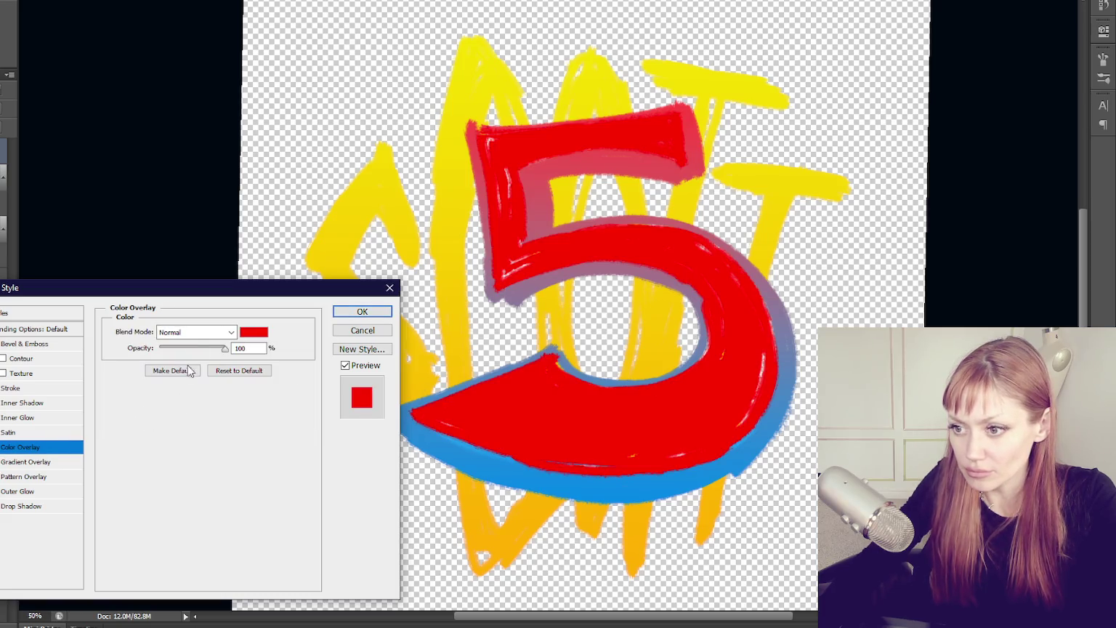
pyautogui.click(254, 332)
pyautogui.click(372, 338)
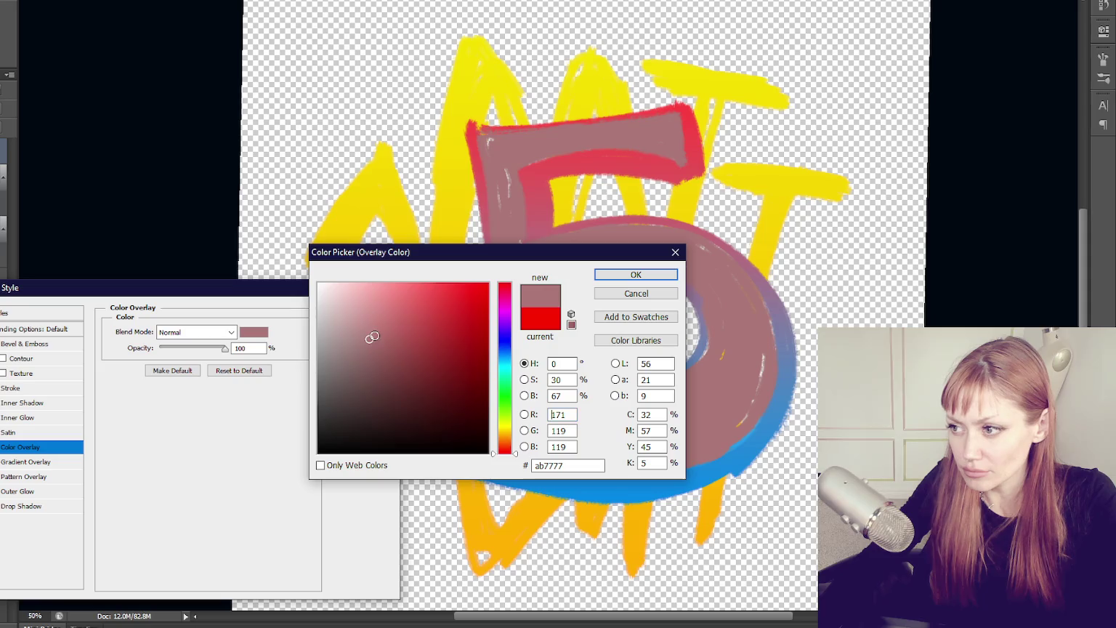
pyautogui.click(505, 367)
pyautogui.click(369, 283)
pyautogui.click(353, 283)
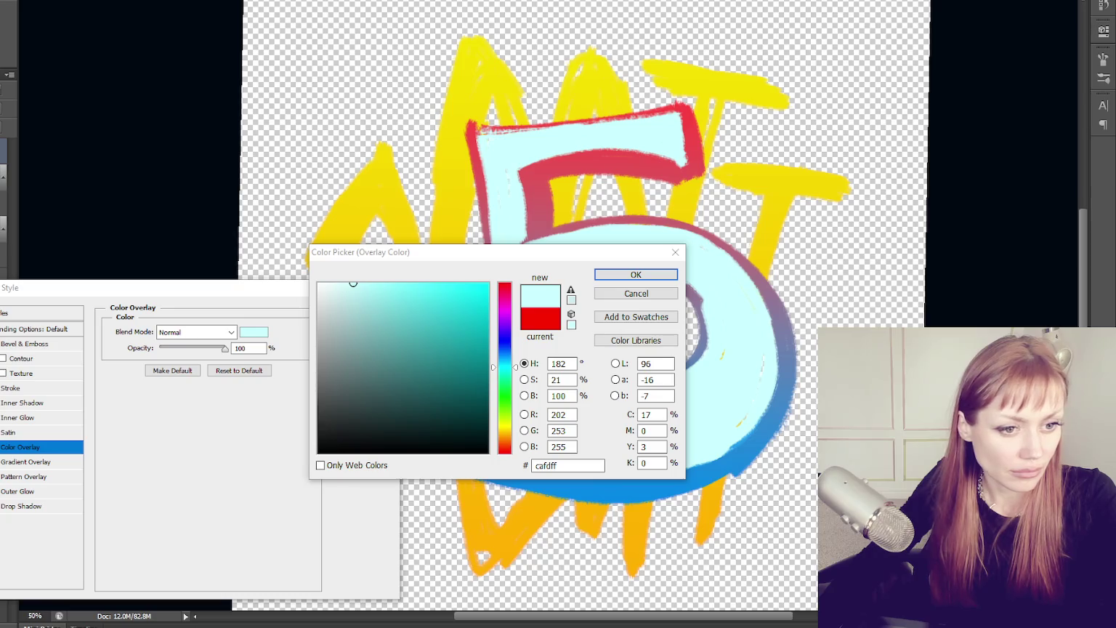
pyautogui.press('Return')
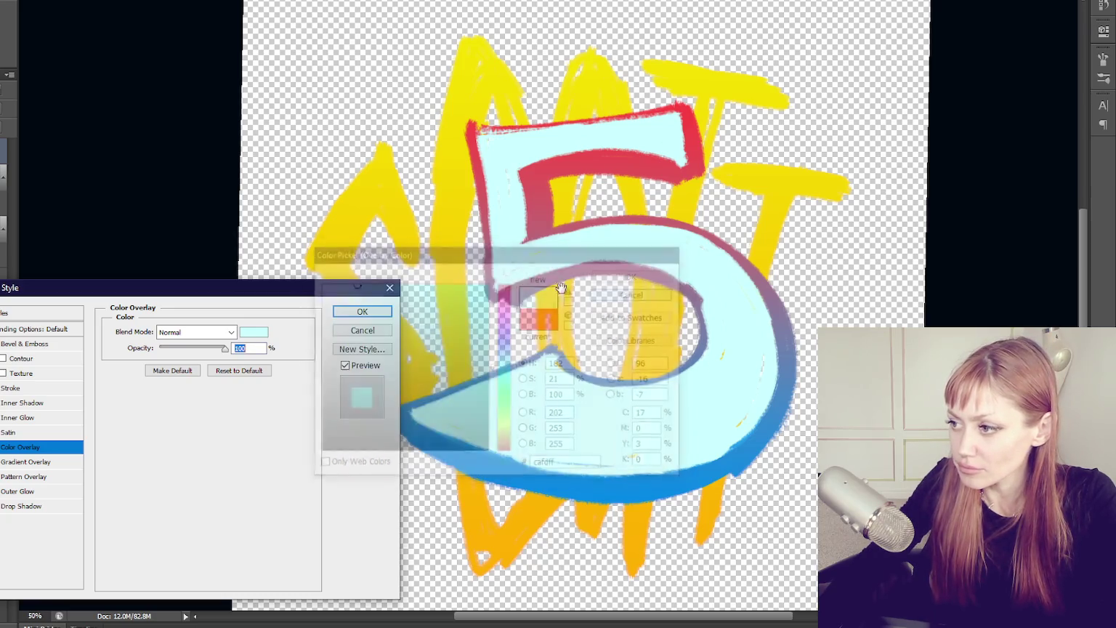
pyautogui.click(390, 288)
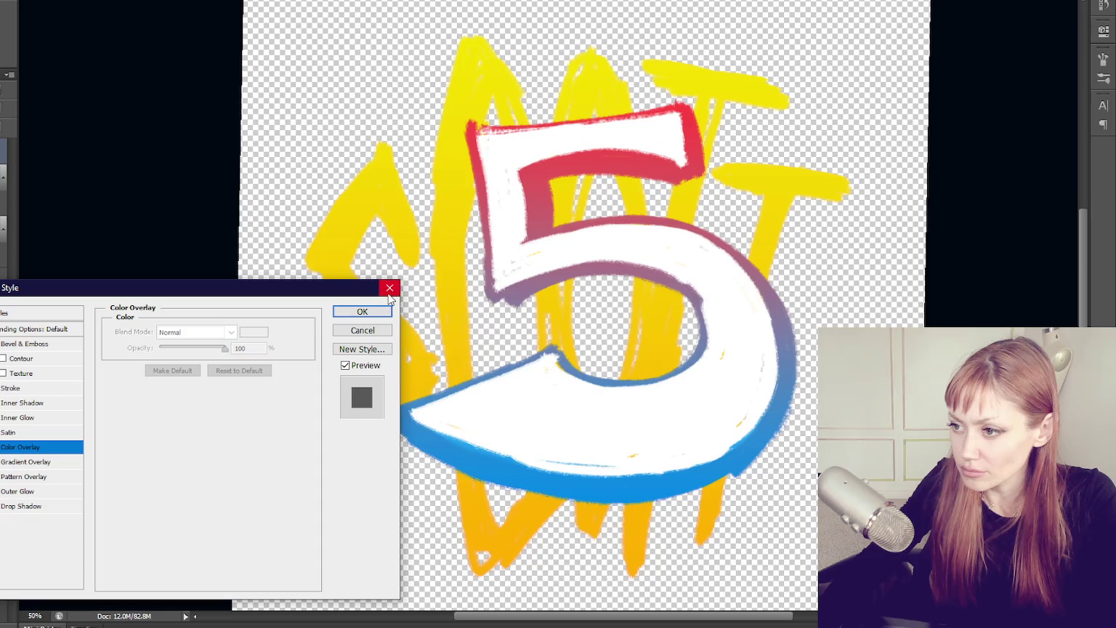
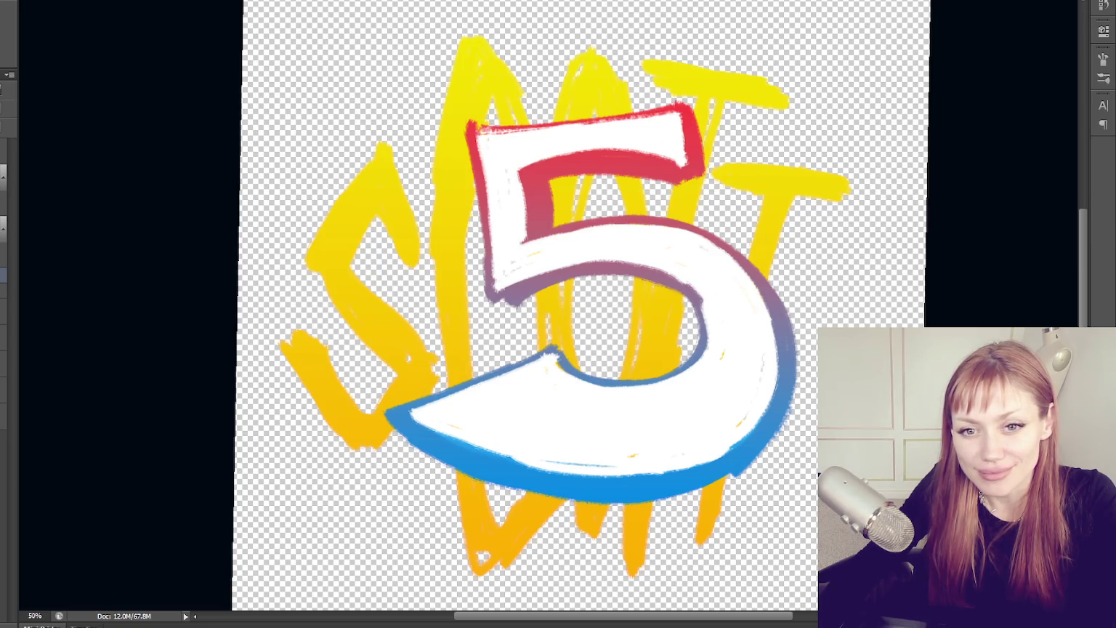
# Move the yellow lettering layer about 150 px right and scale it slightly larger behind the 5
pyautogui.click(3, 146)
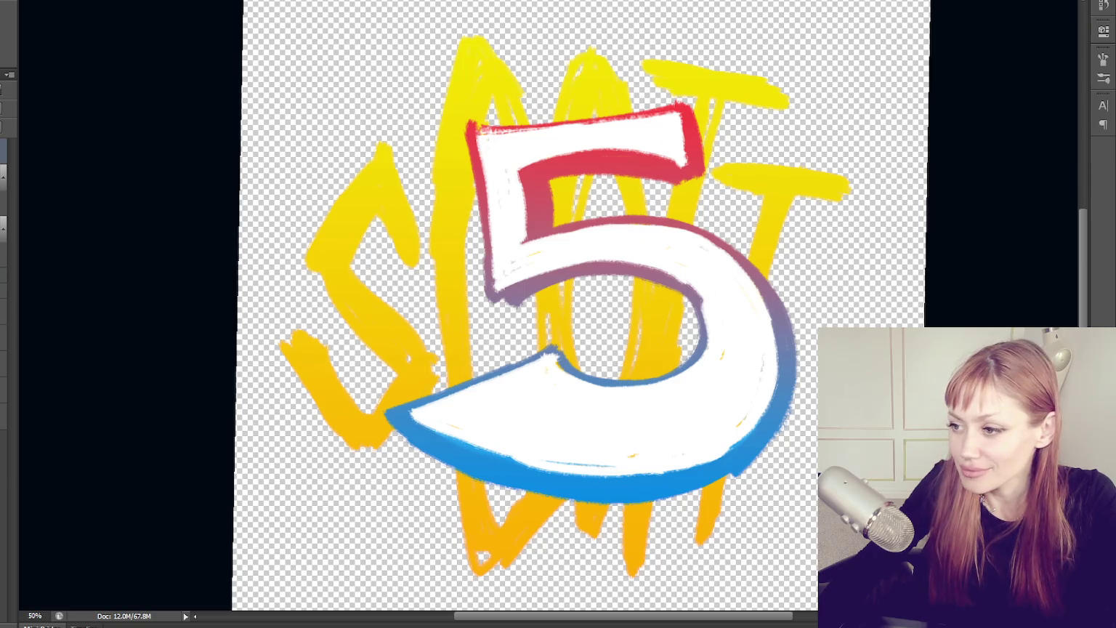
pyautogui.hotkey('ctrl', 't')
pyautogui.press('Return')
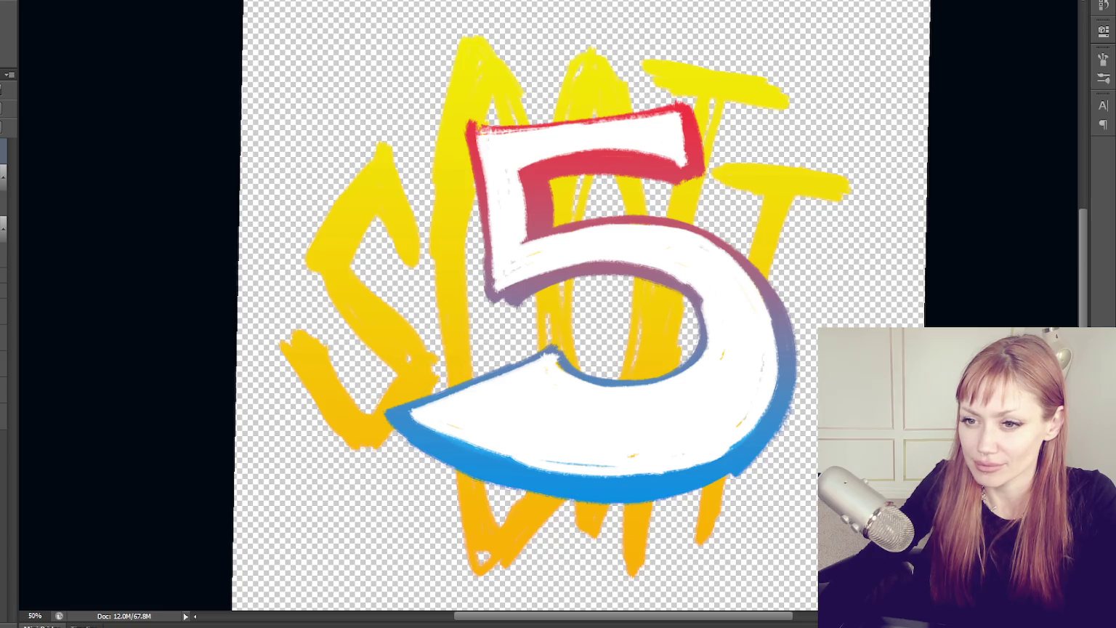
pyautogui.click(4, 237)
pyautogui.hotkey('ctrl', 't')
pyautogui.moveTo(585, 324)
pyautogui.mouseDown()
pyautogui.moveTo(622, 330)
pyautogui.moveTo(609, 326)
pyautogui.mouseUp()
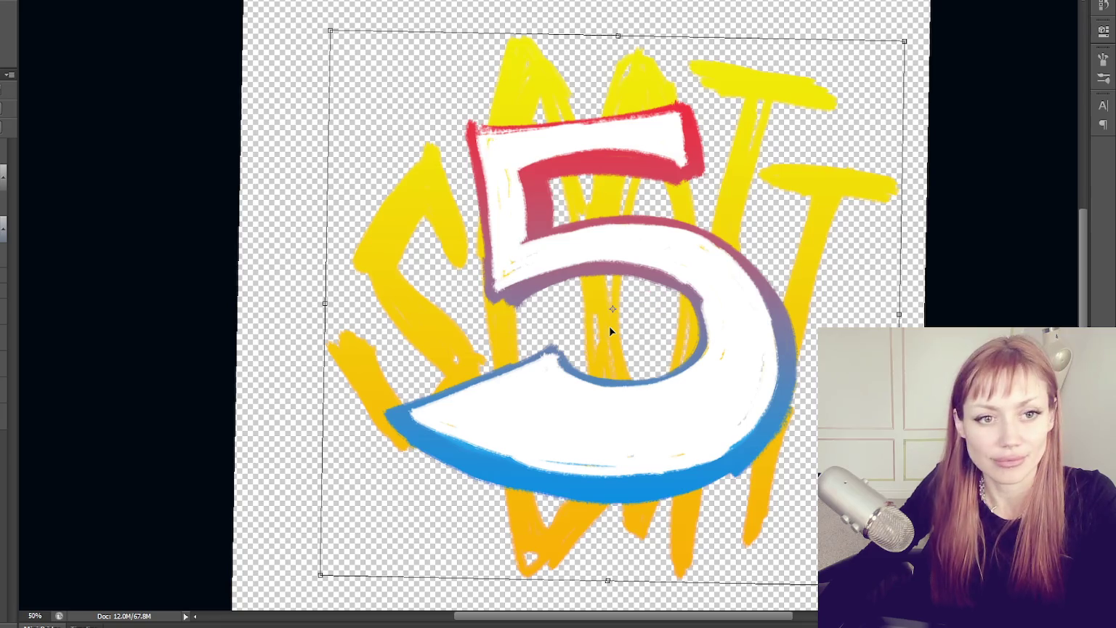
pyautogui.press('Return')
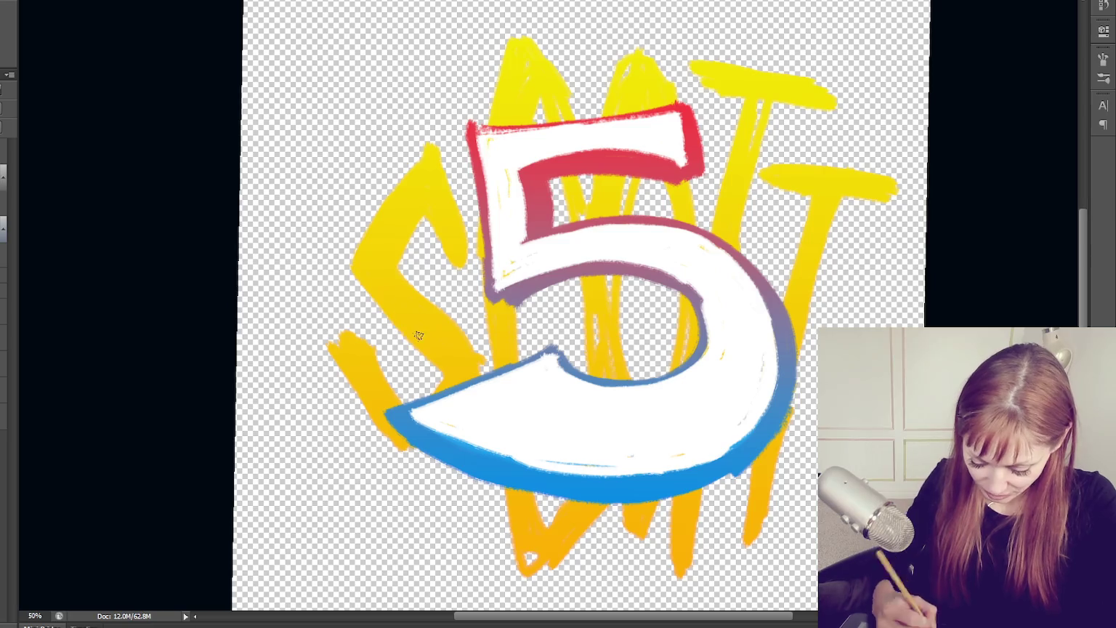
# Paint extra yellow and orange strokes to thicken the S, the T and the lower letters
pyautogui.moveTo(360, 398); pyautogui.dragTo(393, 450)
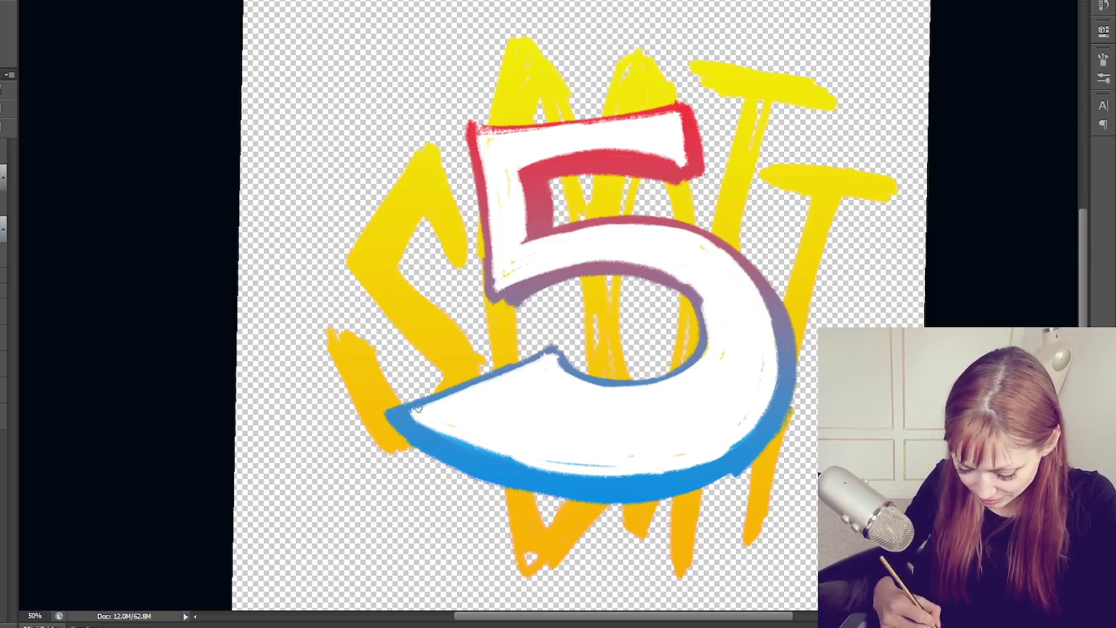
pyautogui.moveTo(480, 145)
pyautogui.mouseDown()
pyautogui.moveTo(503, 443)
pyautogui.moveTo(520, 306)
pyautogui.moveTo(541, 508)
pyautogui.moveTo(591, 170)
pyautogui.moveTo(612, 247)
pyautogui.mouseUp()
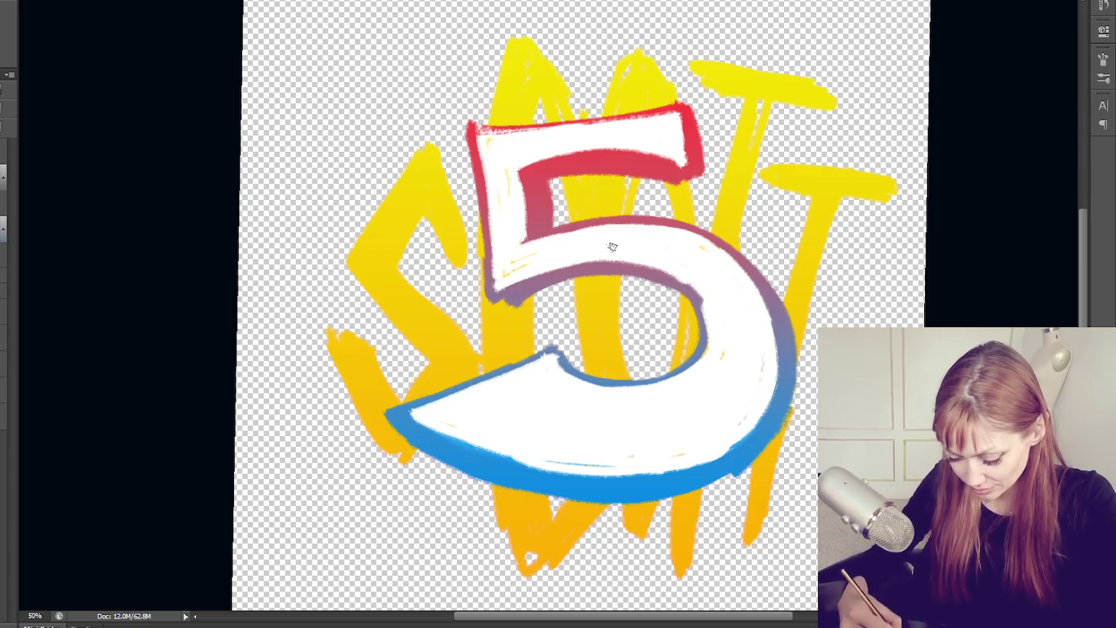
pyautogui.moveTo(551, 124)
pyautogui.mouseDown()
pyautogui.moveTo(600, 140)
pyautogui.moveTo(577, 80)
pyautogui.moveTo(589, 378)
pyautogui.moveTo(619, 559)
pyautogui.moveTo(651, 529)
pyautogui.moveTo(627, 390)
pyautogui.mouseUp()
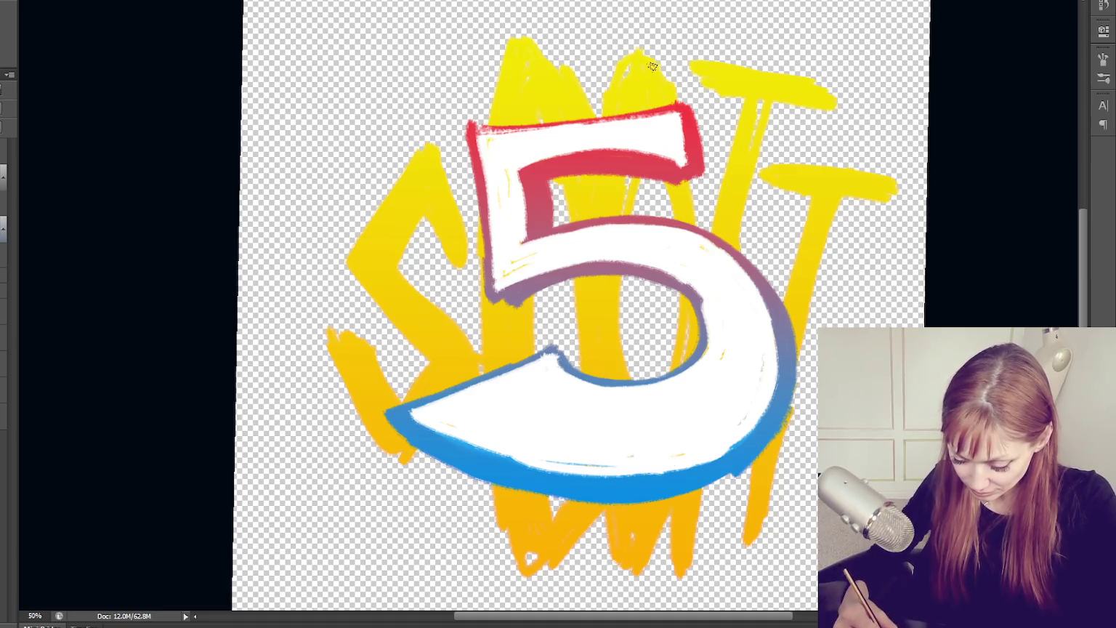
pyautogui.moveTo(718, 128)
pyautogui.mouseDown()
pyautogui.moveTo(716, 202)
pyautogui.moveTo(767, 97)
pyautogui.moveTo(730, 229)
pyautogui.moveTo(718, 95)
pyautogui.moveTo(690, 91)
pyautogui.moveTo(795, 183)
pyautogui.moveTo(843, 205)
pyautogui.moveTo(825, 194)
pyautogui.moveTo(731, 542)
pyautogui.moveTo(745, 535)
pyautogui.mouseUp()
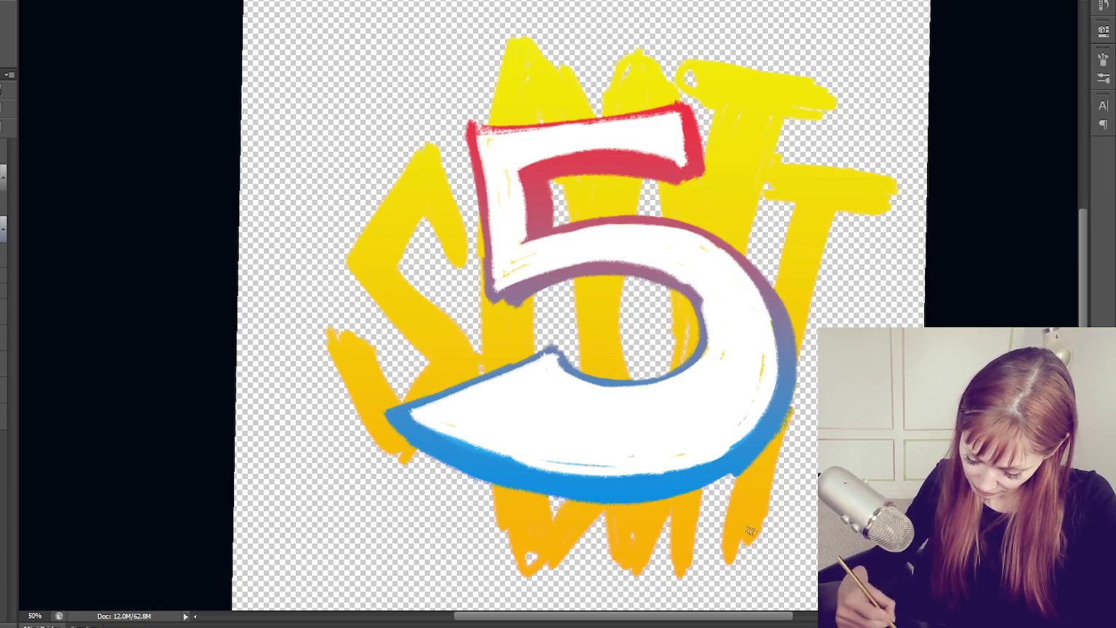
pyautogui.moveTo(524, 535); pyautogui.dragTo(604, 522)
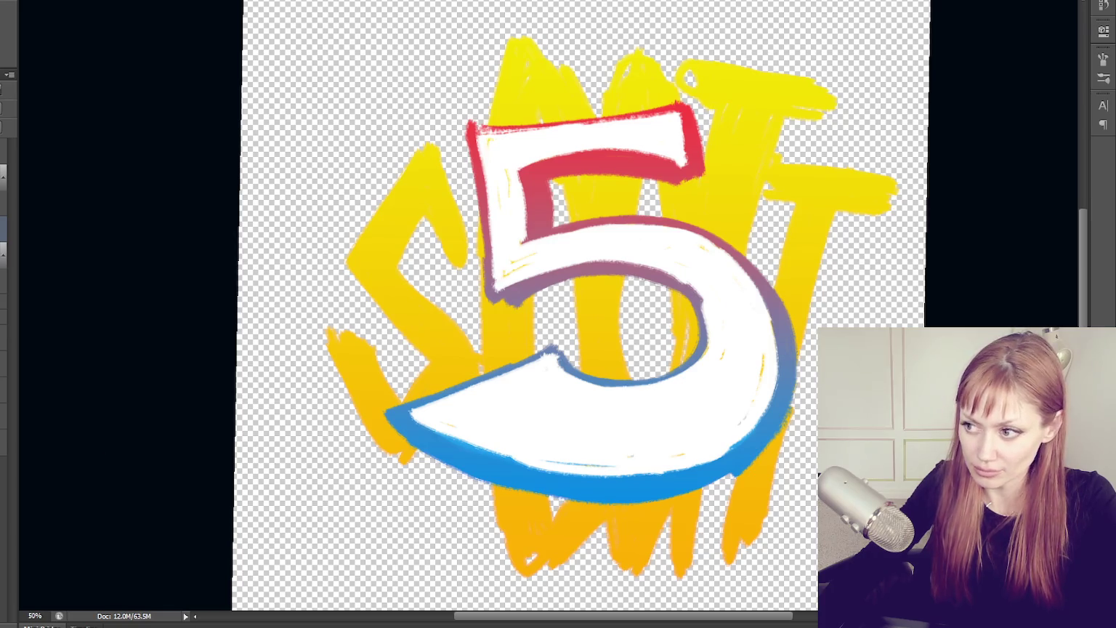
pyautogui.click(338, 259)
# Outline the S in cyan with straight segments along its outside, inside and bottom tip
pyautogui.keyDown('shift'); pyautogui.click(421, 367); pyautogui.keyUp('shift')
pyautogui.click(334, 260)
pyautogui.keyDown('shift'); pyautogui.click(432, 124); pyautogui.keyUp('shift')
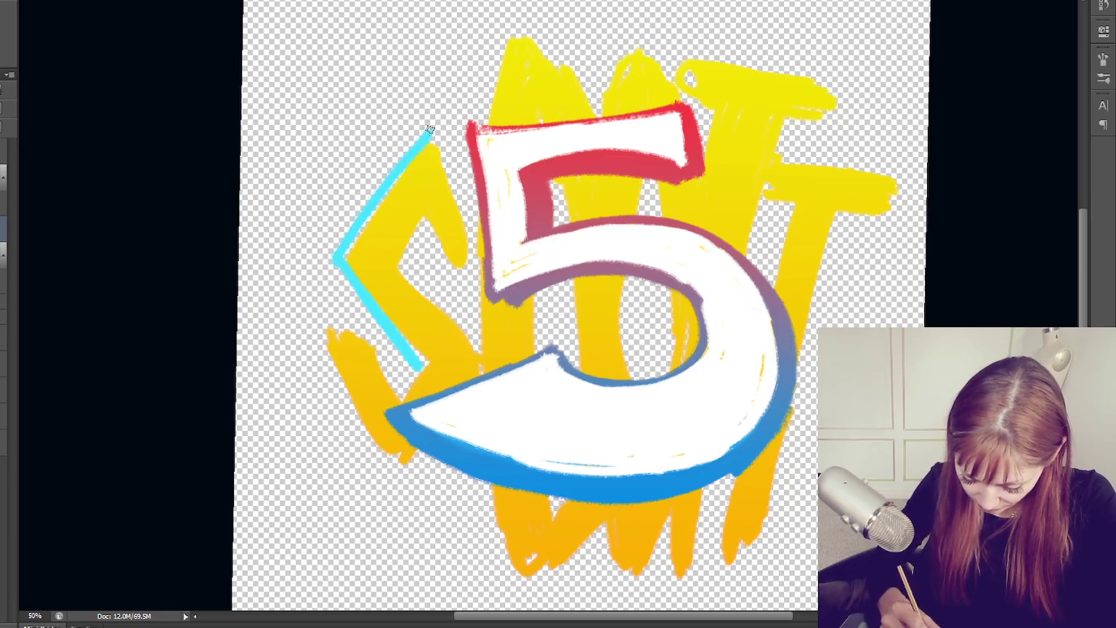
pyautogui.moveTo(437, 134)
pyautogui.mouseDown()
pyautogui.moveTo(464, 268)
pyautogui.moveTo(419, 225)
pyautogui.moveTo(407, 234)
pyautogui.moveTo(451, 322)
pyautogui.moveTo(421, 375)
pyautogui.moveTo(329, 327)
pyautogui.mouseUp()
pyautogui.keyDown('shift'); pyautogui.click(387, 481); pyautogui.keyUp('shift')
pyautogui.moveTo(386, 481)
pyautogui.mouseDown()
pyautogui.moveTo(413, 464)
pyautogui.moveTo(386, 462)
pyautogui.mouseUp()
# Trace the cyan outline along the letter edge beside the 5 and the W's bottom
pyautogui.moveTo(478, 128); pyautogui.dragTo(481, 272)
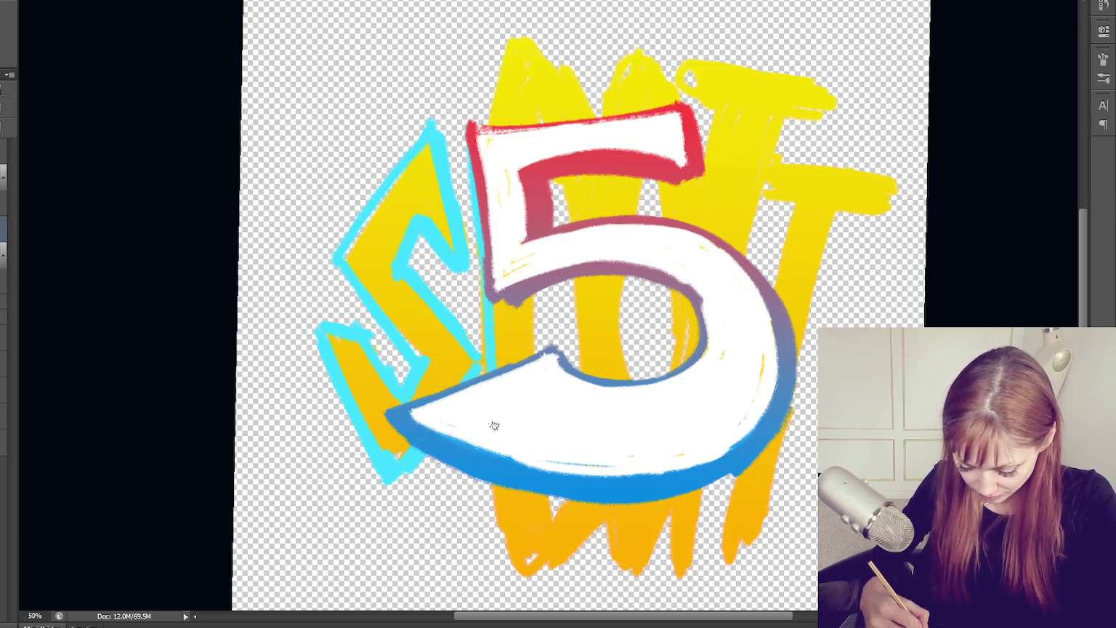
pyautogui.hotkey('ctrl', 'z')
pyautogui.moveTo(470, 142); pyautogui.dragTo(480, 362)
pyautogui.moveTo(484, 482)
pyautogui.mouseDown()
pyautogui.moveTo(512, 575)
pyautogui.moveTo(527, 576)
pyautogui.mouseUp()
pyautogui.moveTo(601, 522)
pyautogui.mouseDown()
pyautogui.moveTo(619, 572)
pyautogui.moveTo(670, 518)
pyautogui.mouseUp()
pyautogui.moveTo(664, 565)
pyautogui.mouseDown()
pyautogui.moveTo(717, 481)
pyautogui.moveTo(716, 535)
pyautogui.moveTo(770, 530)
pyautogui.moveTo(741, 551)
pyautogui.mouseUp()
# Outline the right side of the lettering and the upper T and its crossbar in cyan
pyautogui.moveTo(838, 214)
pyautogui.mouseDown()
pyautogui.moveTo(790, 469)
pyautogui.moveTo(836, 269)
pyautogui.moveTo(770, 509)
pyautogui.moveTo(900, 175)
pyautogui.mouseUp()
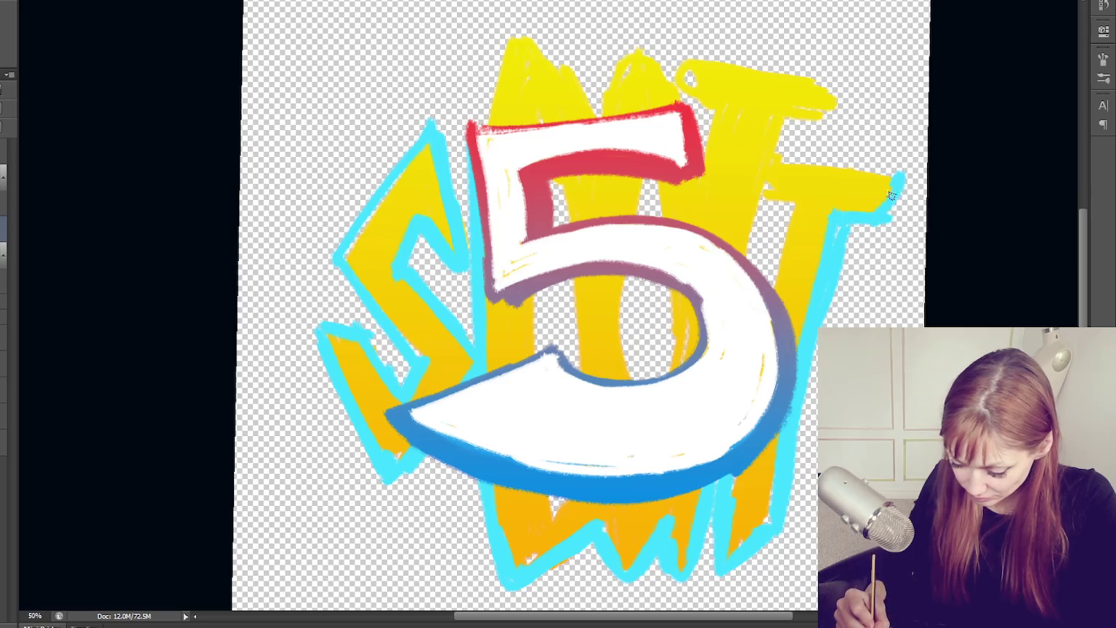
pyautogui.moveTo(776, 156)
pyautogui.mouseDown()
pyautogui.moveTo(891, 171)
pyautogui.moveTo(789, 127)
pyautogui.moveTo(822, 110)
pyautogui.moveTo(836, 84)
pyautogui.moveTo(825, 90)
pyautogui.mouseUp()
pyautogui.moveTo(698, 62); pyautogui.dragTo(836, 83)
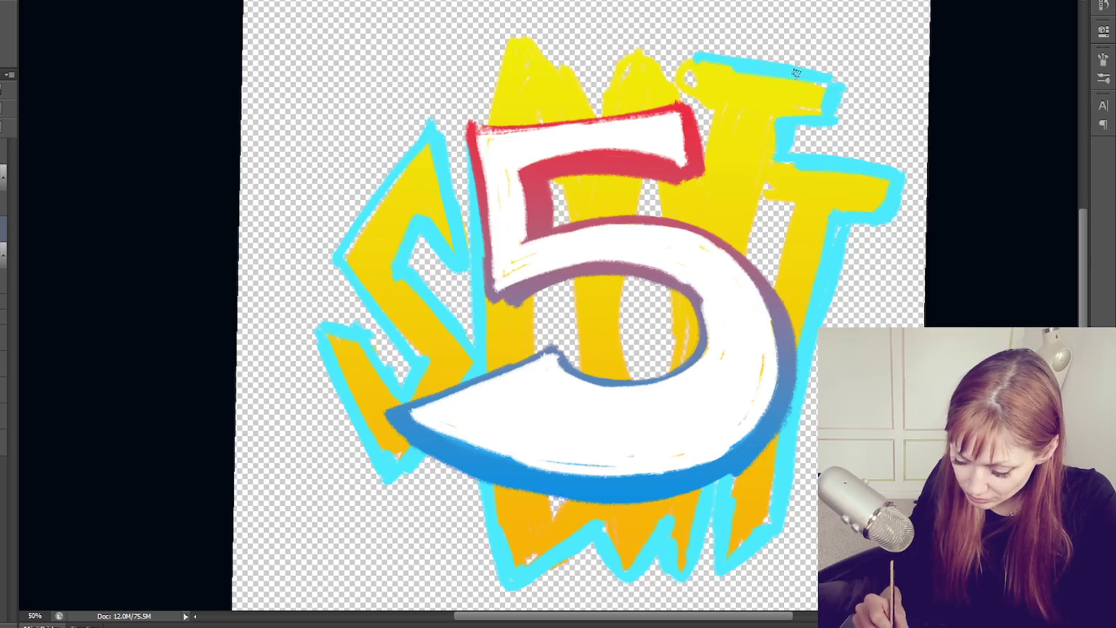
pyautogui.moveTo(686, 55); pyautogui.dragTo(701, 165)
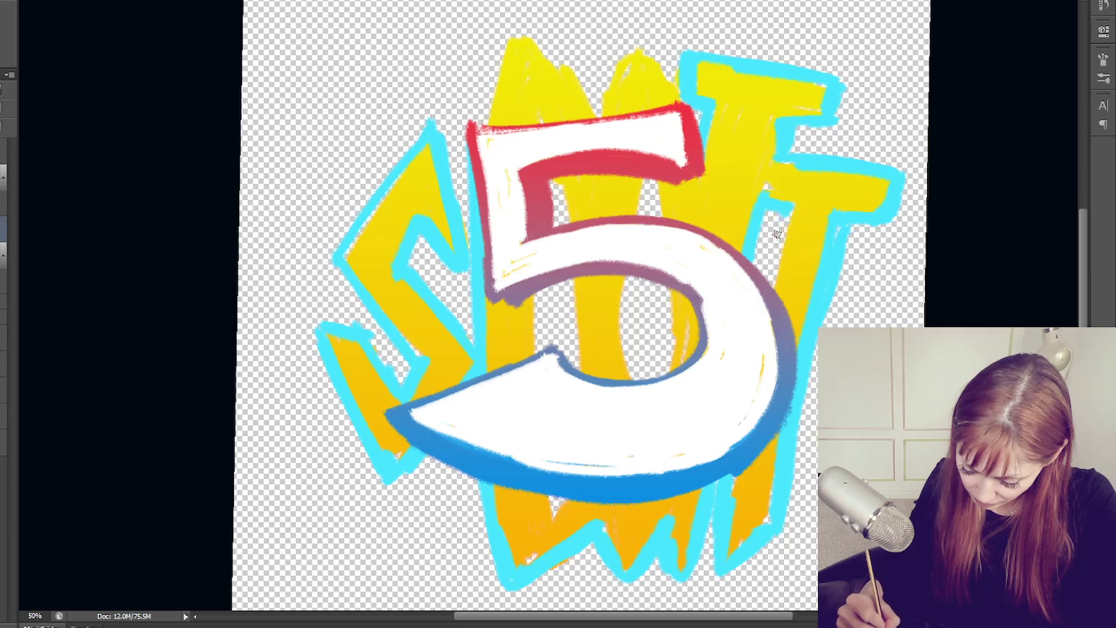
pyautogui.moveTo(756, 200)
pyautogui.mouseDown()
pyautogui.moveTo(766, 150)
pyautogui.moveTo(803, 139)
pyautogui.mouseUp()
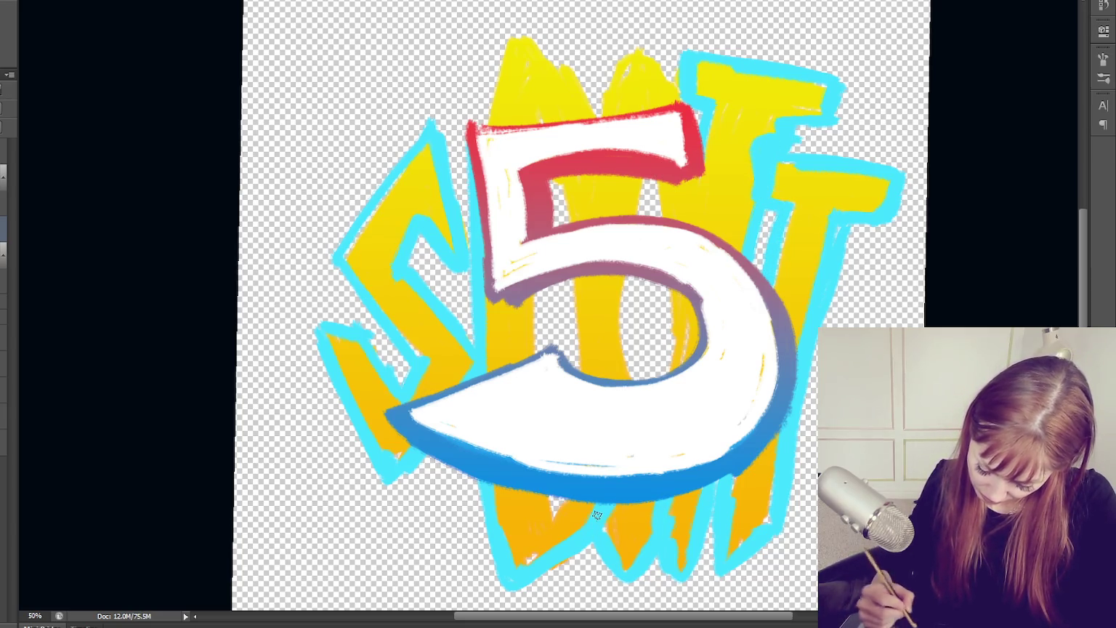
# Outline the letter edges showing inside and around the 5's bowl and the peak tops
pyautogui.moveTo(570, 280); pyautogui.dragTo(572, 367)
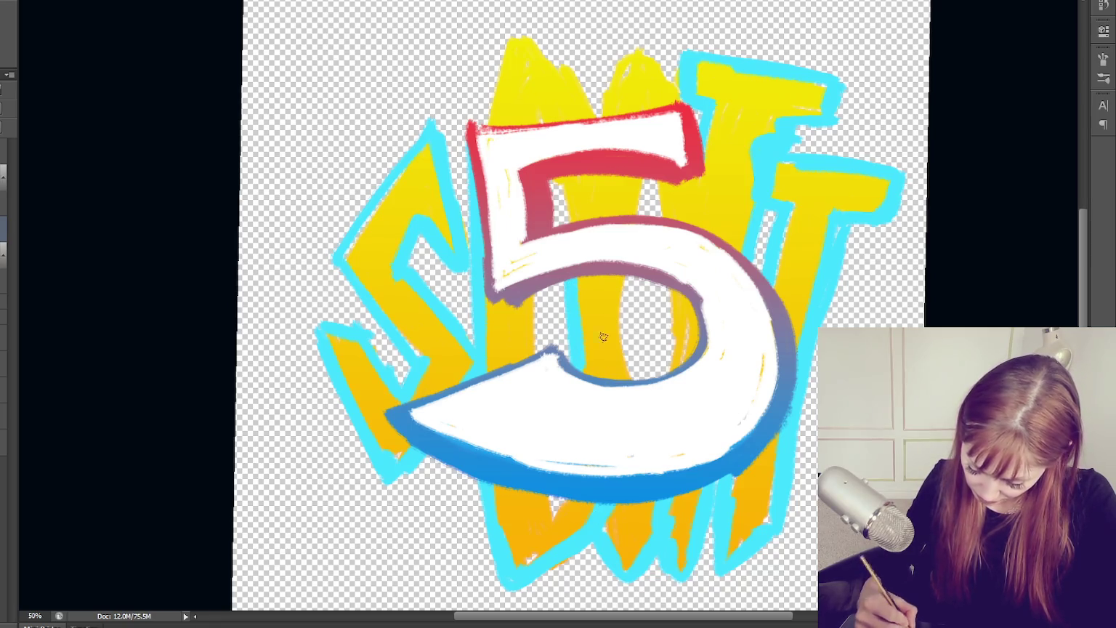
pyautogui.moveTo(627, 276); pyautogui.dragTo(623, 373)
pyautogui.moveTo(661, 286); pyautogui.dragTo(668, 374)
pyautogui.moveTo(664, 182); pyautogui.dragTo(668, 219)
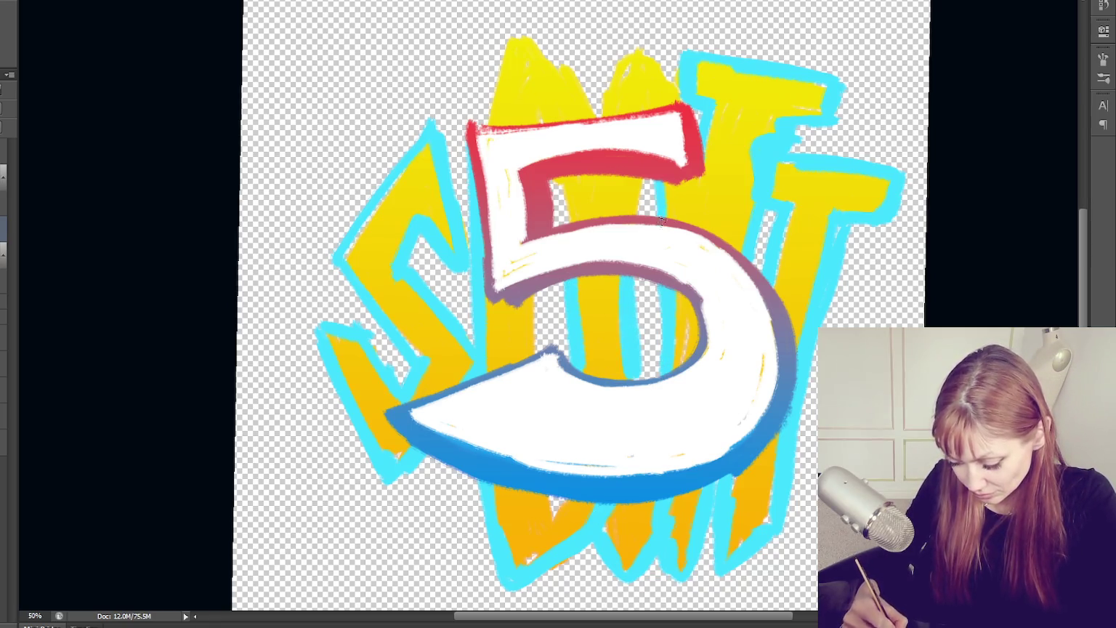
pyautogui.moveTo(699, 141); pyautogui.dragTo(716, 231)
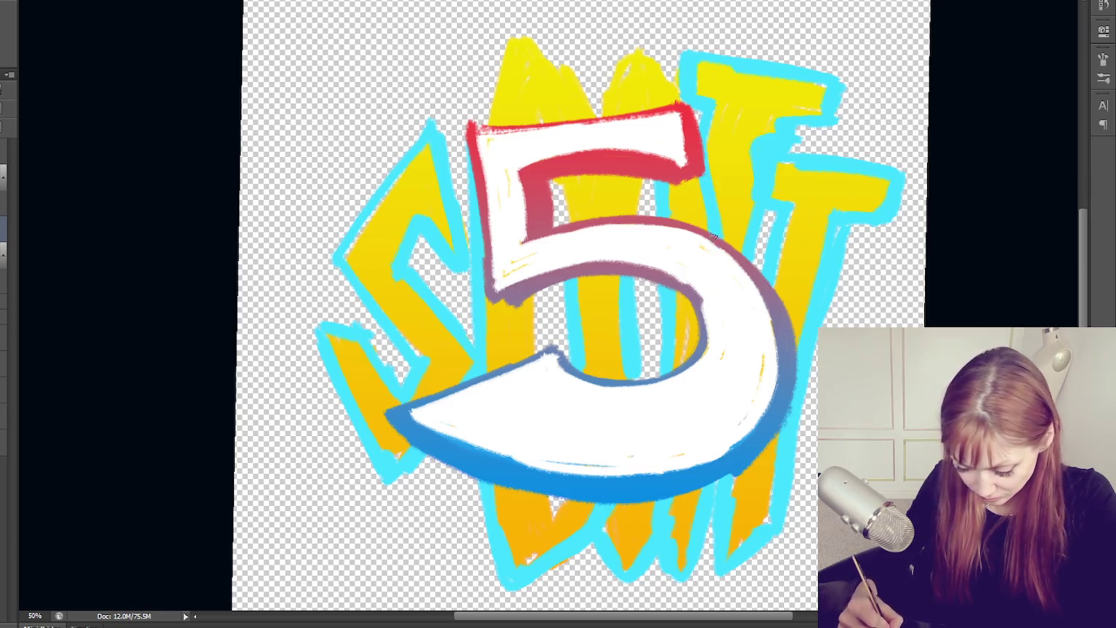
pyautogui.moveTo(667, 288); pyautogui.dragTo(657, 377)
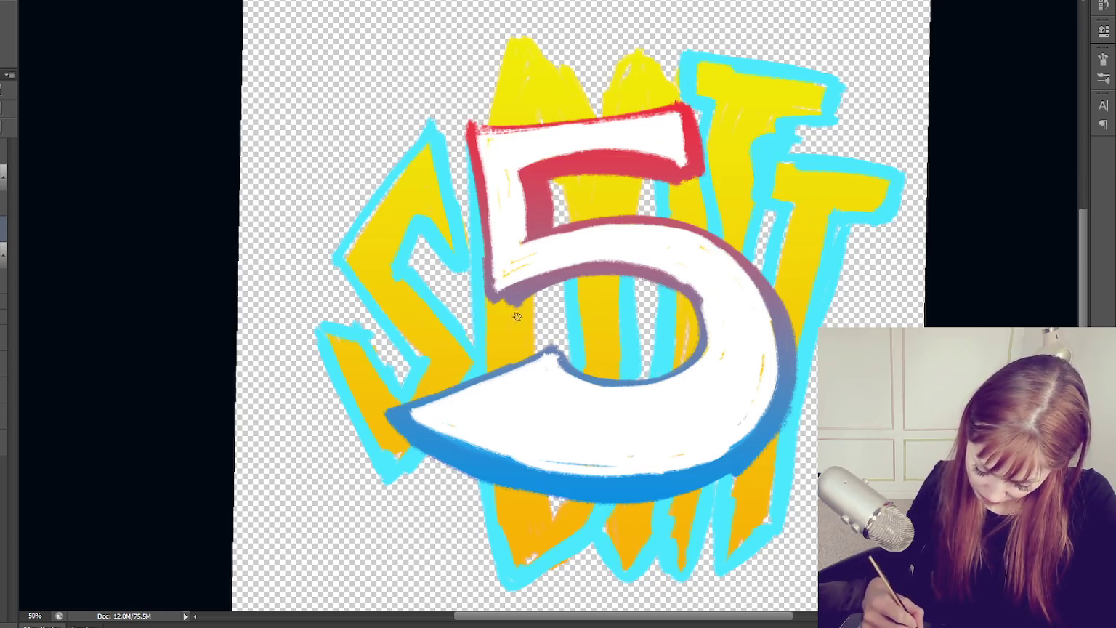
pyautogui.moveTo(541, 293); pyautogui.dragTo(529, 357)
pyautogui.moveTo(478, 128)
pyautogui.mouseDown()
pyautogui.moveTo(513, 34)
pyautogui.moveTo(578, 77)
pyautogui.moveTo(603, 117)
pyautogui.moveTo(610, 82)
pyautogui.moveTo(675, 80)
pyautogui.moveTo(691, 109)
pyautogui.mouseUp()
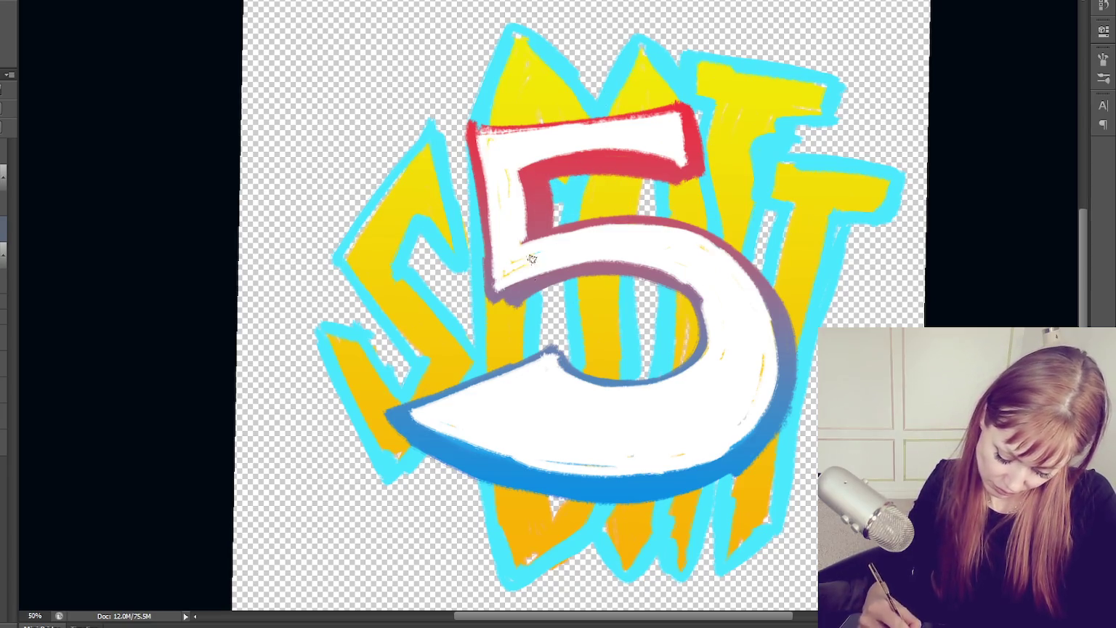
# Touch up the cyan outline along the 5's left side, below it and to its right
pyautogui.moveTo(465, 142); pyautogui.dragTo(469, 339)
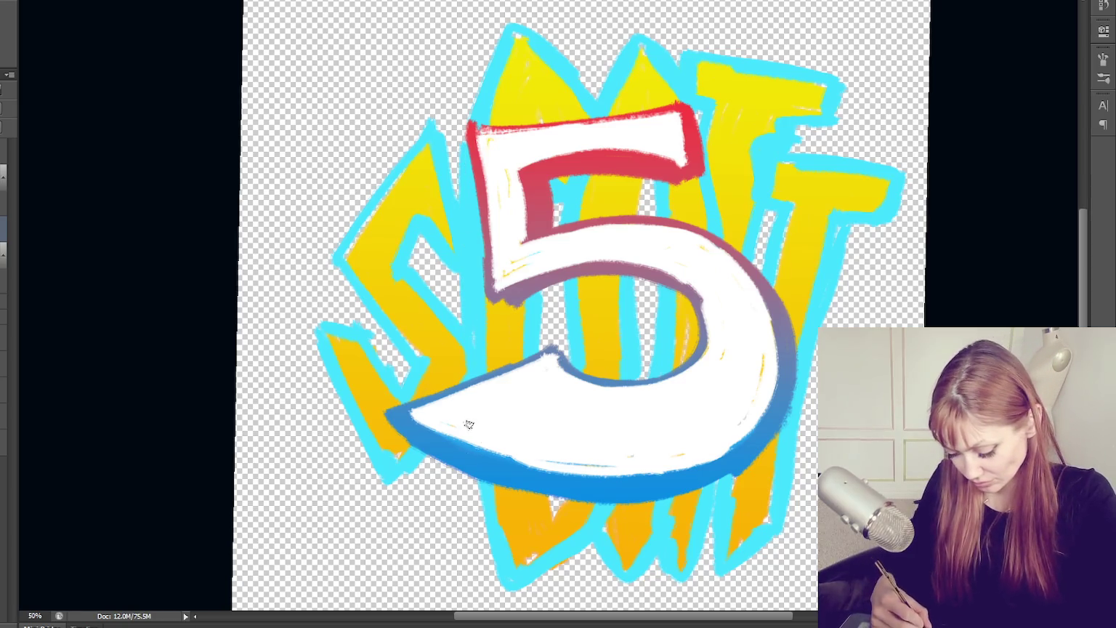
pyautogui.moveTo(469, 424); pyautogui.dragTo(489, 539)
pyautogui.moveTo(785, 212); pyautogui.dragTo(779, 276)
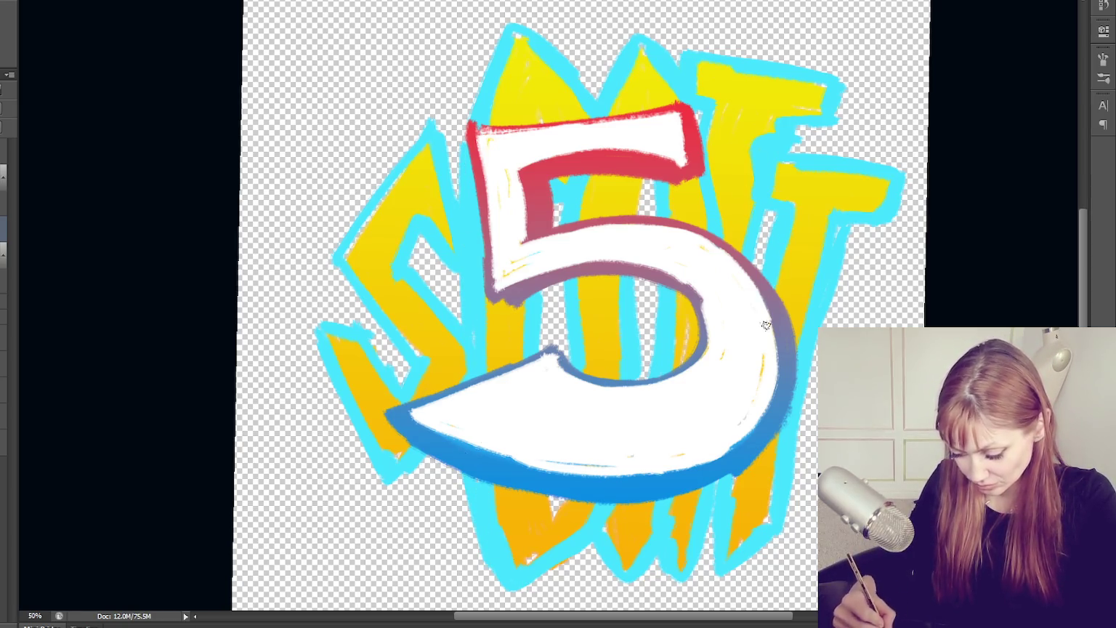
pyautogui.moveTo(770, 212); pyautogui.dragTo(756, 269)
pyautogui.moveTo(750, 171); pyautogui.dragTo(747, 238)
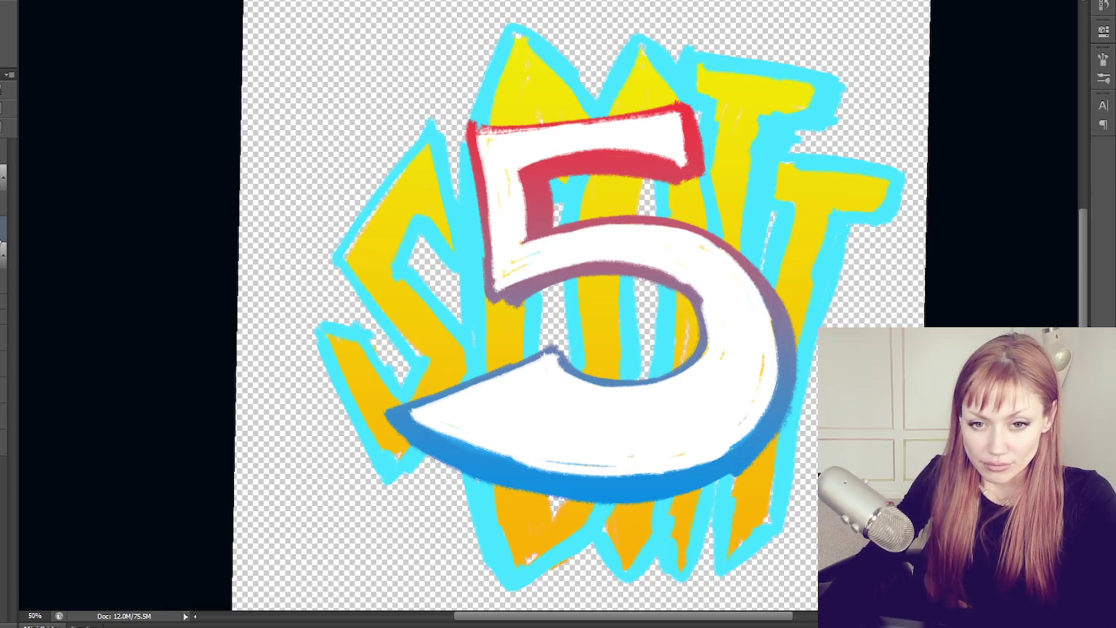
# Add a Color Overlay to the outline layer using a red sampled from the 5's edge
pyautogui.click(41, 445)
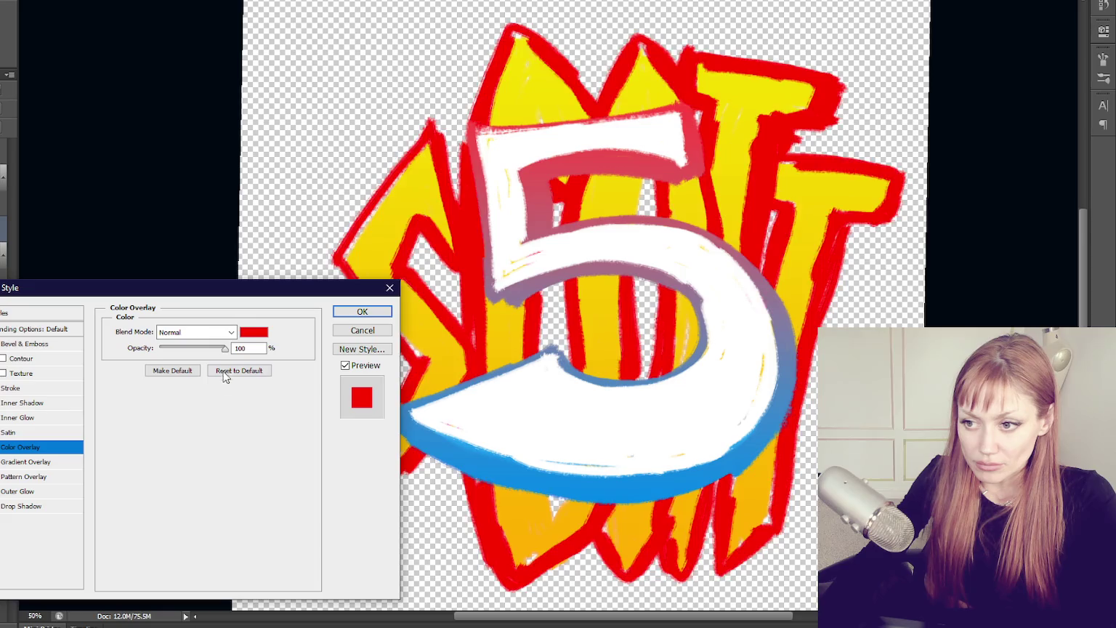
pyautogui.click(254, 331)
pyautogui.click(607, 161)
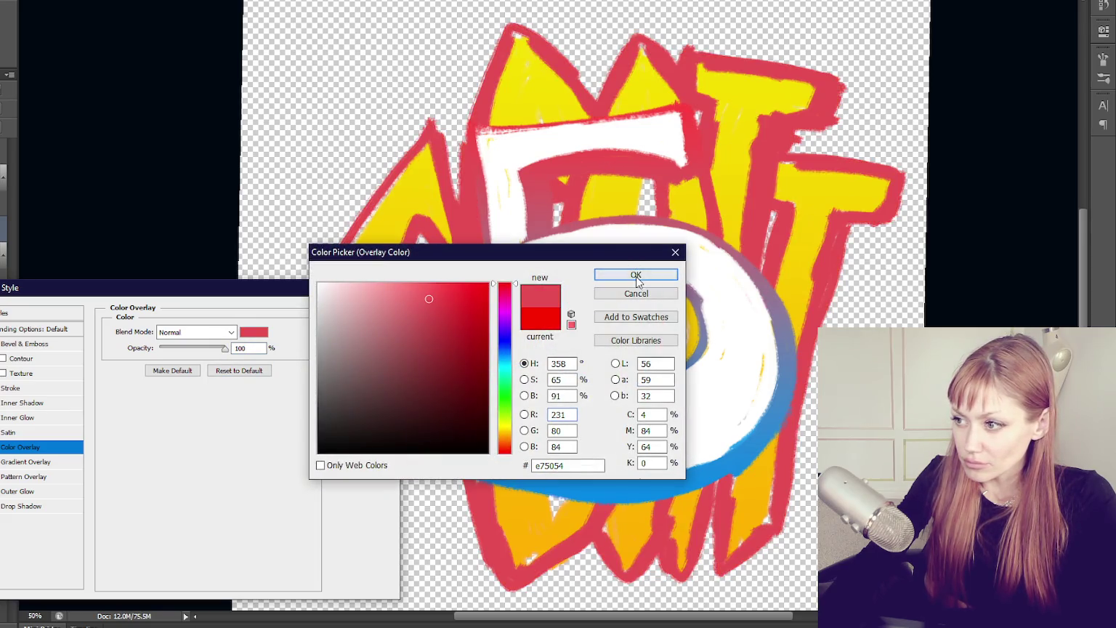
pyautogui.click(637, 280)
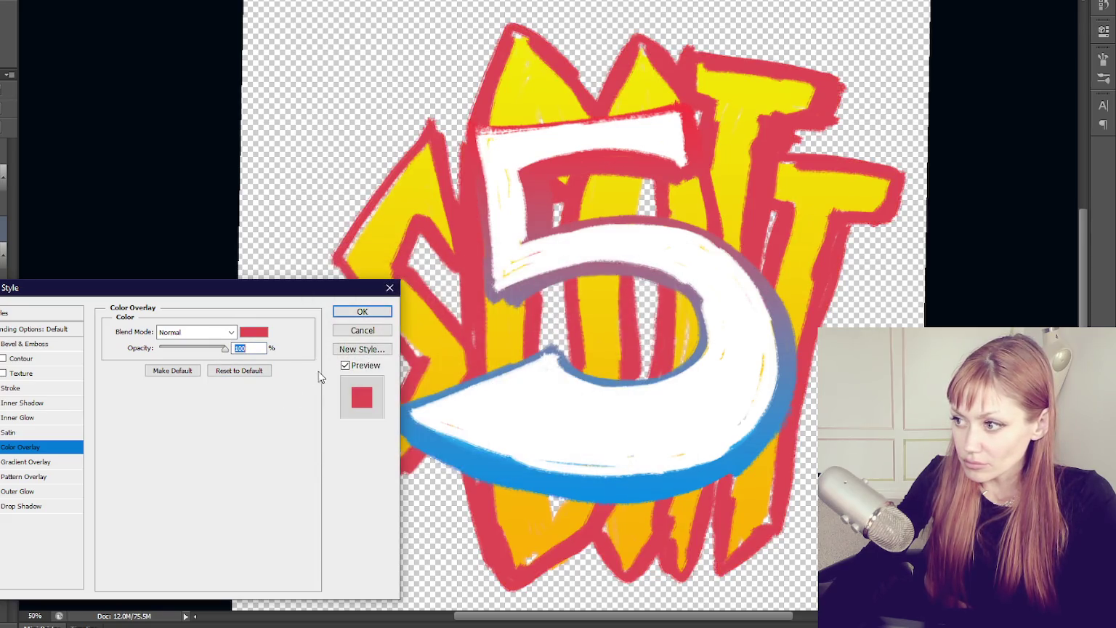
pyautogui.click(385, 314)
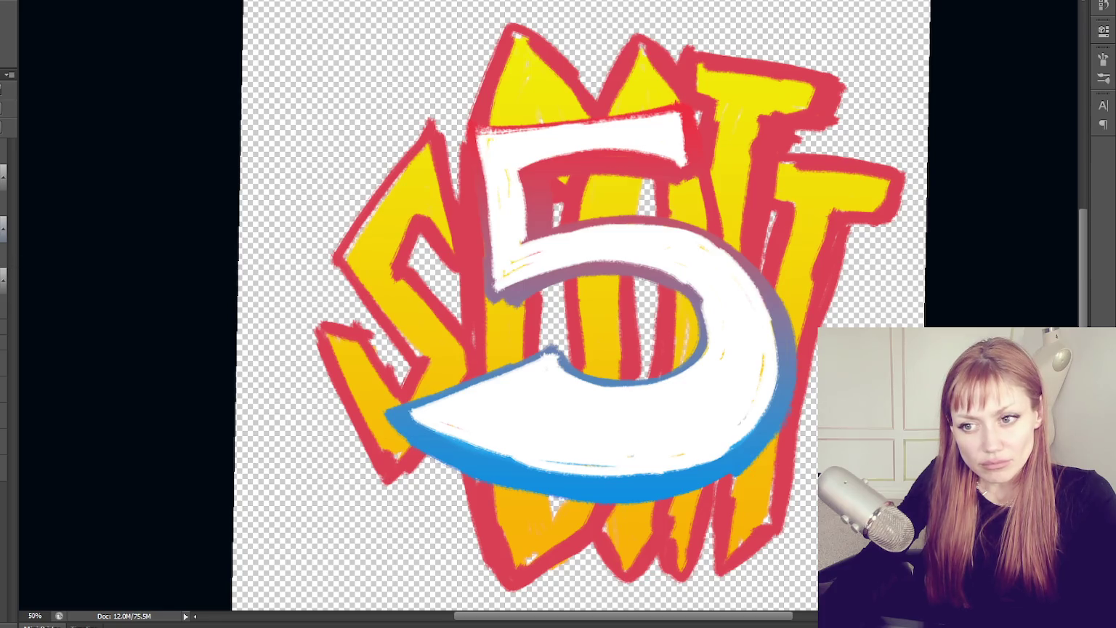
# Change the outline's overlay colour to an orange-yellow (#f8c100) via the Color Picker
pyautogui.click(42, 446)
pyautogui.click(253, 333)
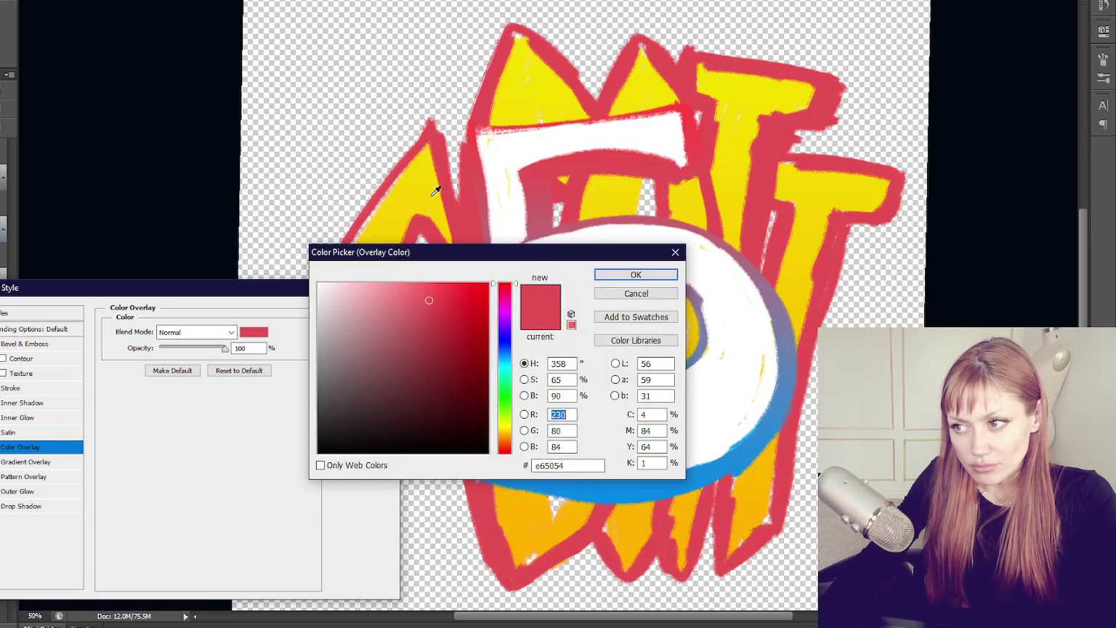
pyautogui.click(437, 191)
pyautogui.click(508, 424)
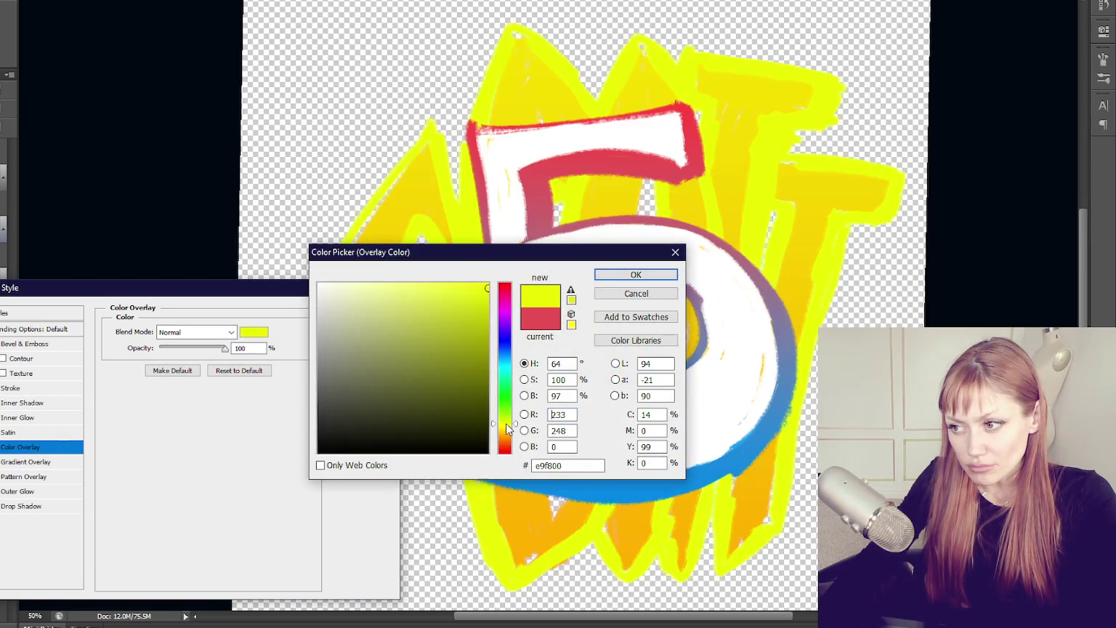
pyautogui.click(505, 432)
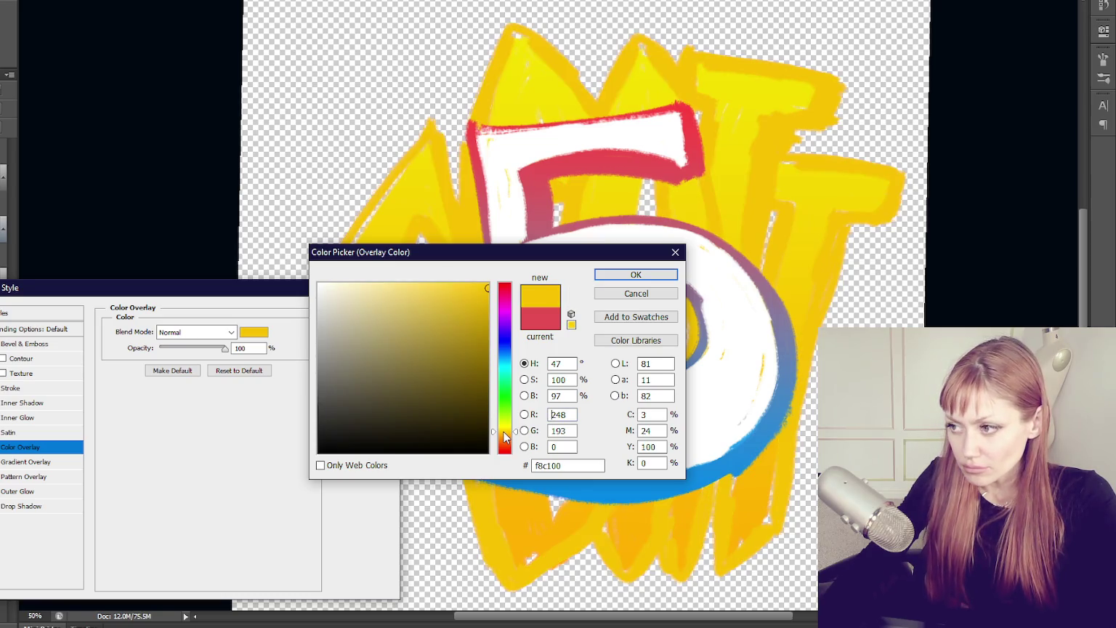
pyautogui.click(504, 436)
pyautogui.click(636, 275)
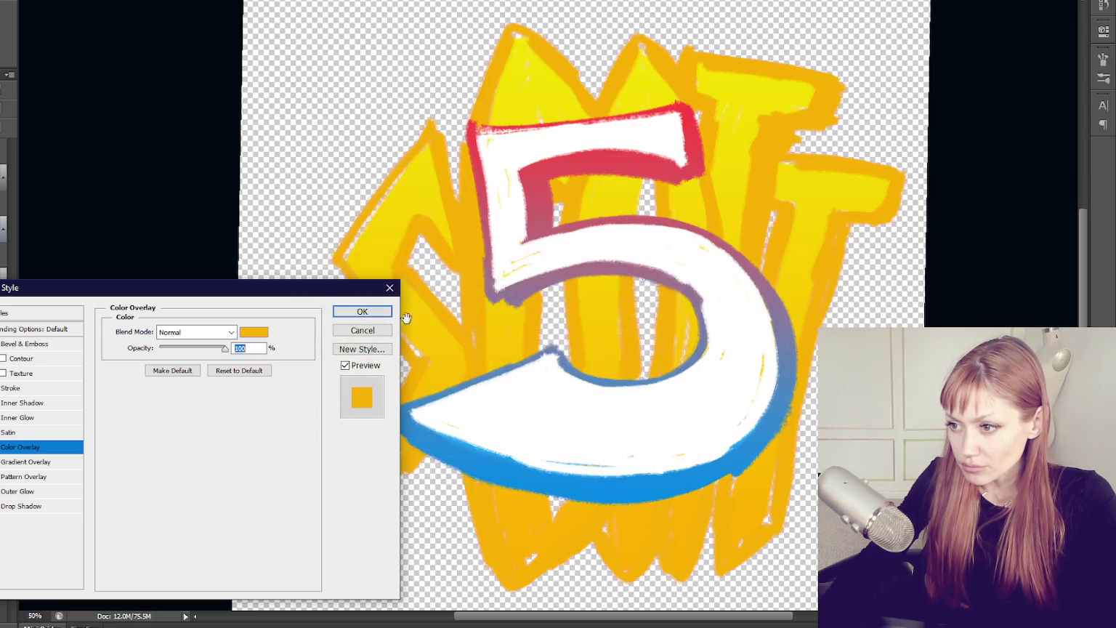
pyautogui.click(367, 316)
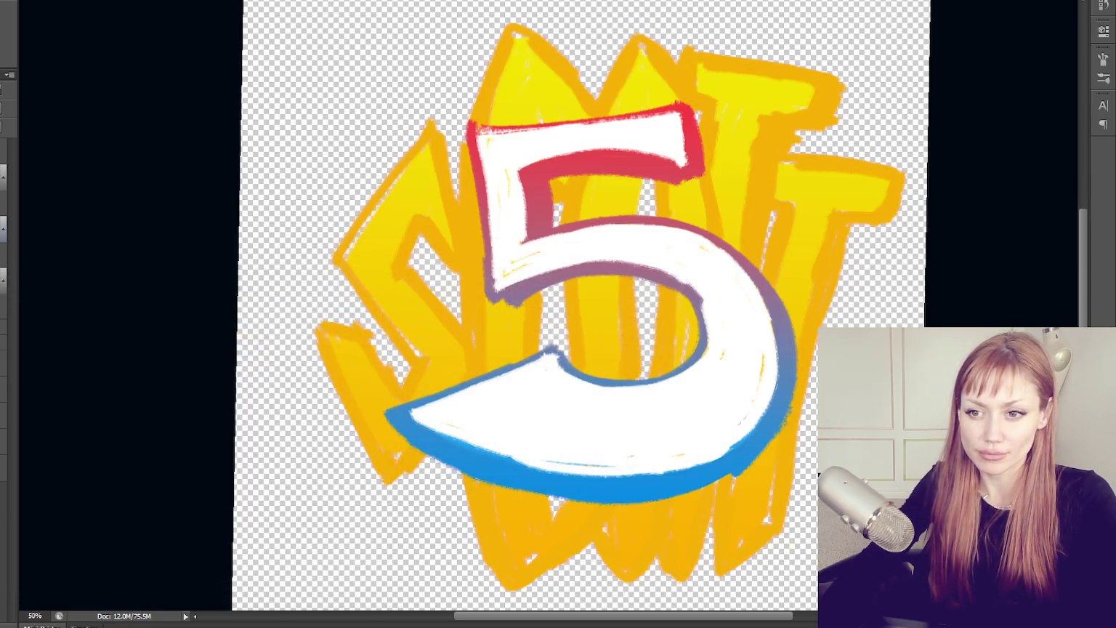
# Duplicate the lettering layer, add another layer and merge them down into one texturing layer
pyautogui.click(4, 171)
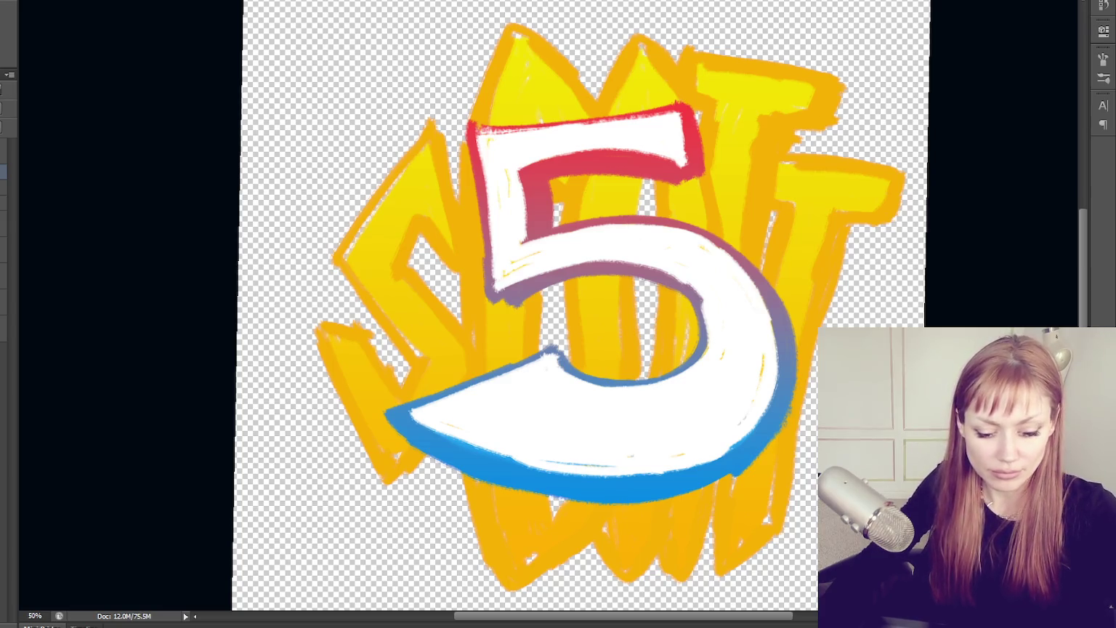
pyautogui.click(3, 171)
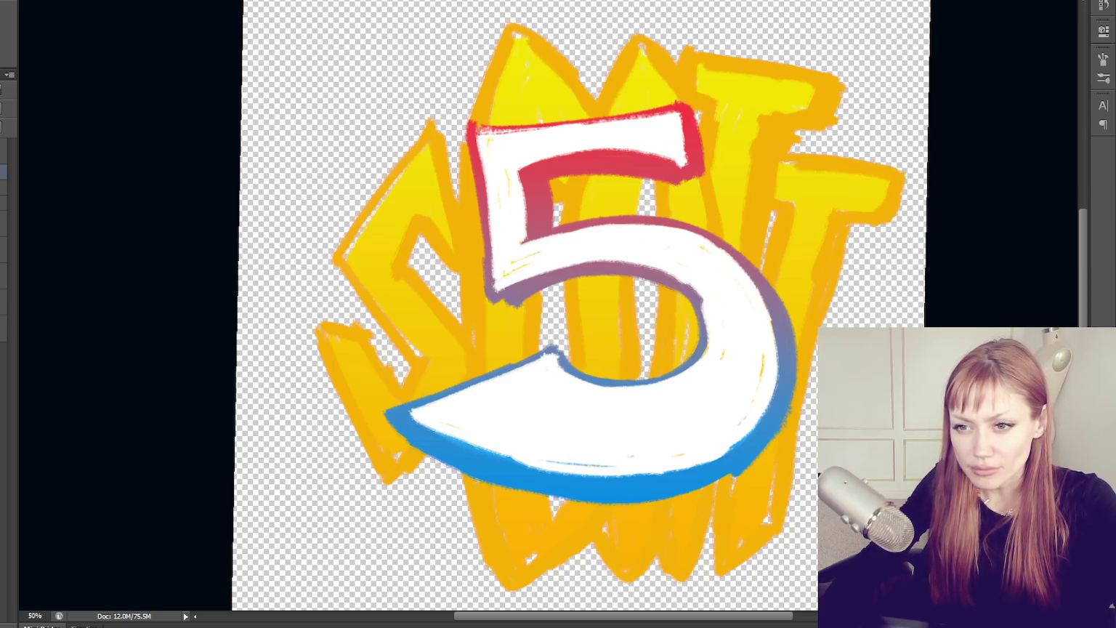
pyautogui.hotkey('ctrl', 'j')
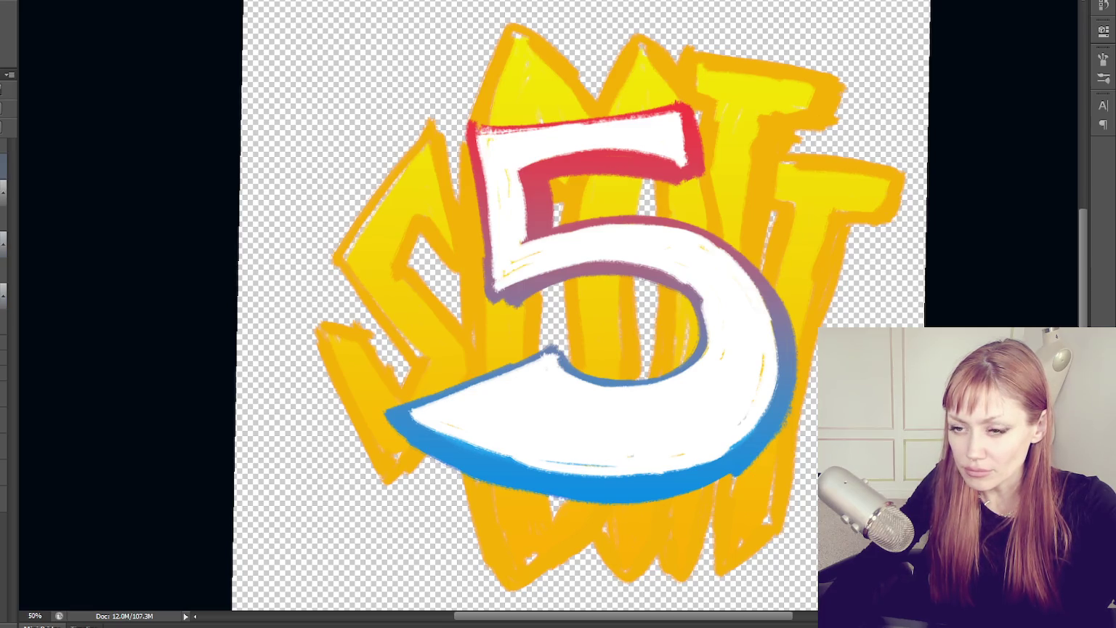
pyautogui.click(4, 216)
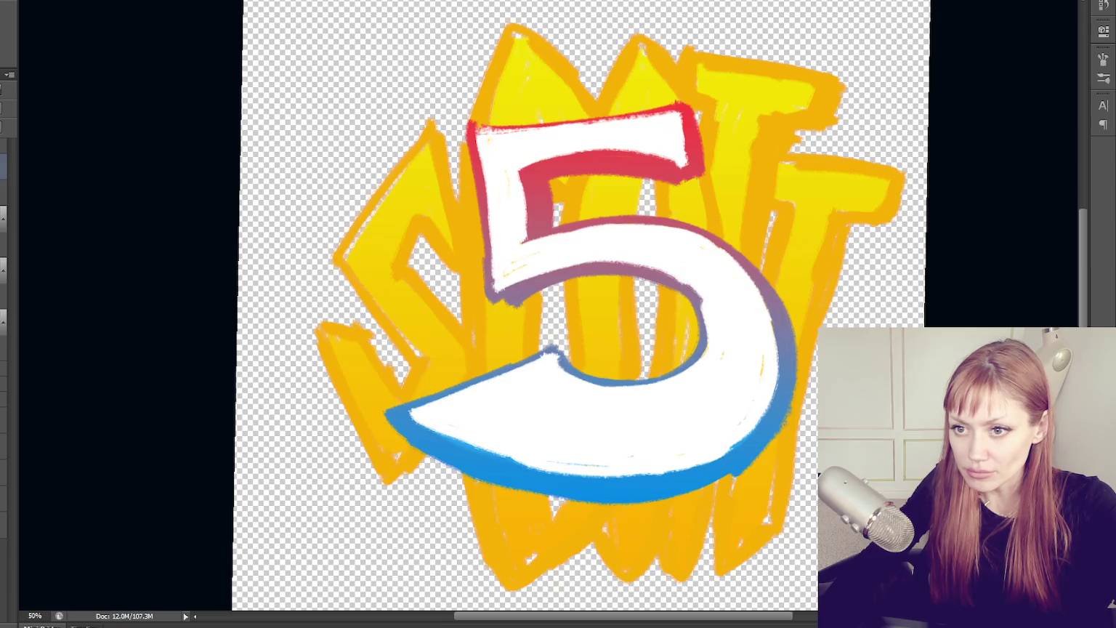
pyautogui.press('Delete')
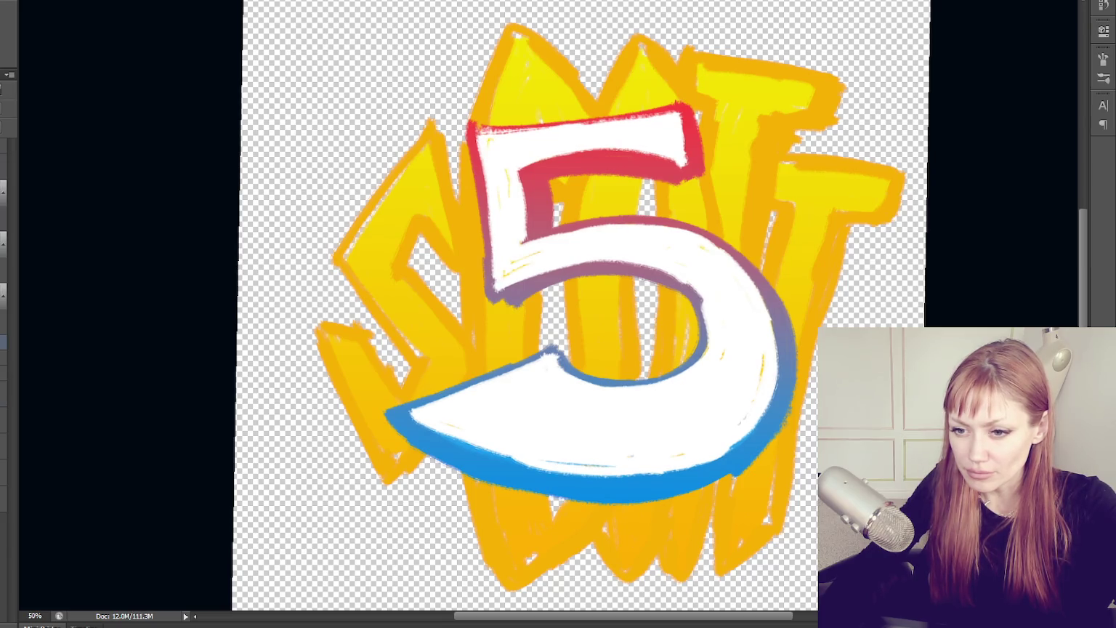
pyautogui.hotkey('ctrl', 'j')
pyautogui.click(3, 363)
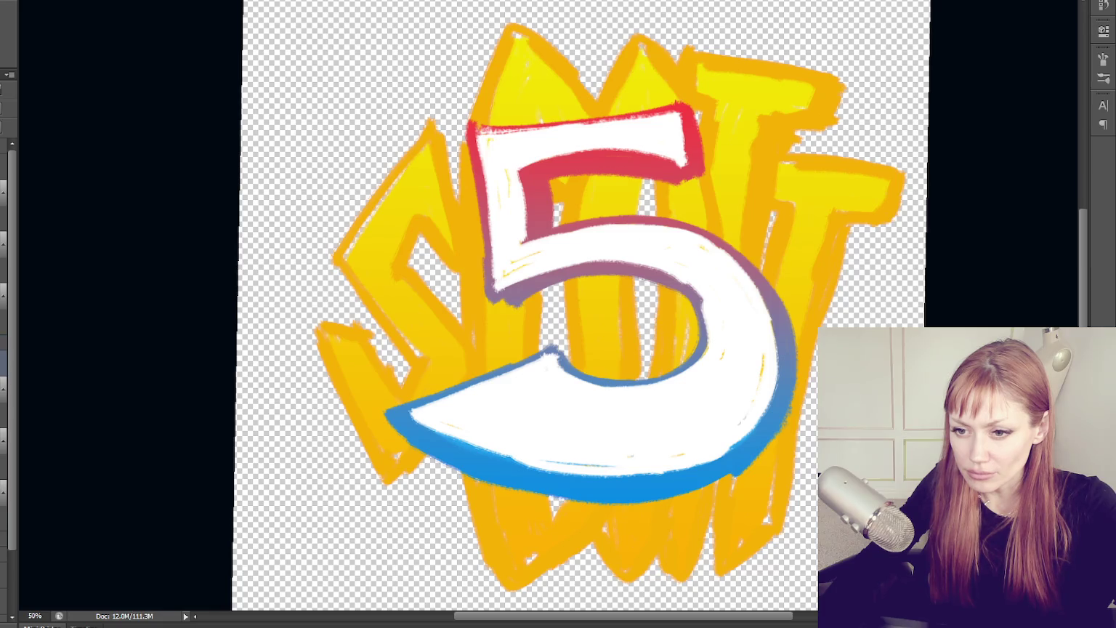
pyautogui.hotkey('ctrl', 'e')
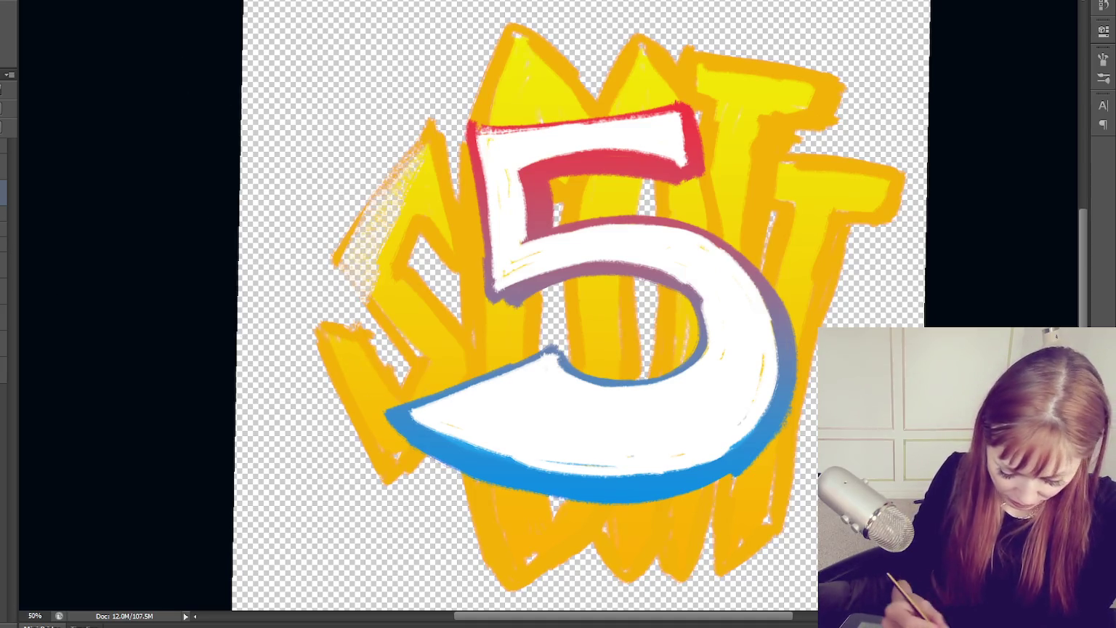
# Roughen the letters' left outline and the 5's lower blue edge with orange chalky speckles
pyautogui.moveTo(338, 258); pyautogui.dragTo(357, 234)
pyautogui.moveTo(321, 345); pyautogui.dragTo(330, 328)
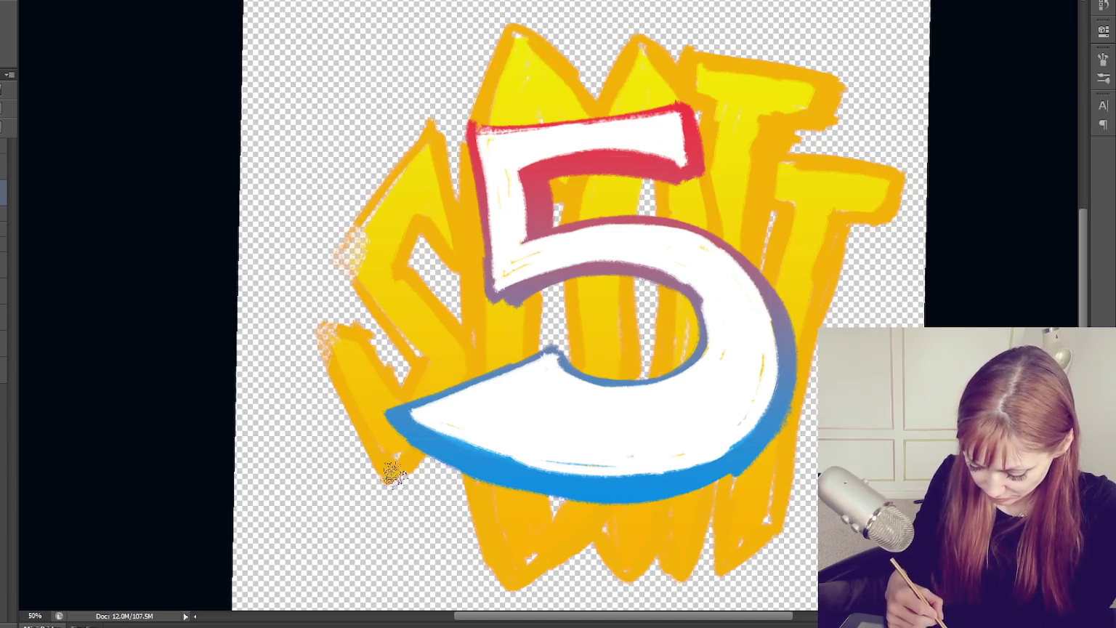
pyautogui.moveTo(389, 469); pyautogui.dragTo(407, 449)
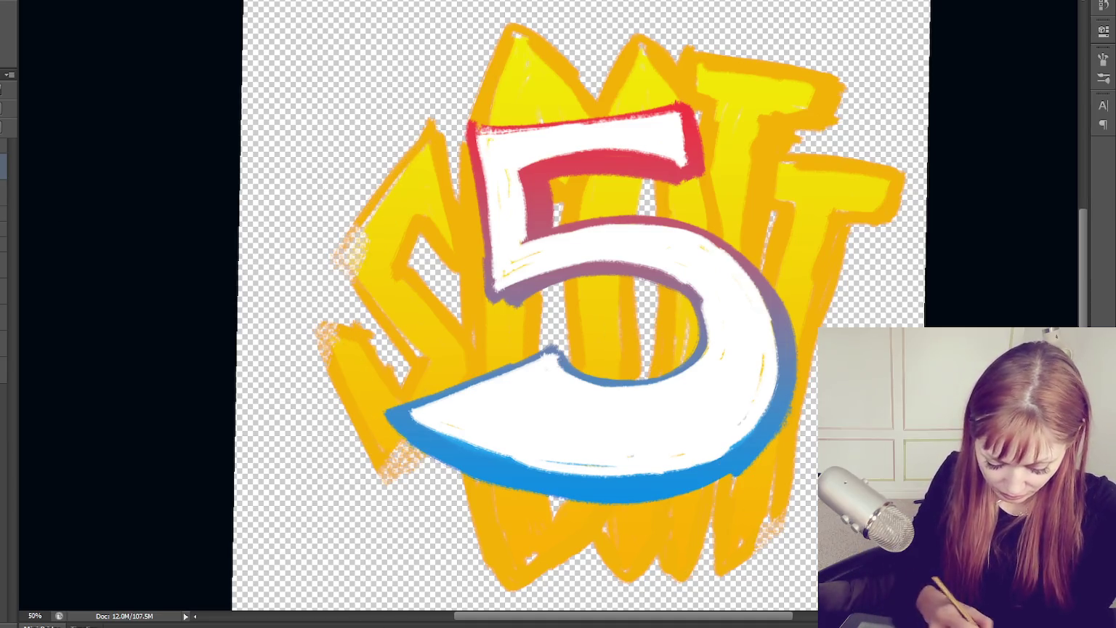
pyautogui.moveTo(691, 498); pyautogui.dragTo(789, 412)
pyautogui.moveTo(553, 499); pyautogui.dragTo(577, 504)
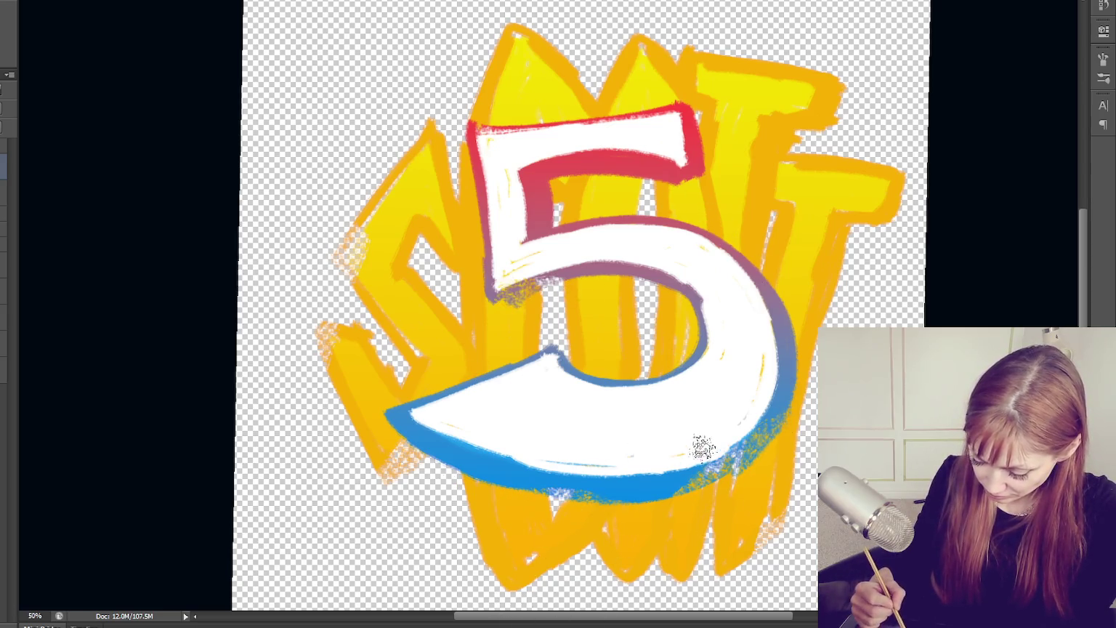
pyautogui.moveTo(557, 291); pyautogui.dragTo(501, 299)
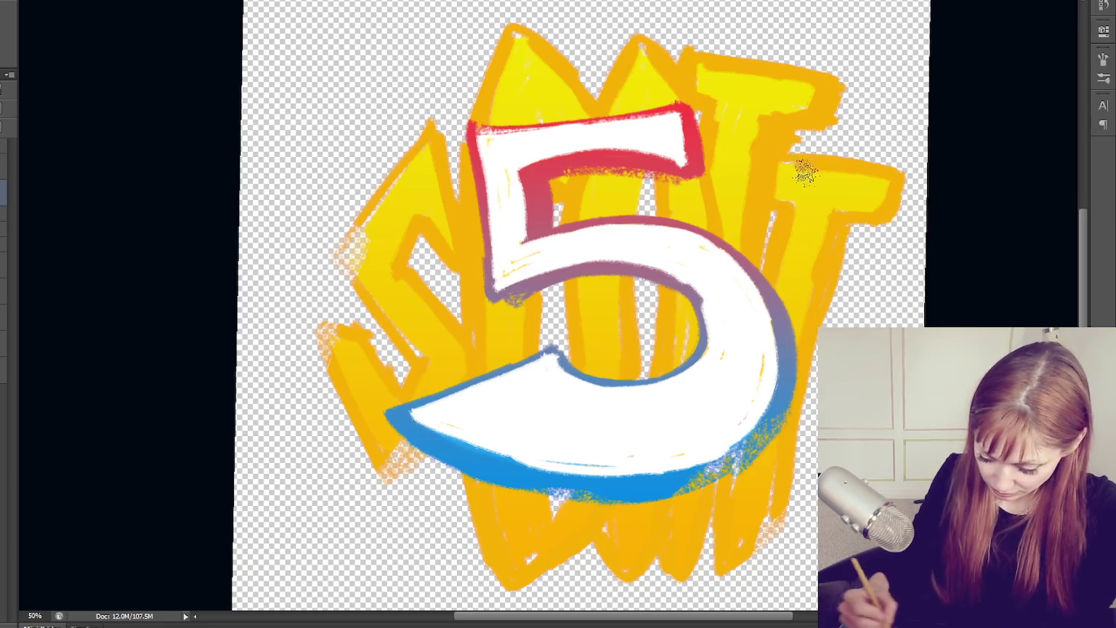
# Add speckled chalk texture to the upper-right letters, bottom strokes and areas around the 5
pyautogui.moveTo(804, 173); pyautogui.dragTo(829, 87)
pyautogui.moveTo(897, 186); pyautogui.dragTo(898, 218)
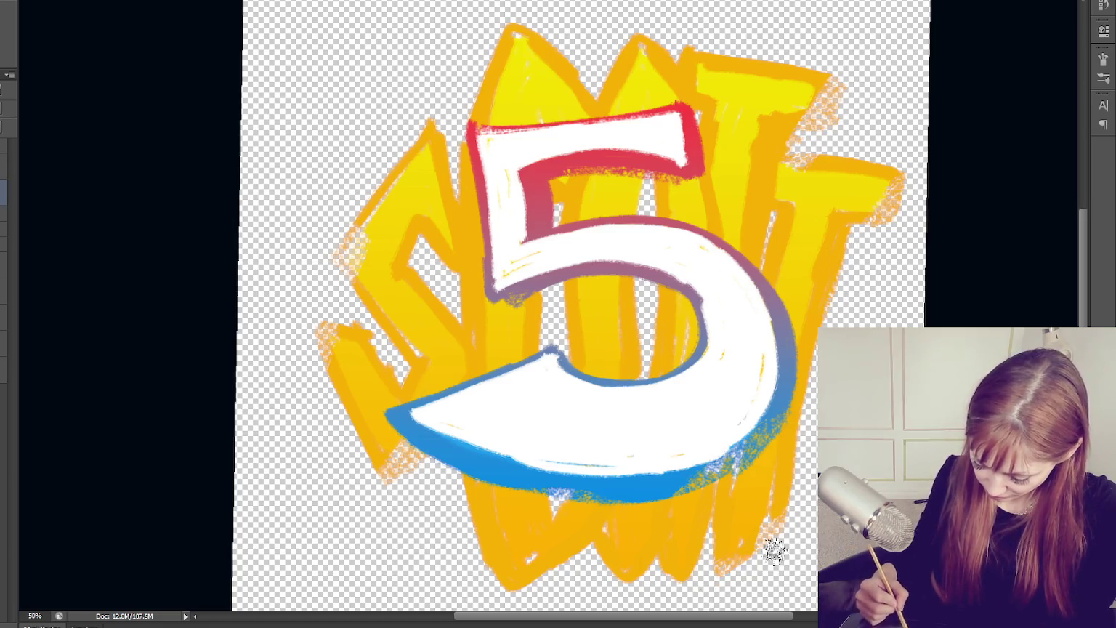
pyautogui.moveTo(775, 551); pyautogui.dragTo(787, 458)
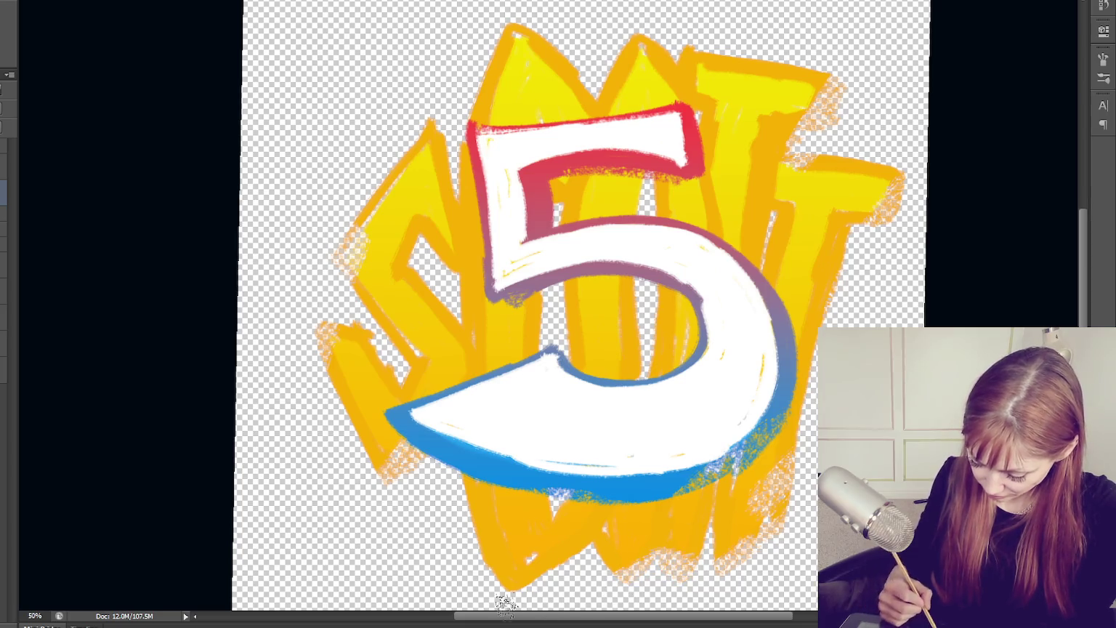
pyautogui.moveTo(568, 519); pyautogui.dragTo(520, 595)
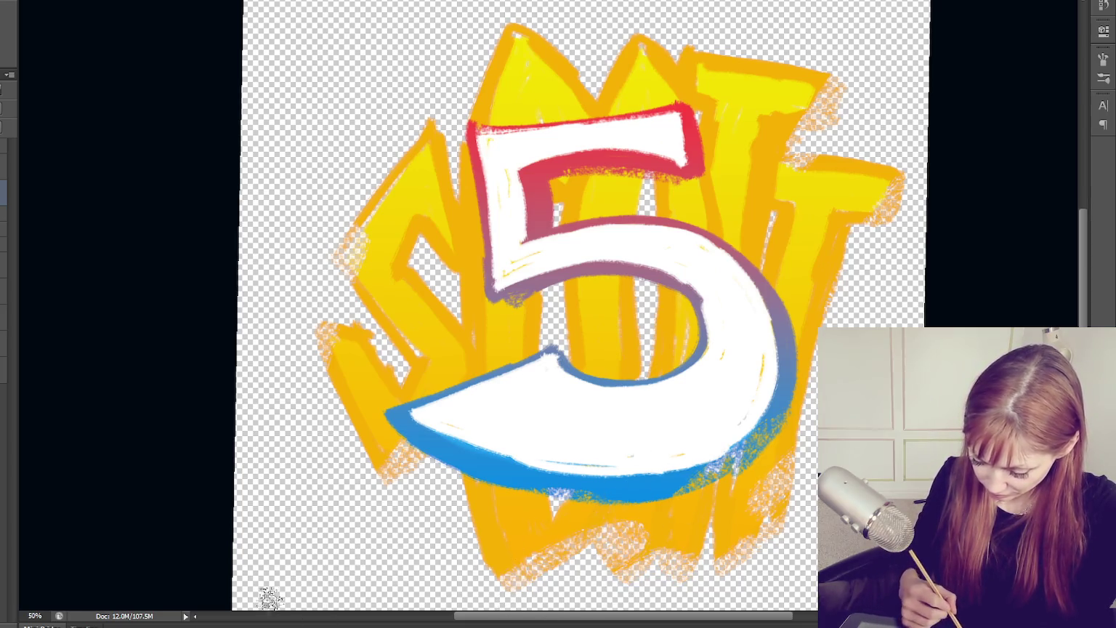
pyautogui.moveTo(525, 256); pyautogui.dragTo(442, 435)
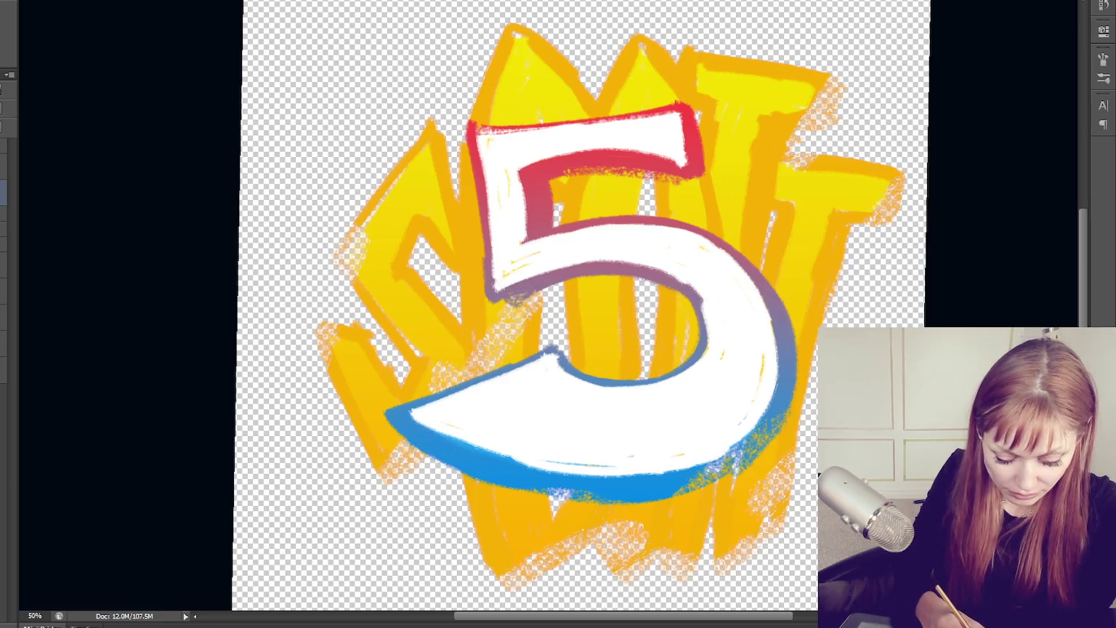
pyautogui.moveTo(694, 182); pyautogui.dragTo(619, 309)
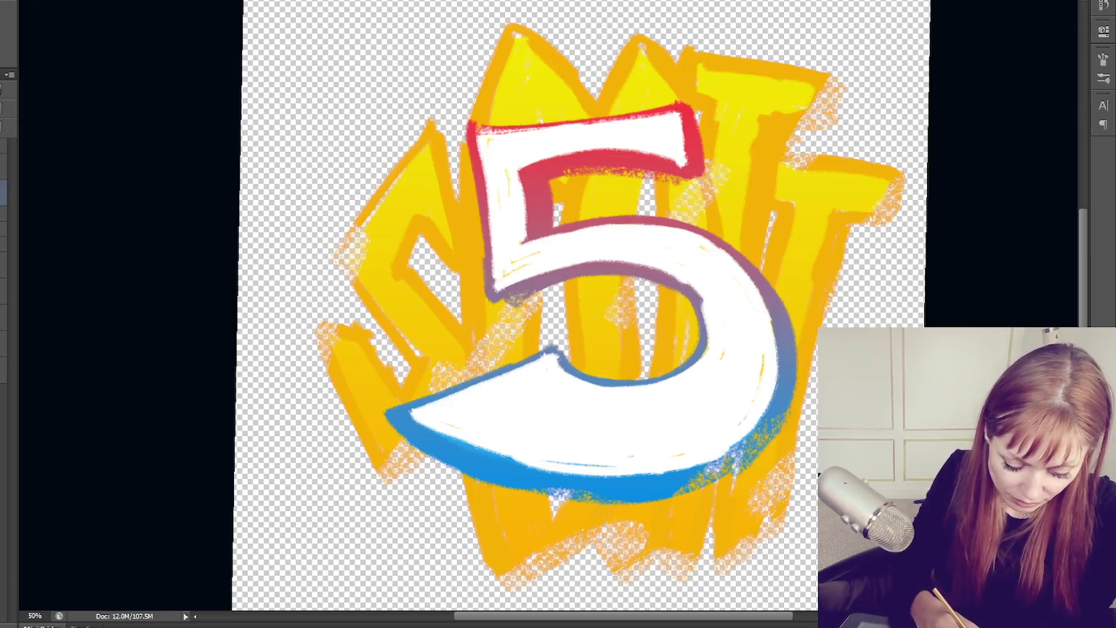
pyautogui.moveTo(411, 171)
pyautogui.mouseDown()
pyautogui.moveTo(379, 491)
pyautogui.moveTo(356, 332)
pyautogui.moveTo(415, 400)
pyautogui.mouseUp()
pyautogui.moveTo(725, 553); pyautogui.dragTo(803, 389)
pyautogui.moveTo(794, 155); pyautogui.dragTo(807, 259)
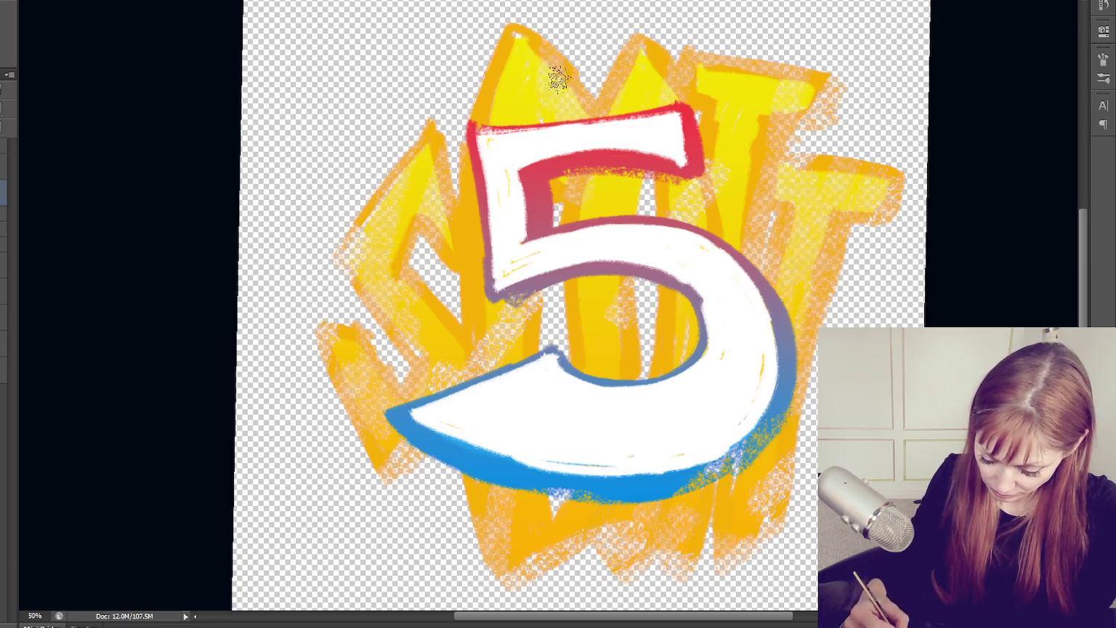
pyautogui.press('f')
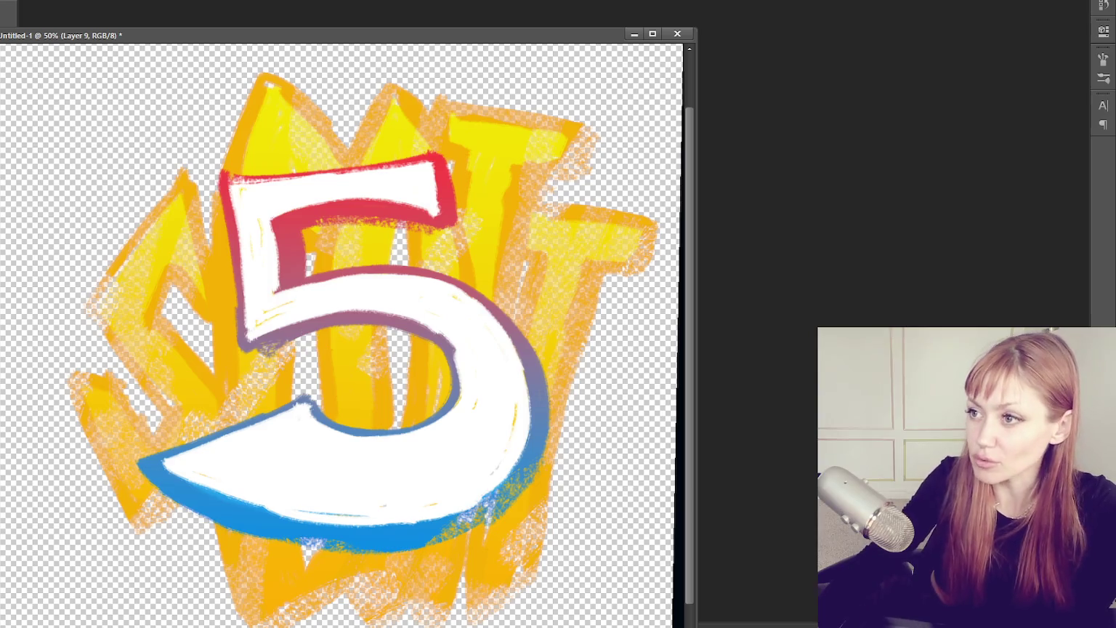
# Cycle the screen mode to full screen with panels on a grey background
pyautogui.press('f')
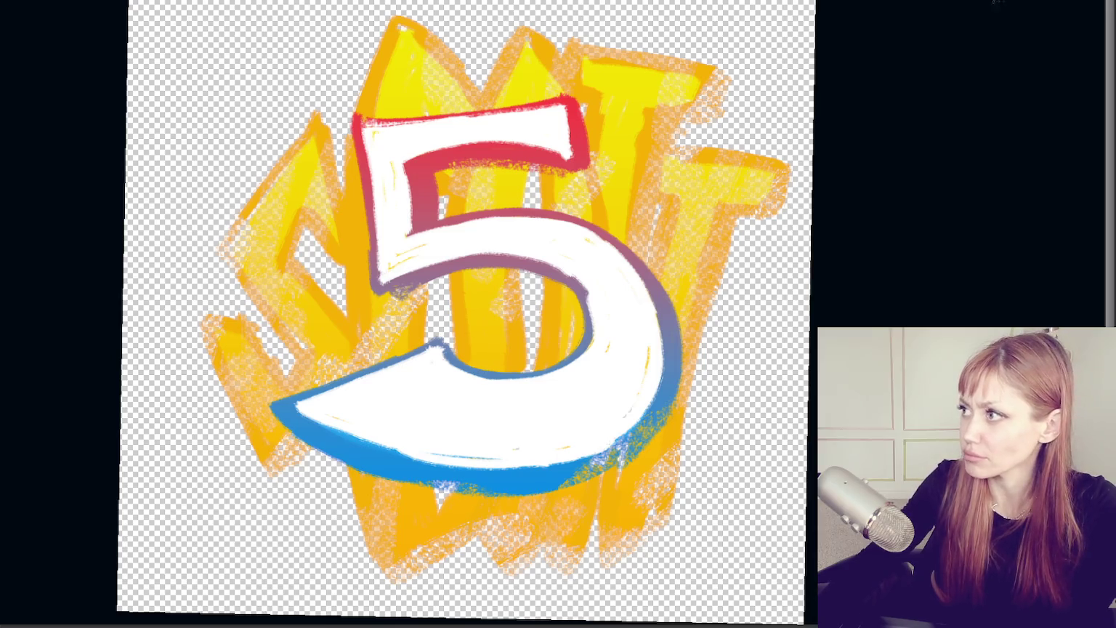
pyautogui.press('f')
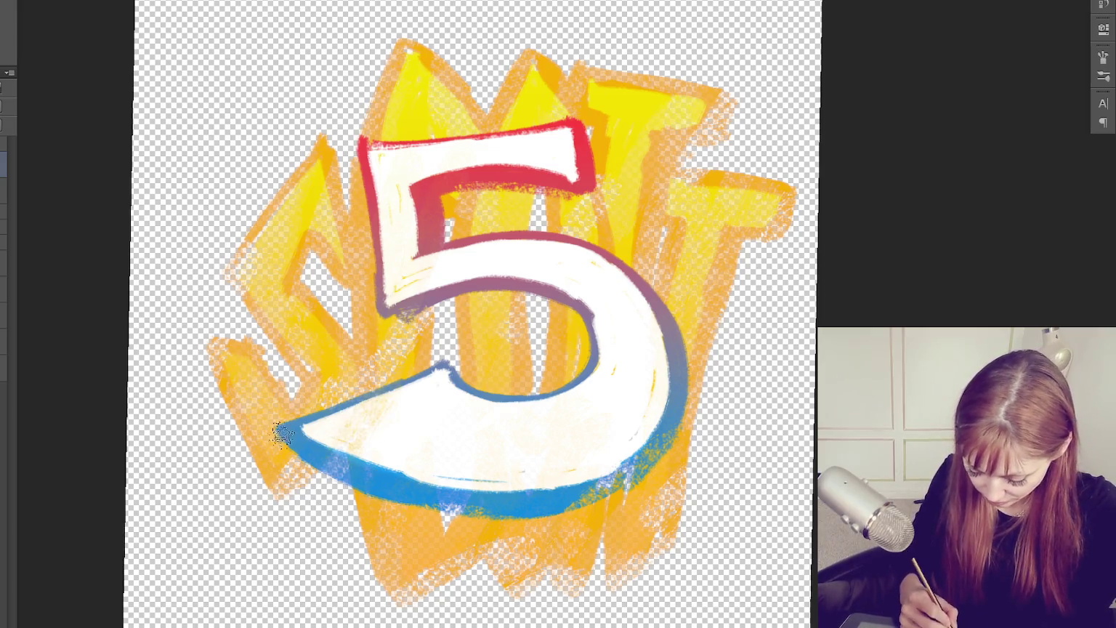
# Brush chalky strokes along the 5's lower tail, then undo the last stroke
pyautogui.press('v')
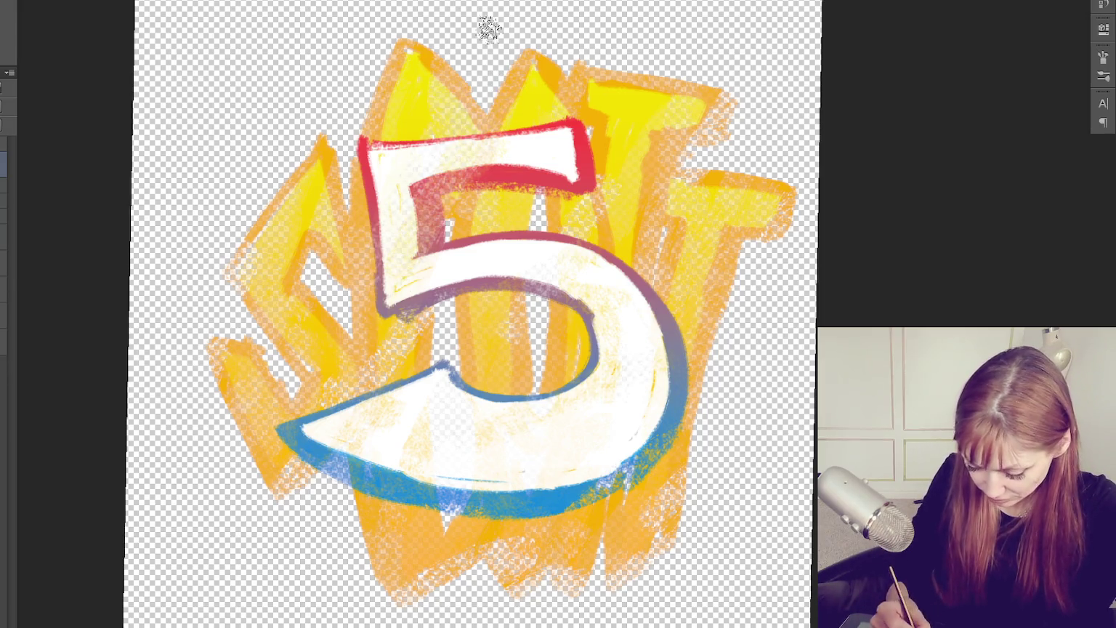
pyautogui.moveTo(434, 387)
pyautogui.mouseDown()
pyautogui.moveTo(297, 446)
pyautogui.moveTo(699, 413)
pyautogui.moveTo(501, 251)
pyautogui.mouseUp()
pyautogui.moveTo(557, 334)
pyautogui.mouseDown()
pyautogui.moveTo(573, 474)
pyautogui.moveTo(633, 458)
pyautogui.mouseUp()
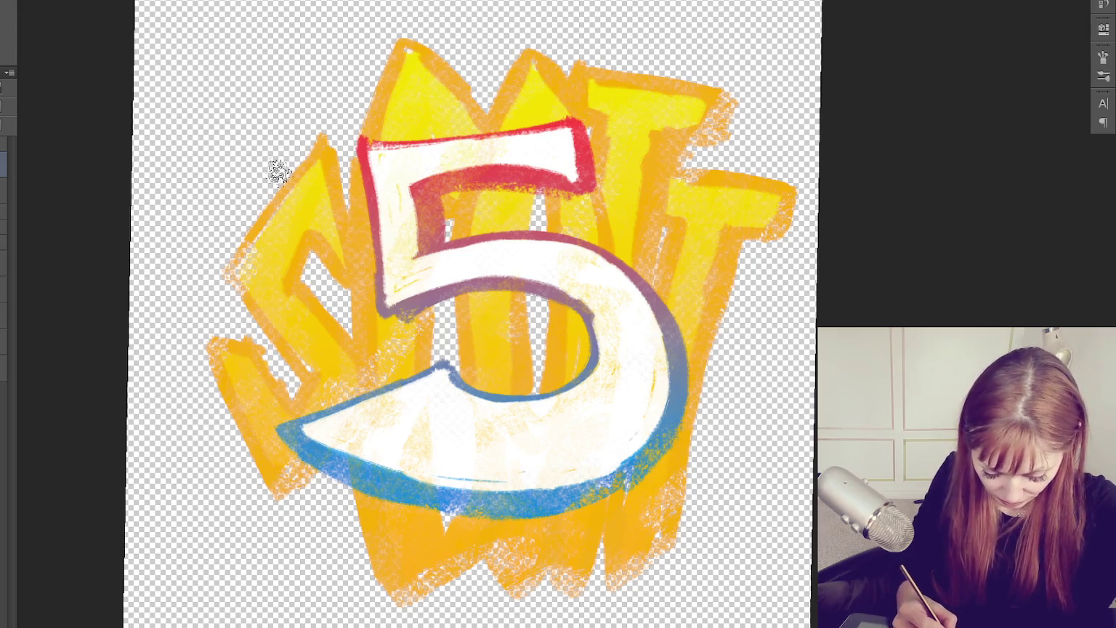
pyautogui.hotkey('ctrl', 'z')
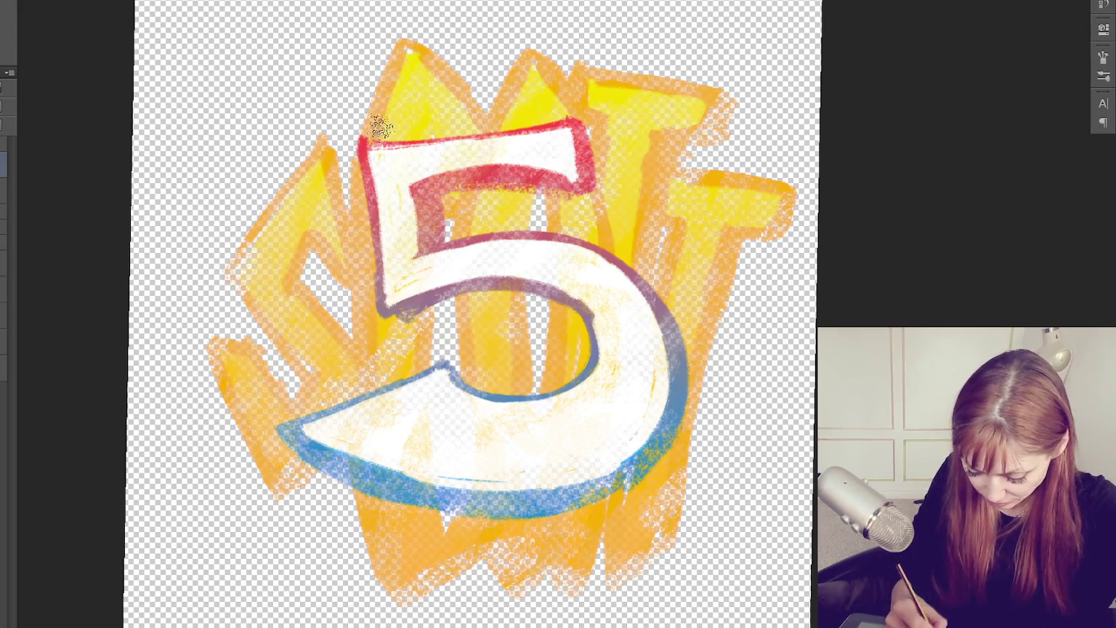